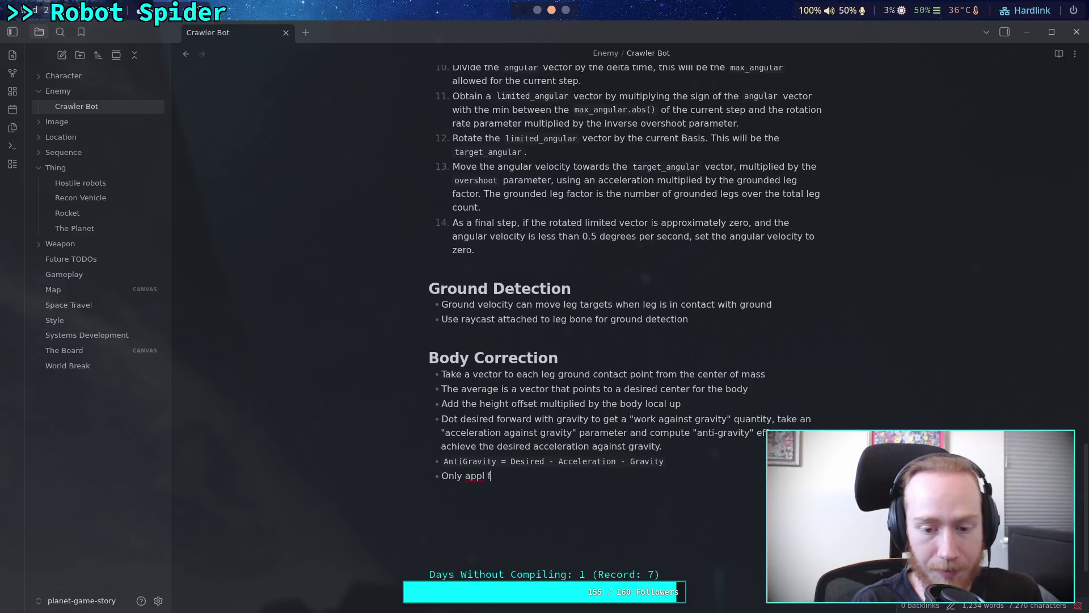
Step: End the Body Correction bullet with 'when desired forward opposes gravity.' and start a new bullet
{"action": "type", "text": "y when "}
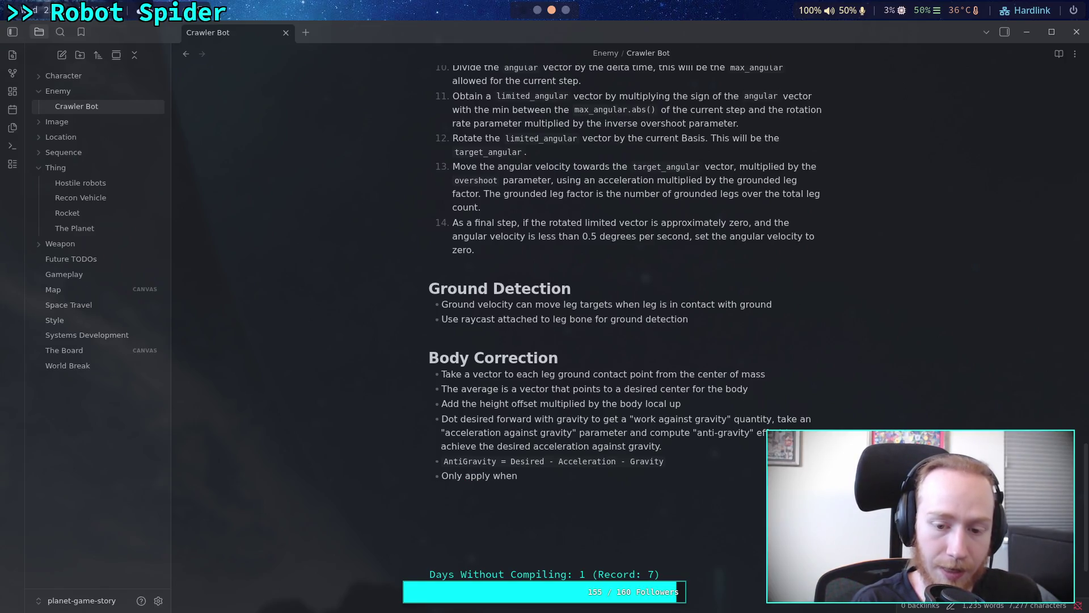
{"action": "type", "text": "desired "}
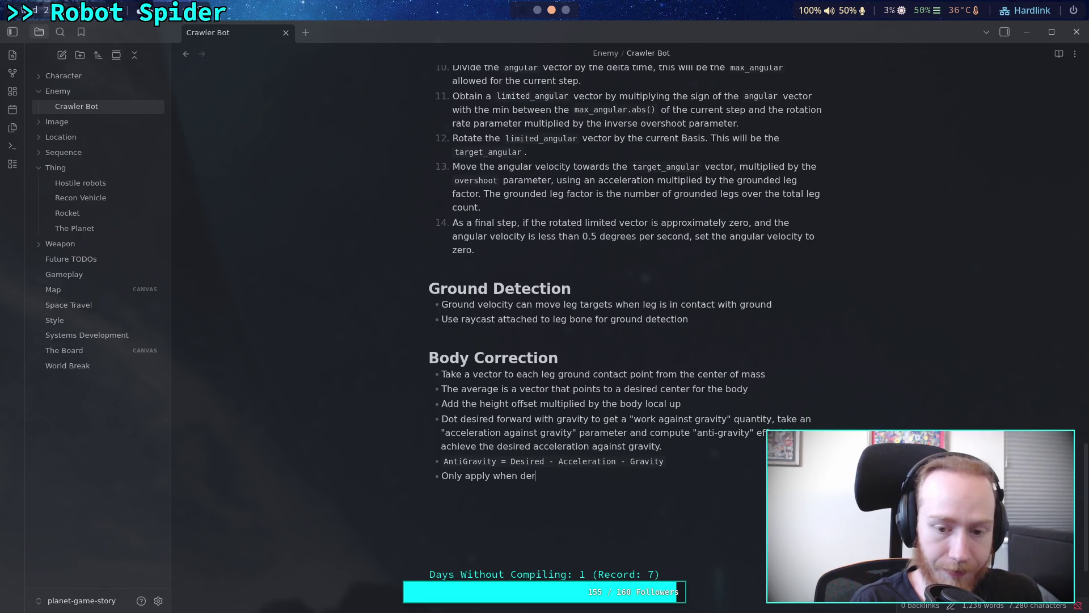
{"action": "type", "text": "forward oppo"}
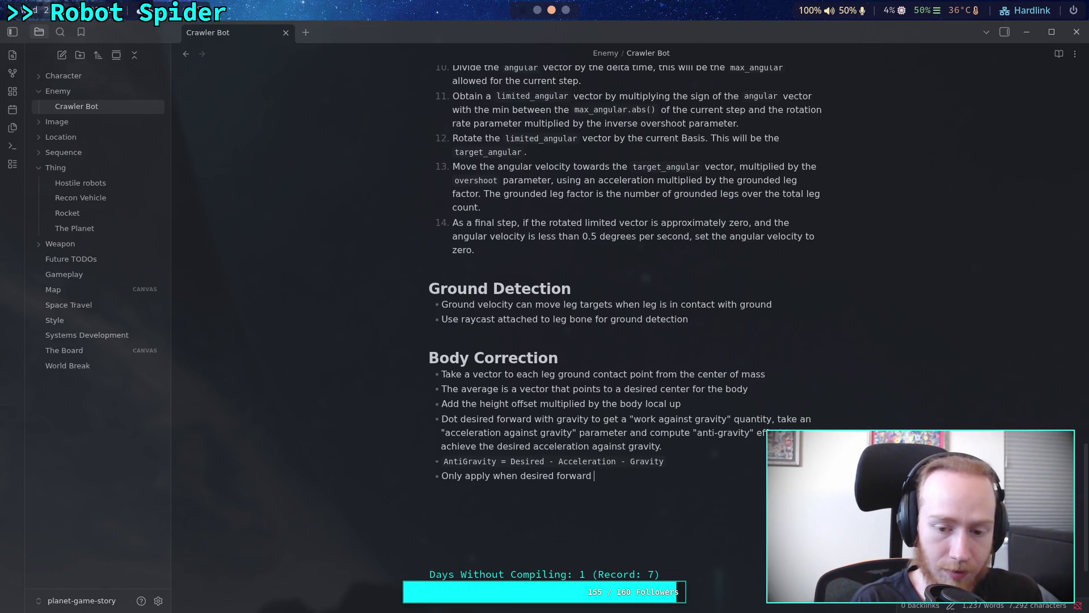
{"action": "type", "text": "ses gravity"}
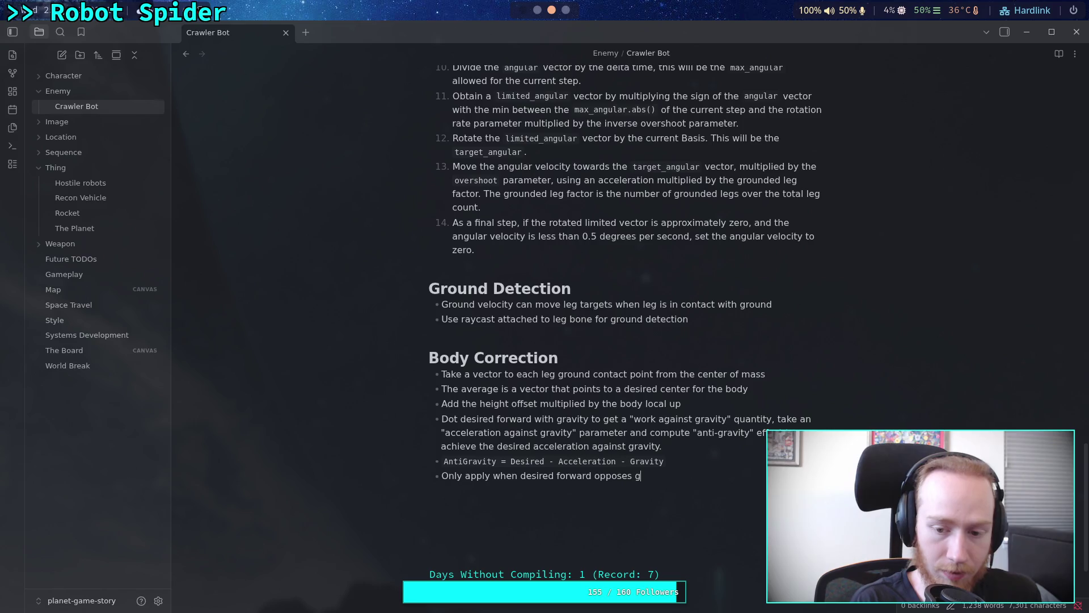
{"action": "type", "text": ", "}
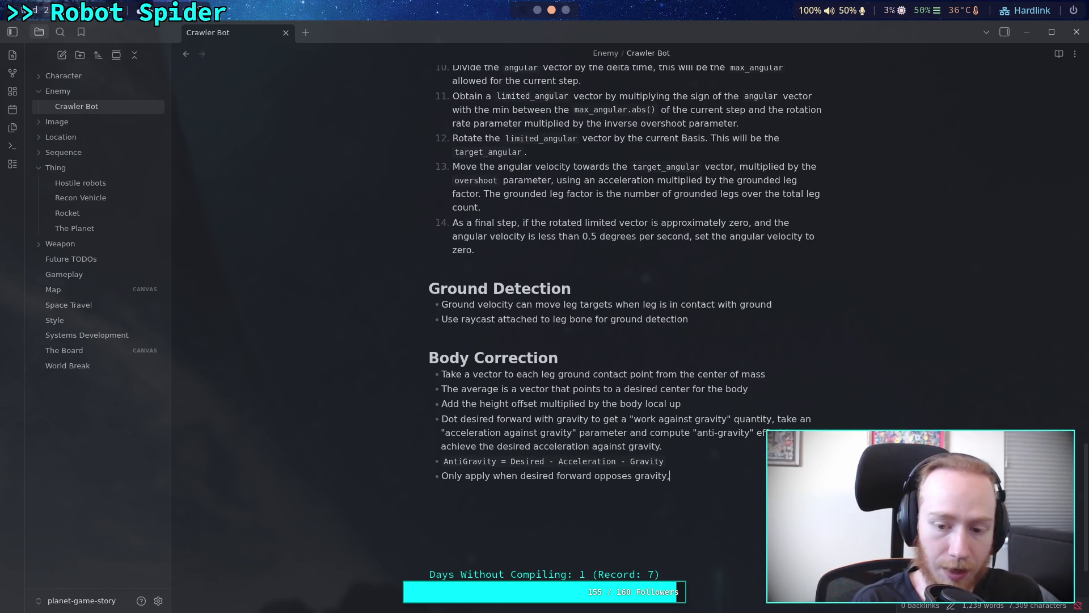
{"action": "type", "text": "and"}
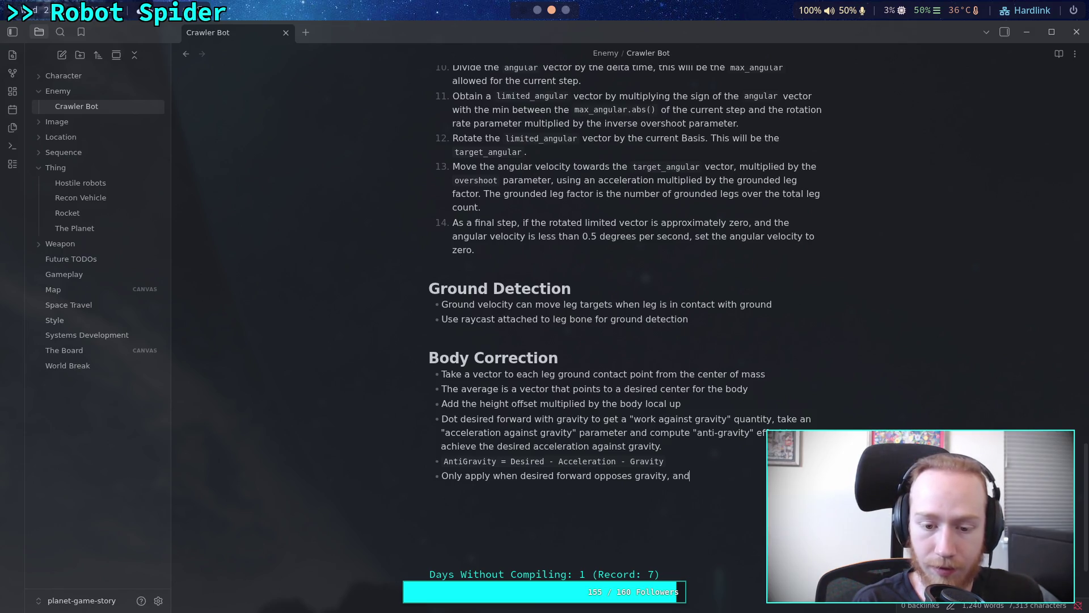
{"action": "key", "text": "BackSpace"}
{"action": "key", "text": "BackSpace"}
{"action": "key", "text": "BackSpace"}
{"action": "type", "text": "."}
{"action": "key", "text": "Return"}
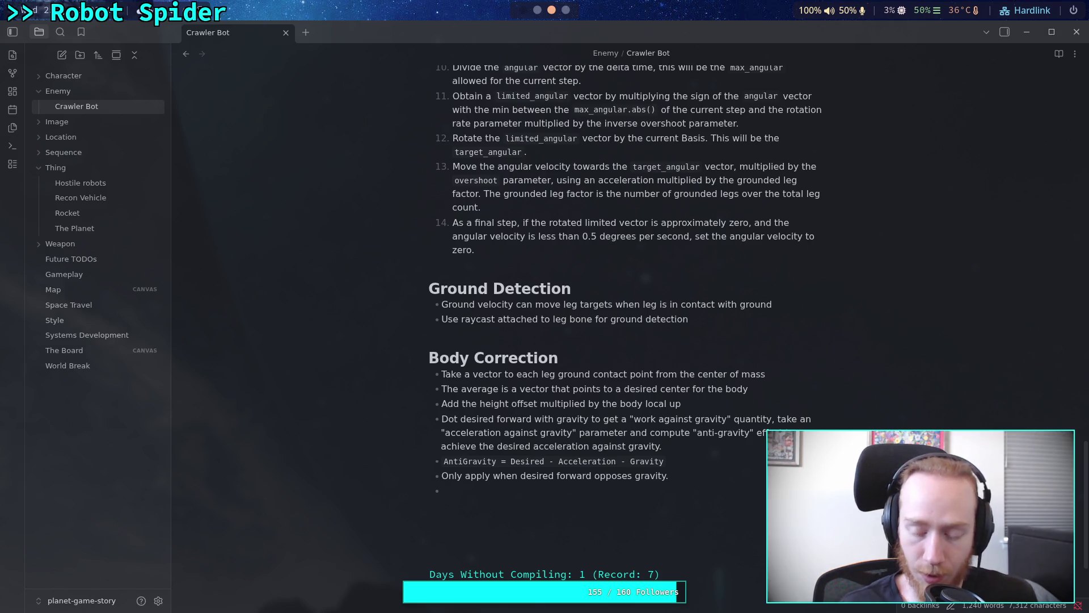
{"action": "key", "text": "super+3"}
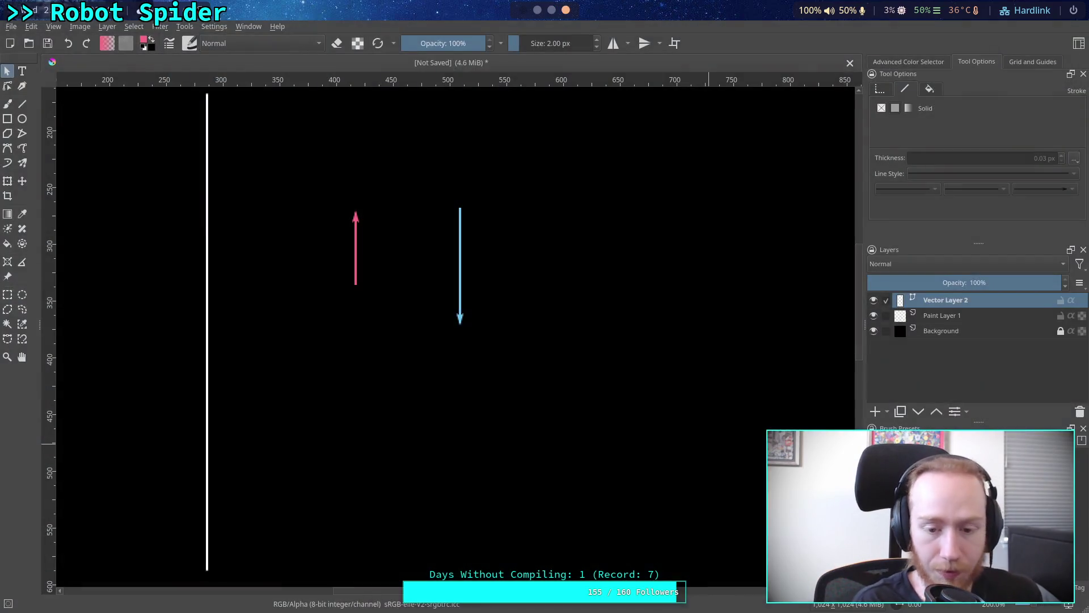
Step: Draw a small Lineart Blue circle and a green circle above it with the Ellipse tool
{"action": "left_click", "coordinate": [21, 119]}
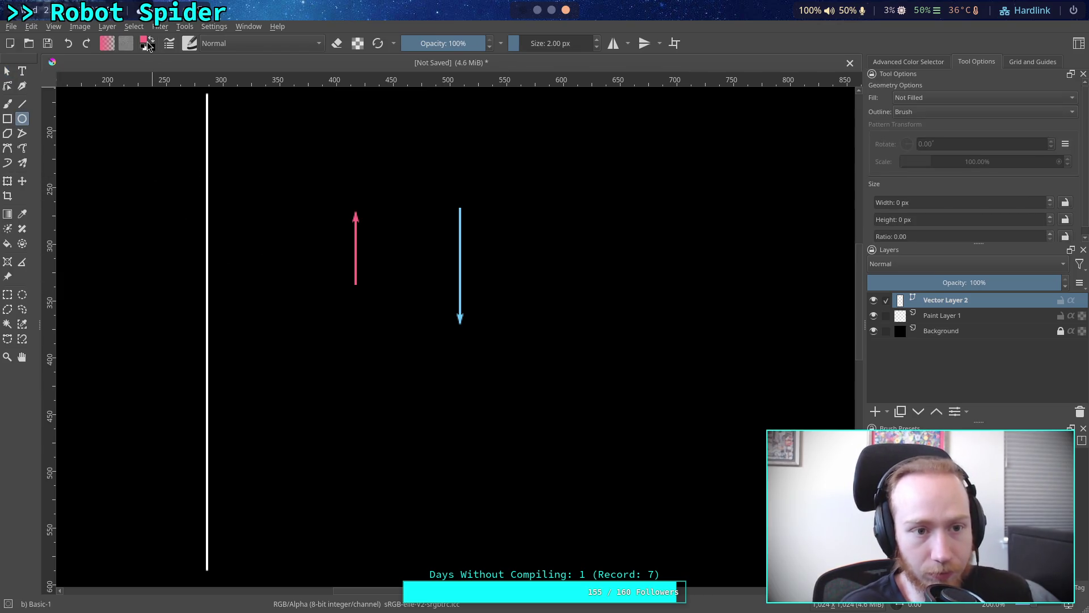
{"action": "left_click", "coordinate": [145, 39]}
{"action": "left_click", "coordinate": [590, 170]}
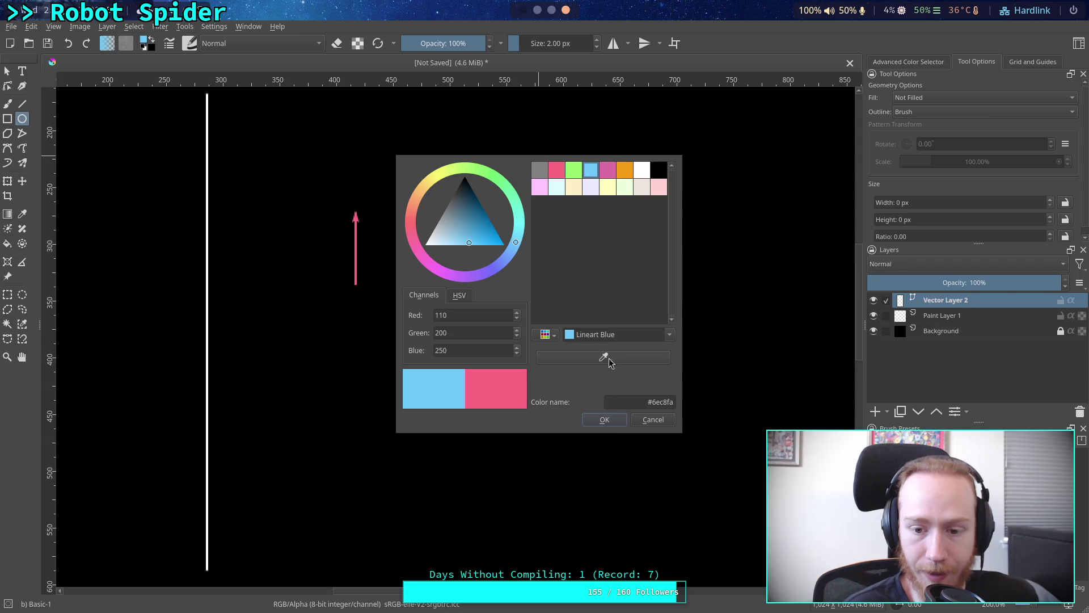
{"action": "left_click", "coordinate": [613, 422]}
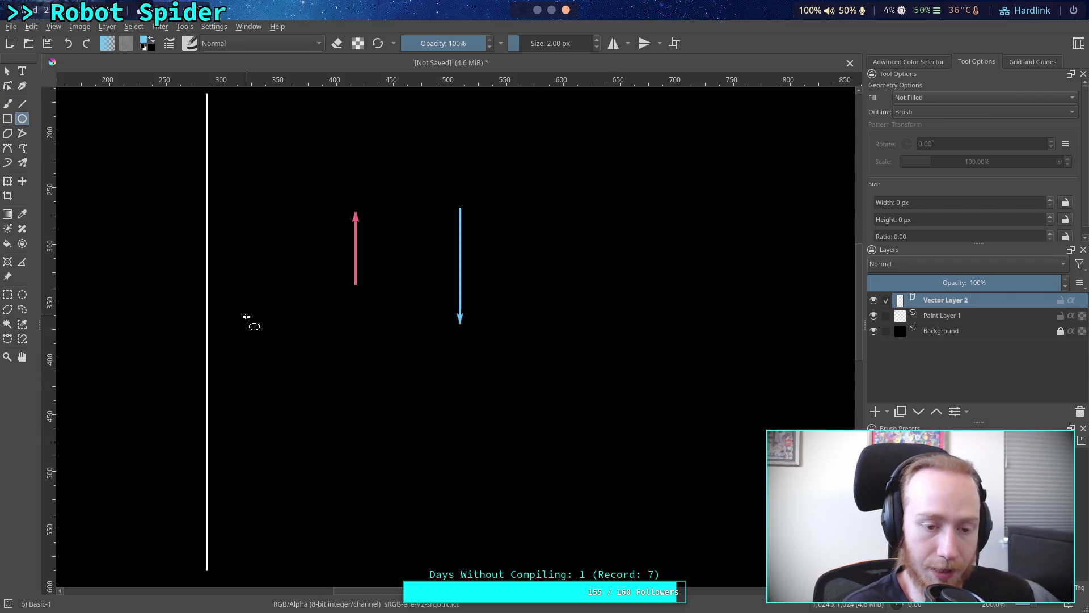
{"action": "left_click_drag", "start_coordinate": [247, 307], "coordinate": [259, 322]}
{"action": "left_click", "coordinate": [149, 39]}
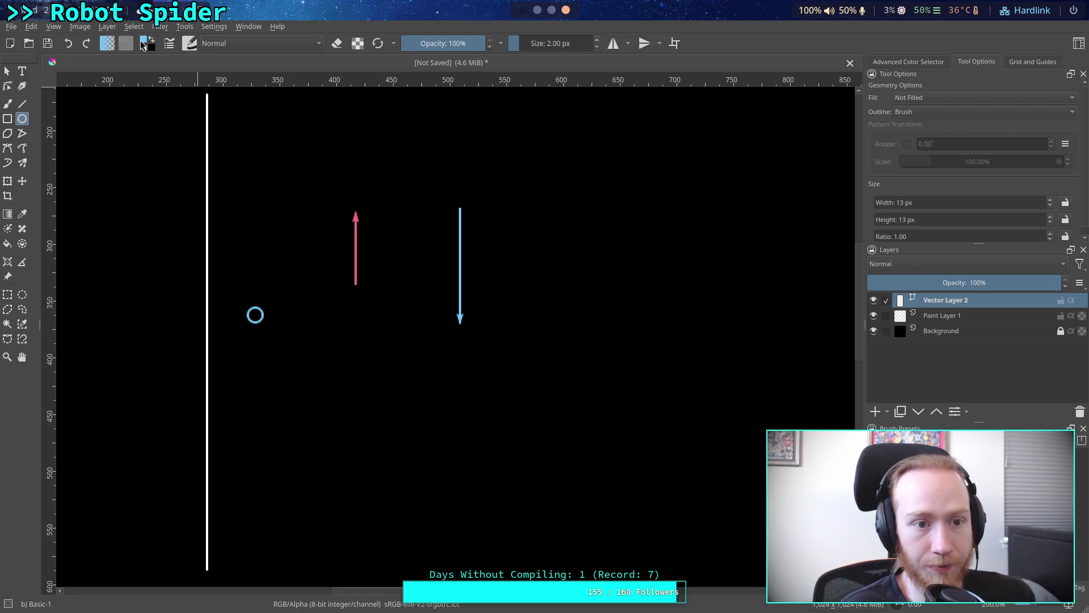
{"action": "left_click", "coordinate": [573, 169]}
{"action": "left_click", "coordinate": [604, 419]}
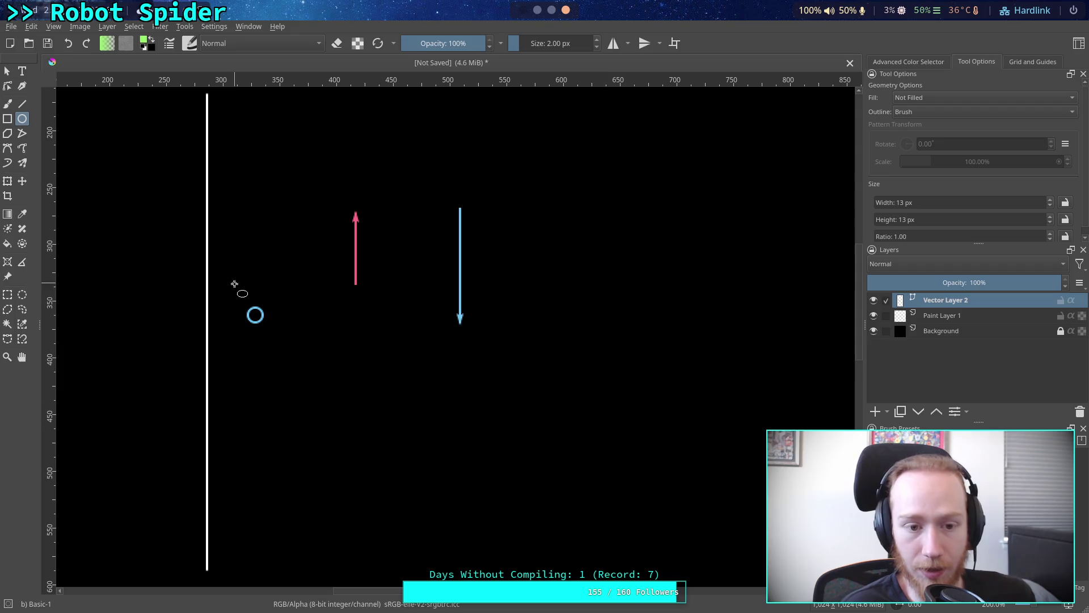
{"action": "left_click_drag", "start_coordinate": [246, 277], "coordinate": [262, 292]}
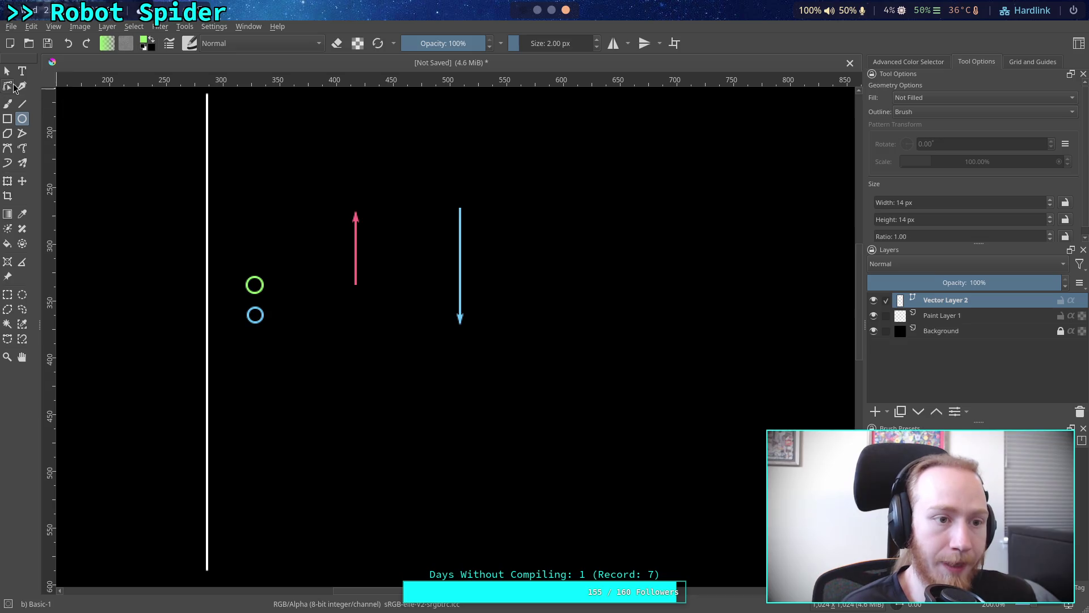
Step: Draw a short vertical Lineart Blue line beside the two circles
{"action": "left_click", "coordinate": [21, 105]}
{"action": "left_click", "coordinate": [144, 41]}
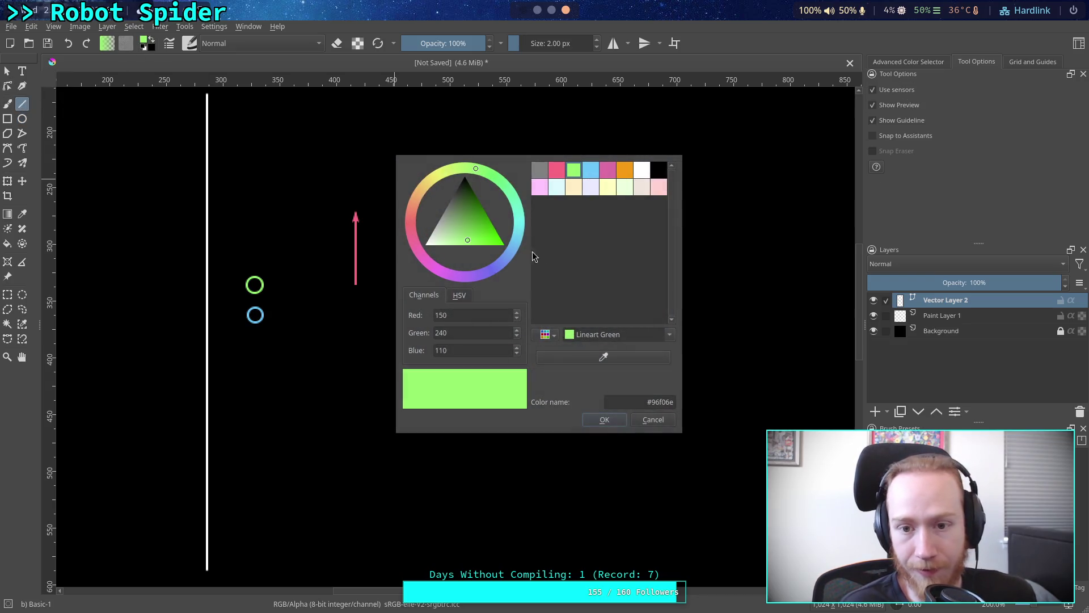
{"action": "left_click", "coordinate": [590, 169]}
{"action": "left_click", "coordinate": [611, 423]}
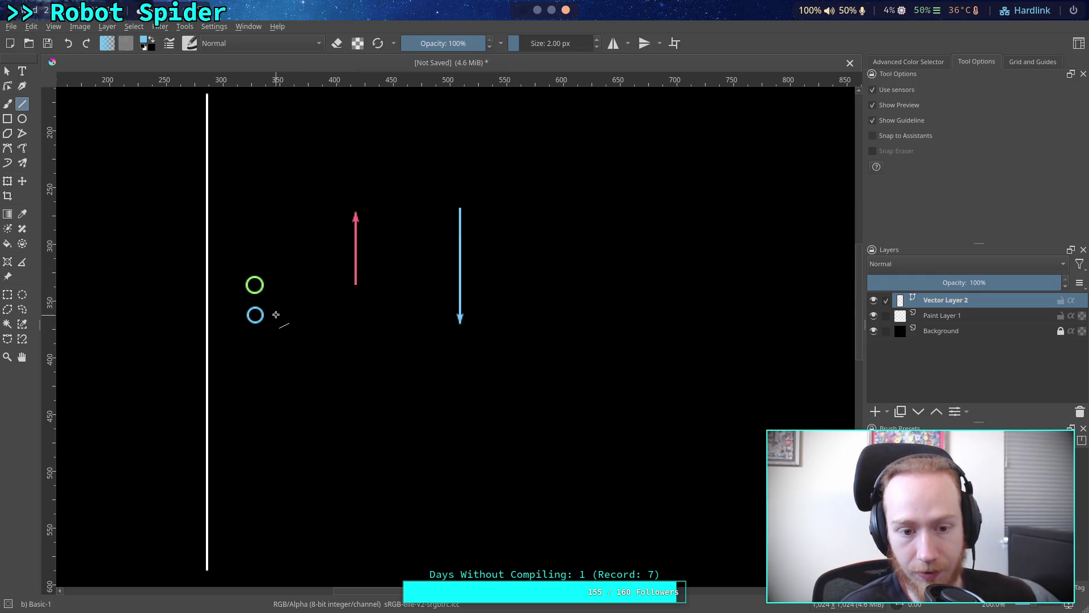
{"action": "left_click_drag", "start_coordinate": [275, 313], "coordinate": [276, 285]}
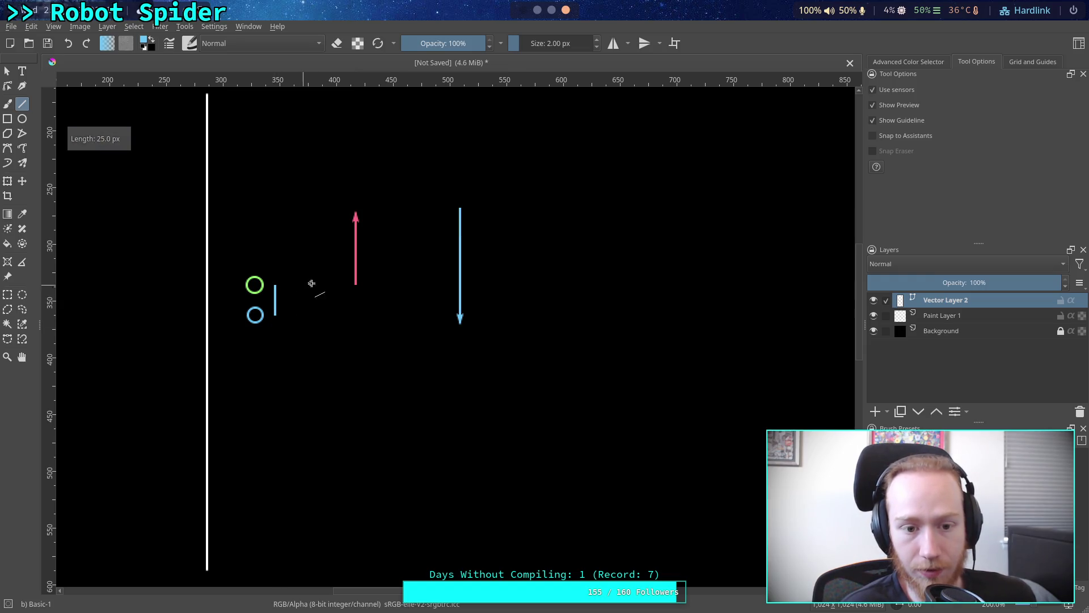
Step: Give the blue line an arrowhead end marker so it points upward
{"action": "left_click", "coordinate": [7, 71]}
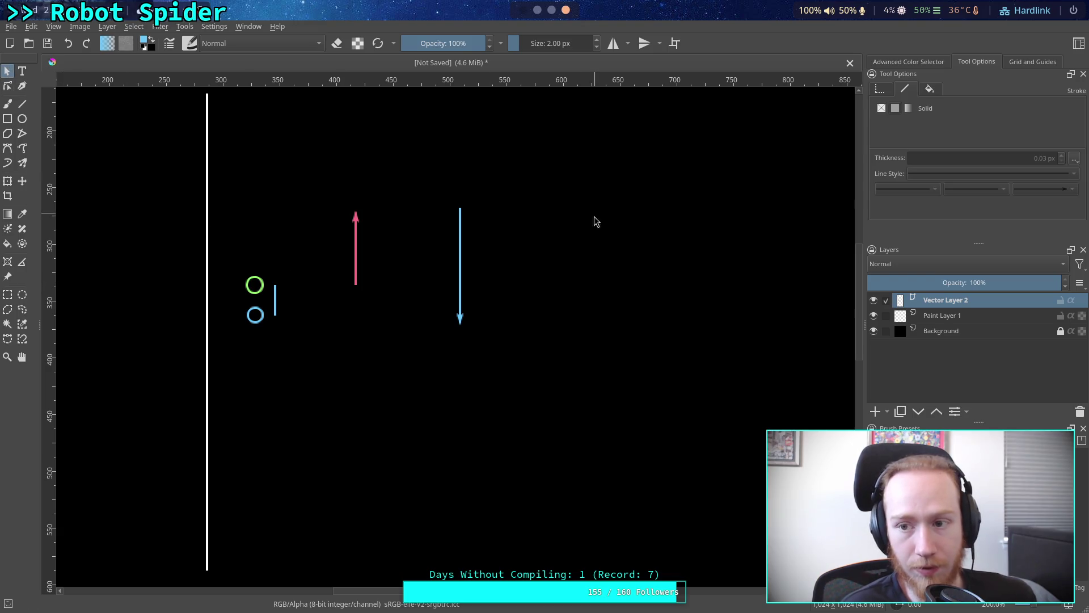
{"action": "left_click", "coordinate": [276, 300]}
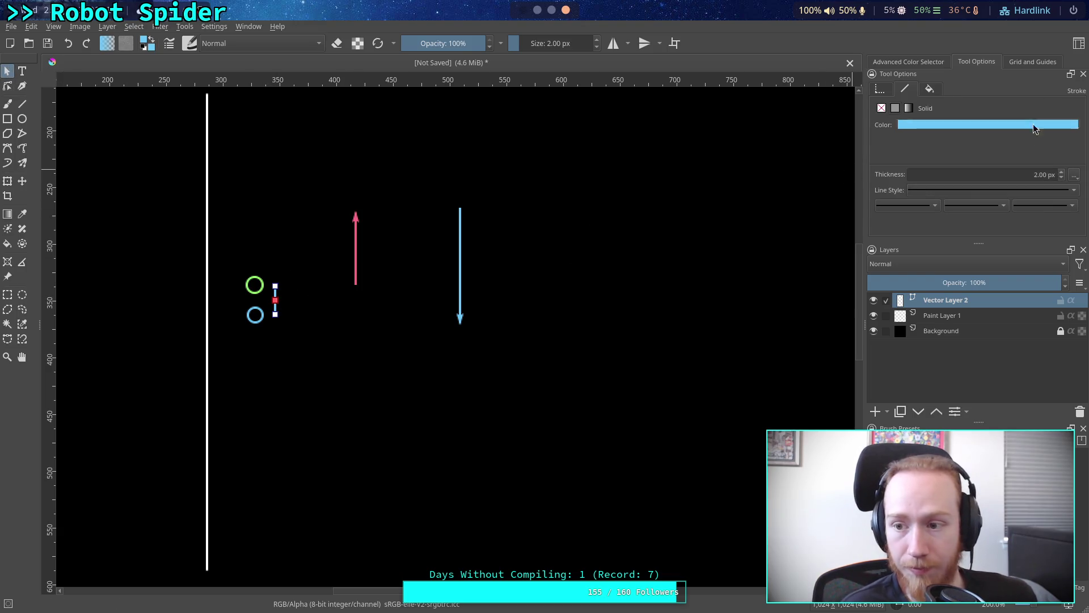
{"action": "left_click", "coordinate": [1044, 204]}
{"action": "left_click", "coordinate": [1055, 298]}
{"action": "left_click", "coordinate": [523, 311]}
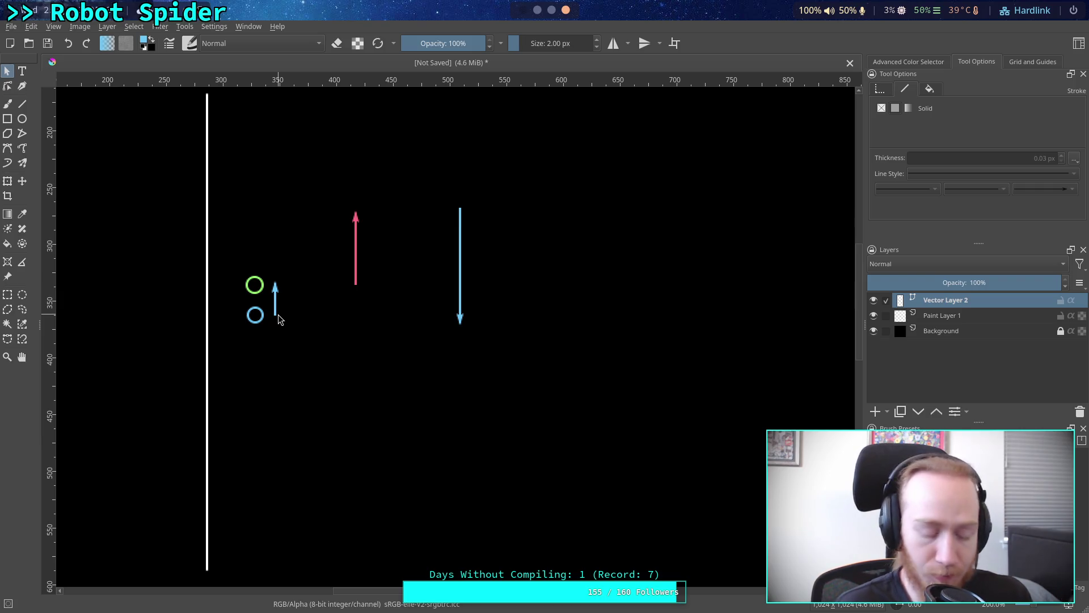
{"action": "key", "text": "super+3"}
Step: Back in the Crawler Bot note, end the bullet with a period and delete the empty trailing bullet
{"action": "key", "text": "super+2"}
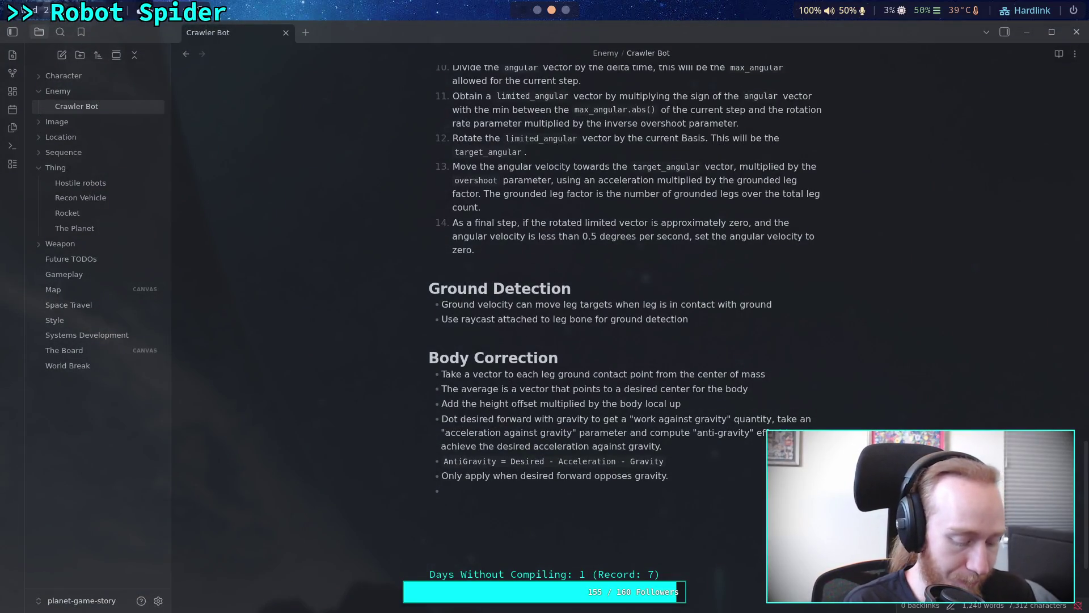
{"action": "type", "text": "Th"}
{"action": "key", "text": "BackSpace"}
{"action": "key", "text": "BackSpace"}
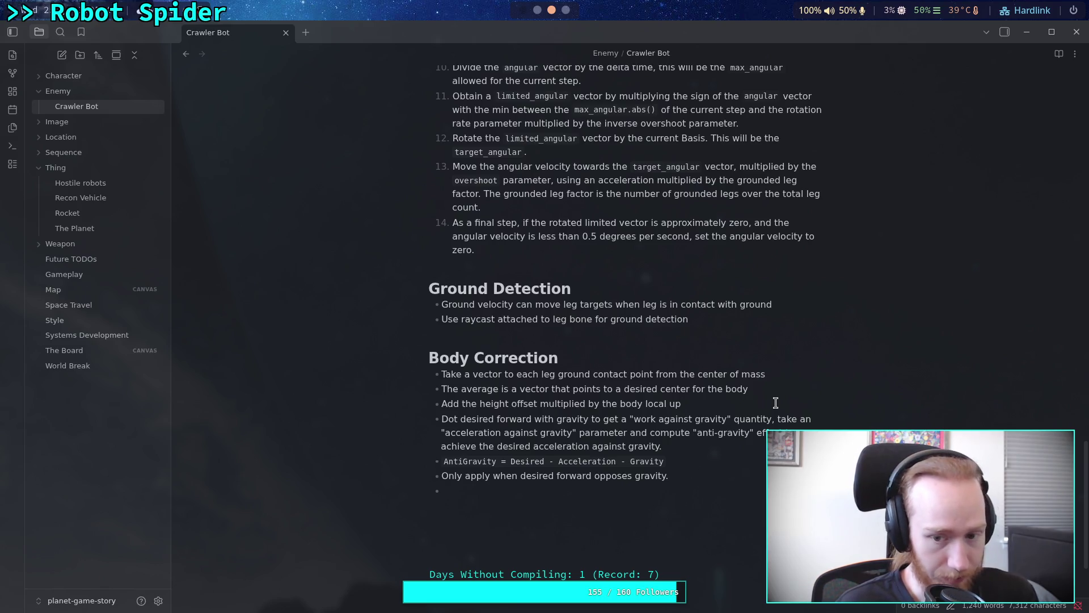
{"action": "type", "text": "."}
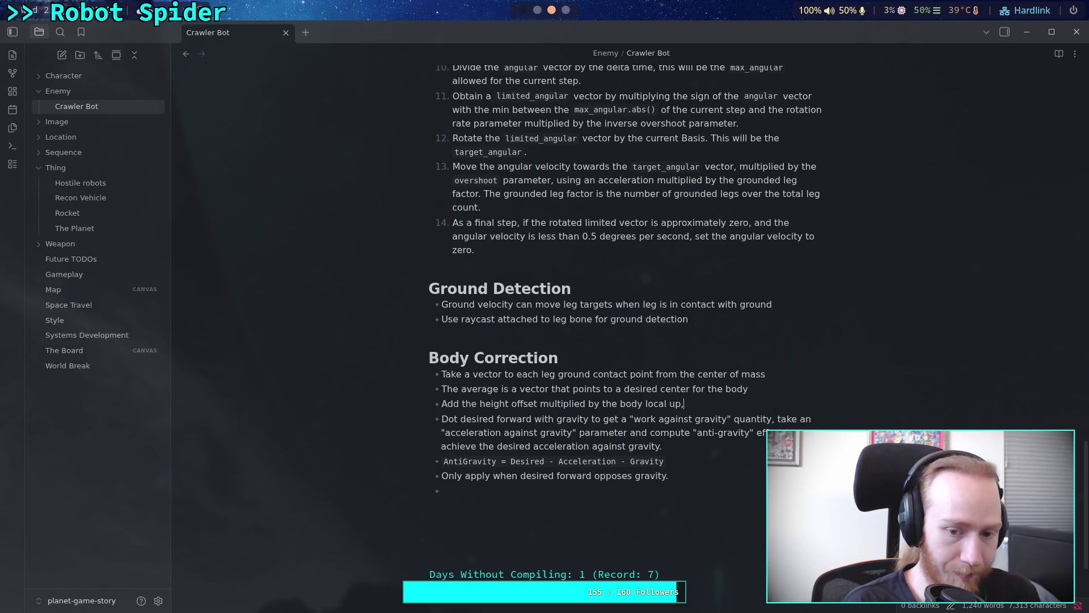
{"action": "key", "text": "Down"}
{"action": "key", "text": "Down"}
{"action": "key", "text": "Down"}
{"action": "left_click", "coordinate": [441, 490]}
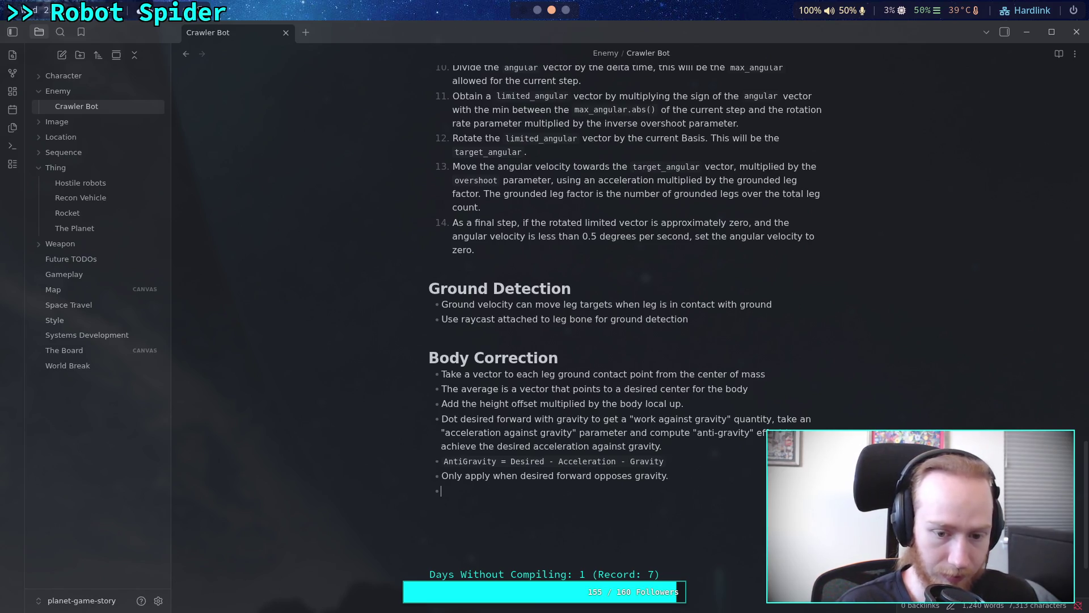
{"action": "key", "text": "BackSpace"}
{"action": "key", "text": "BackSpace"}
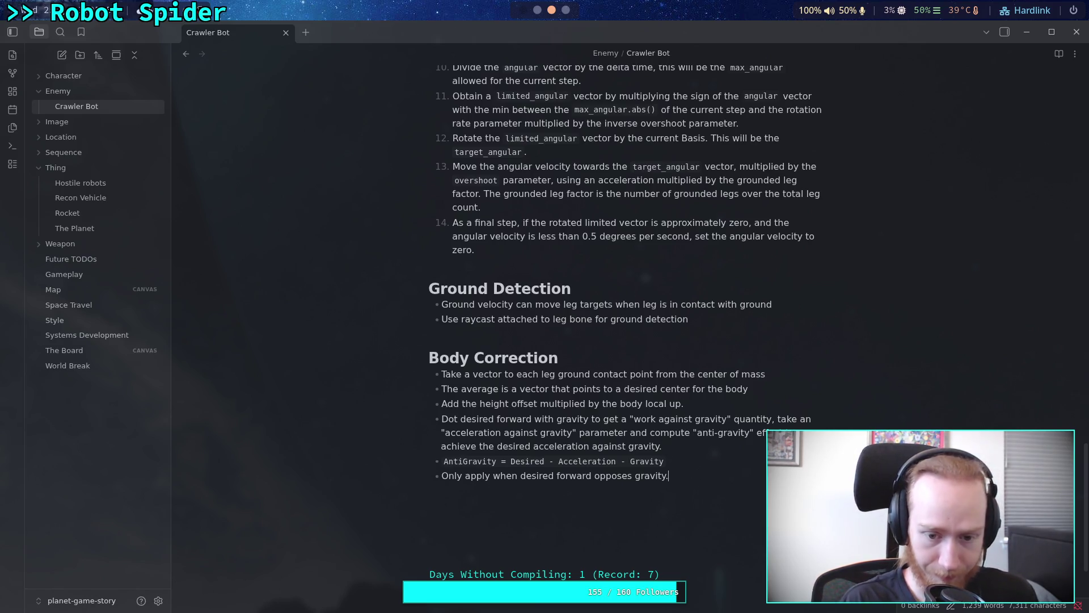
Step: Add a bullet: 'Break apart the body offset vector into body local up, and body lateral.'
{"action": "left_click", "coordinate": [740, 404]}
{"action": "key", "text": "Return"}
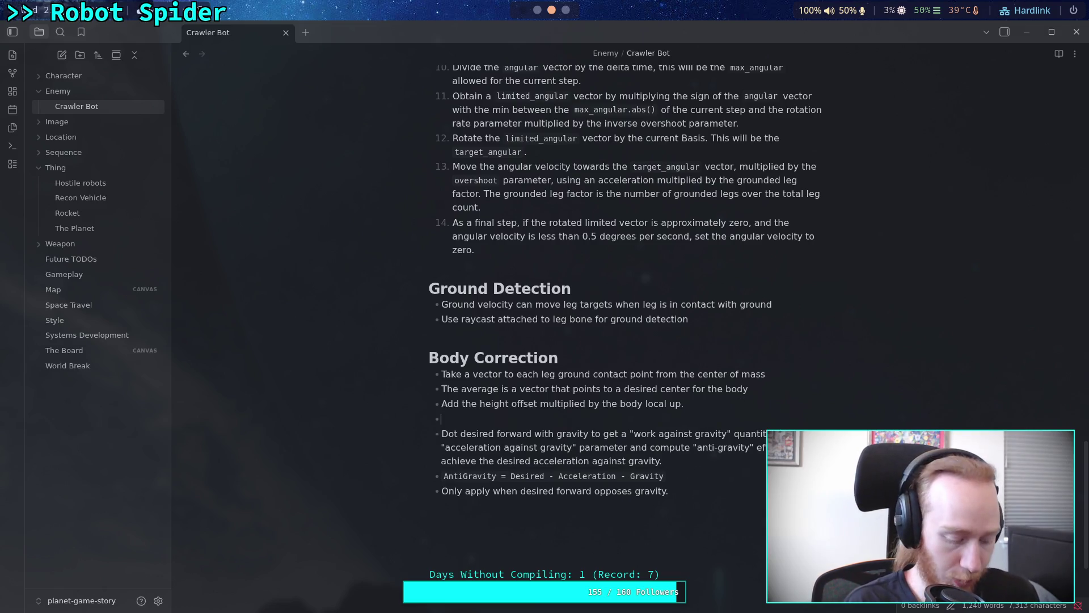
{"action": "type", "text": "Break a"}
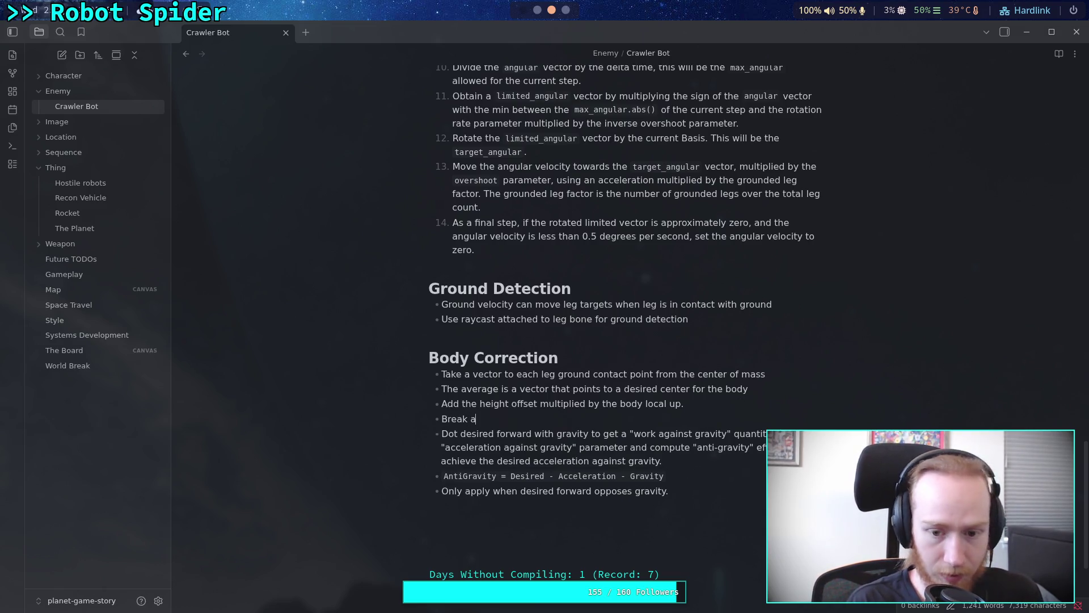
{"action": "type", "text": "part the "}
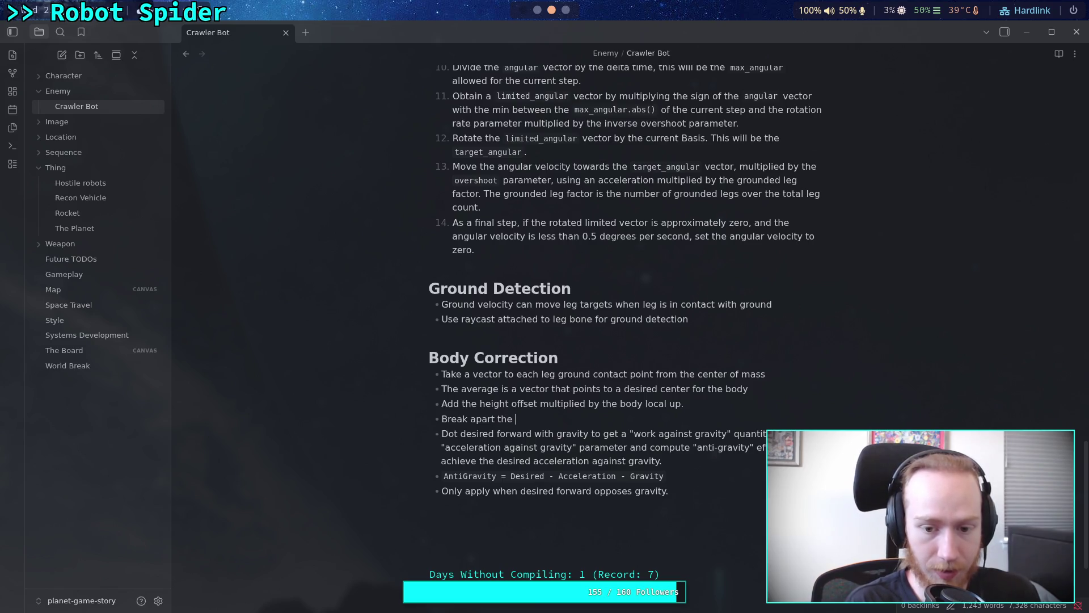
{"action": "type", "text": "body o"}
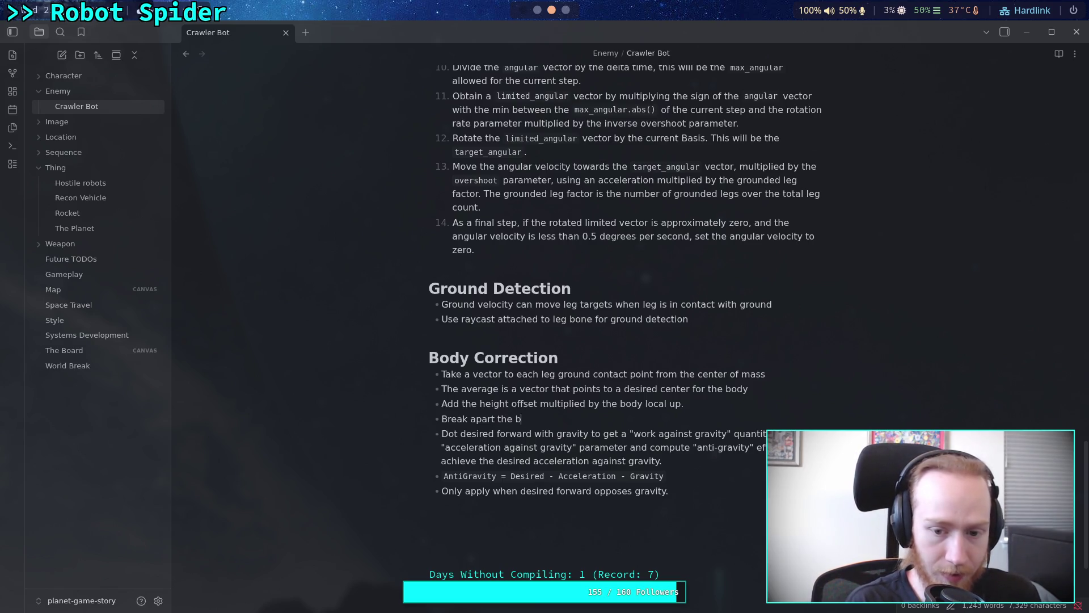
{"action": "type", "text": "ffset vector "}
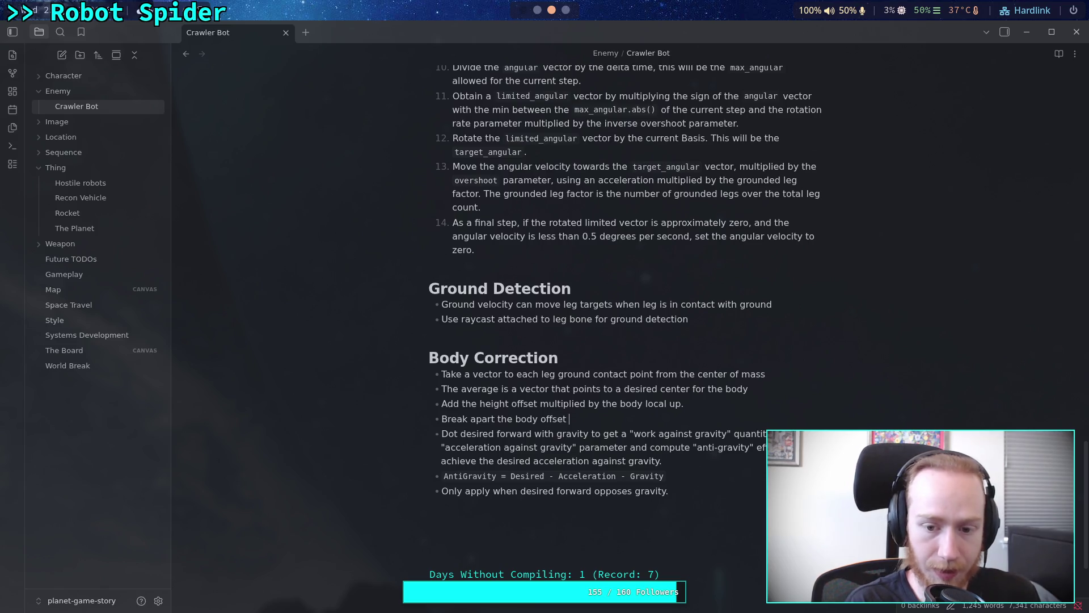
{"action": "type", "text": "into t"}
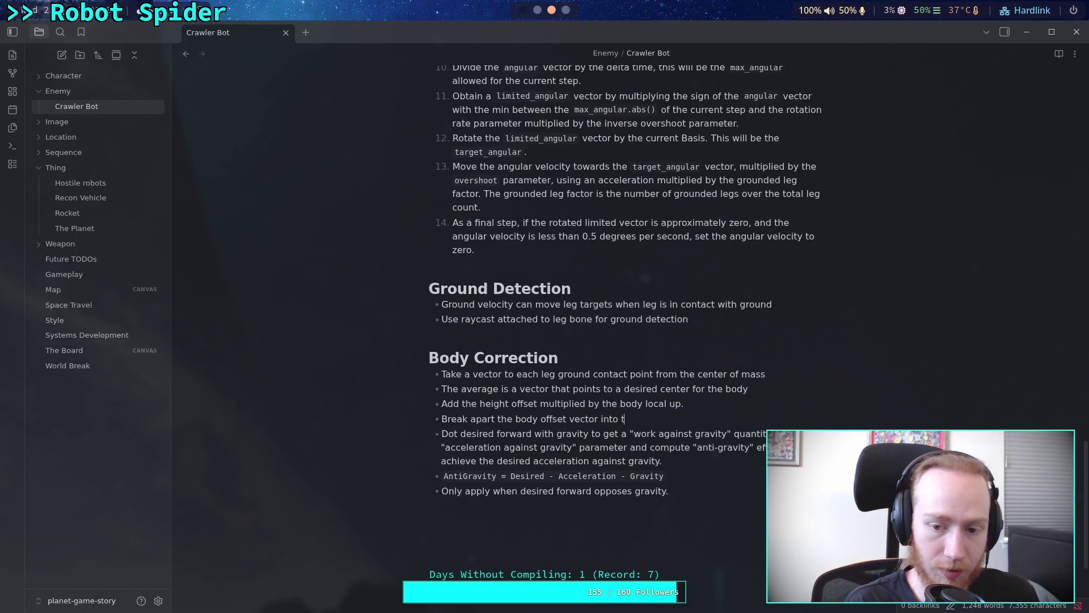
{"action": "key", "text": "BackSpace"}
{"action": "type", "text": "a"}
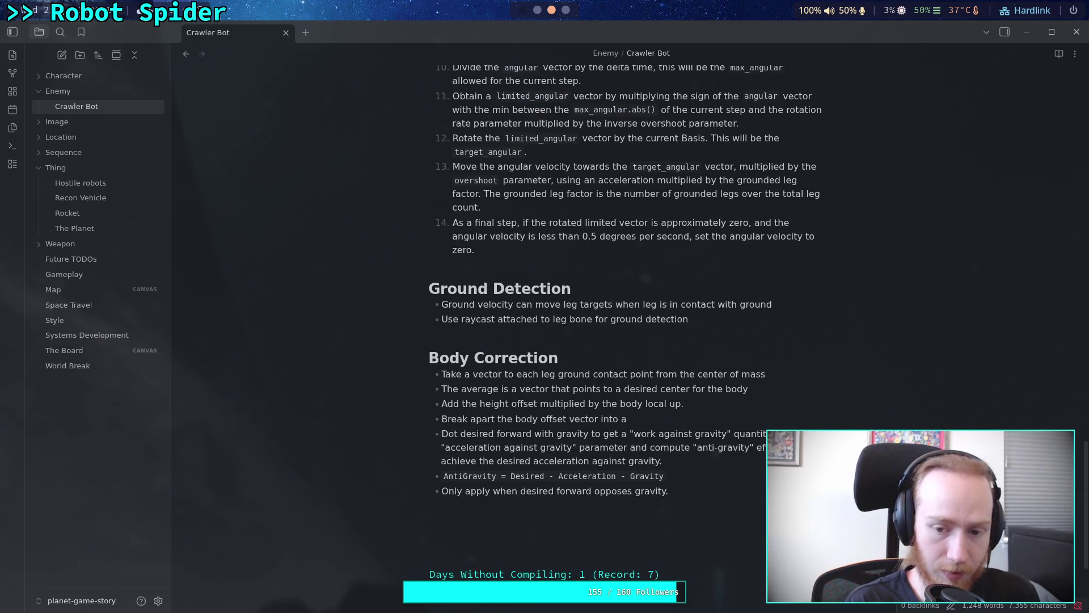
{"action": "key", "text": "BackSpace"}
{"action": "key", "text": "BackSpace"}
{"action": "type", "text": "body loc"}
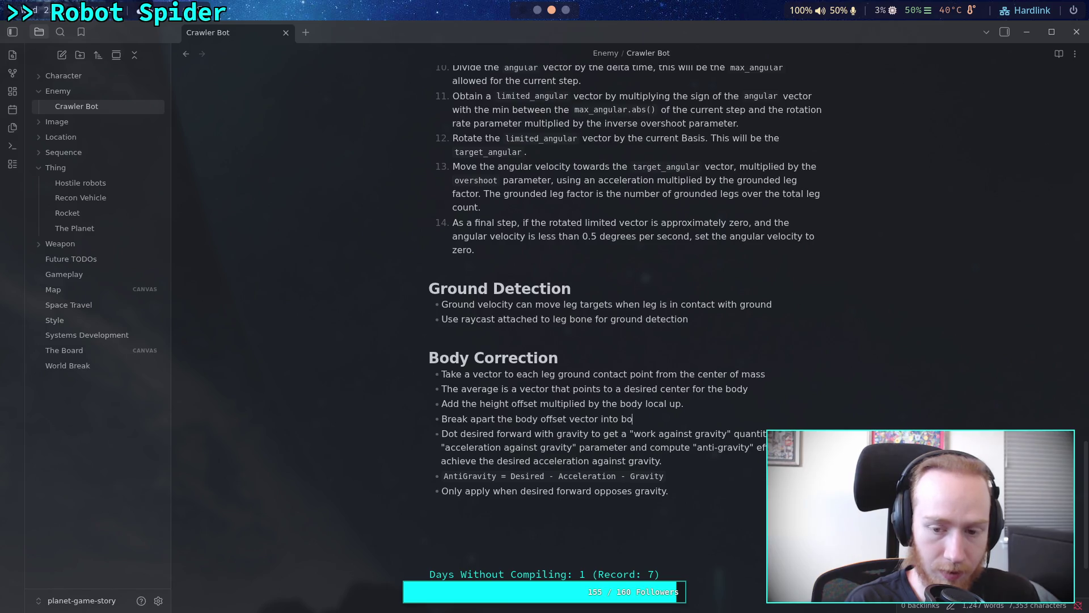
{"action": "type", "text": "al up, and "}
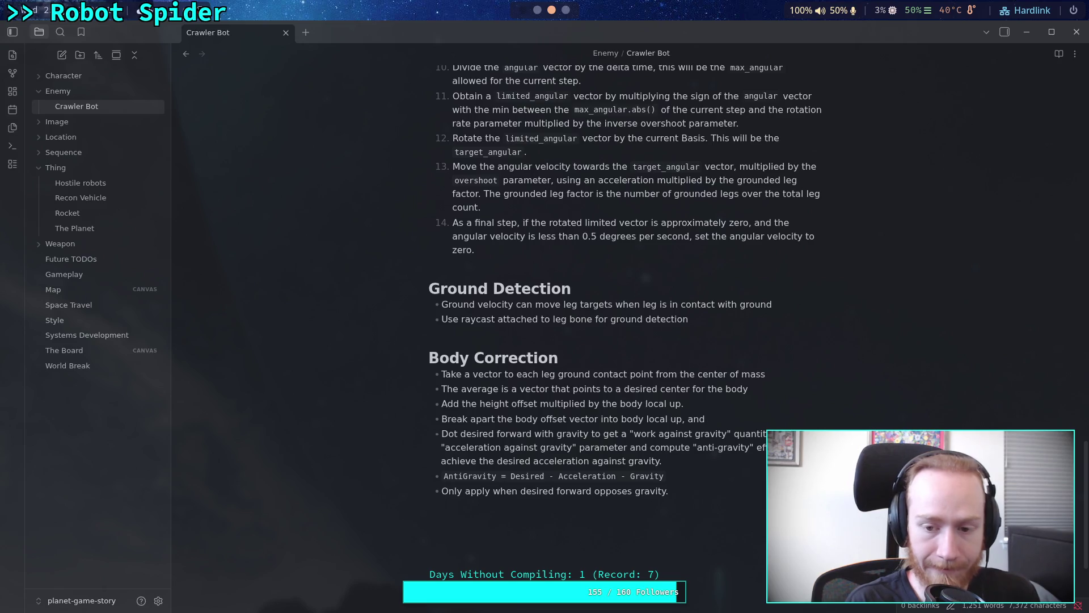
{"action": "type", "text": "body latera"}
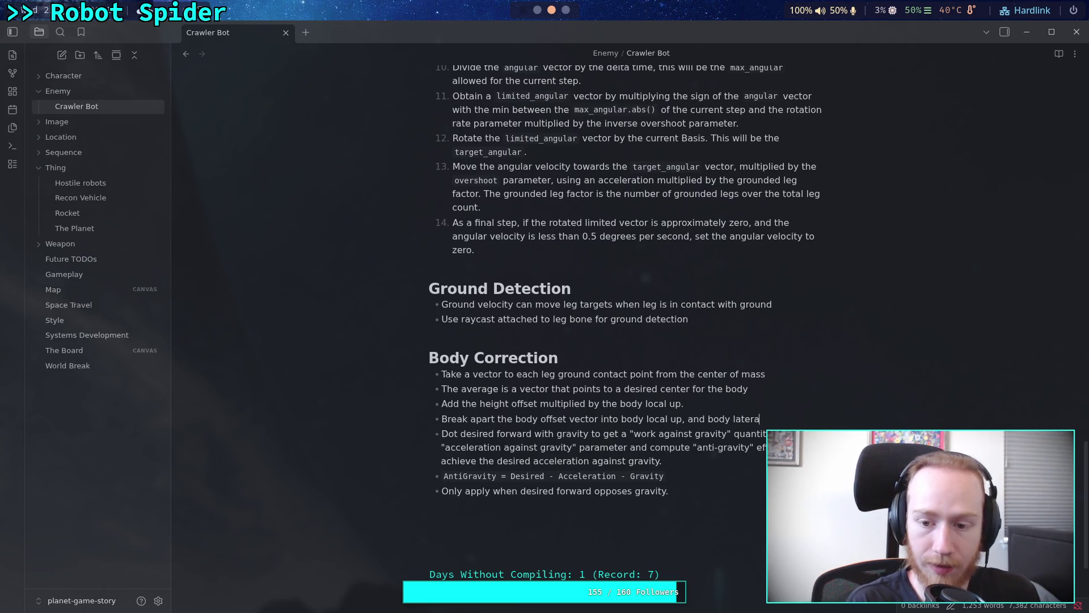
{"action": "type", "text": "l."}
{"action": "key", "text": "Return"}
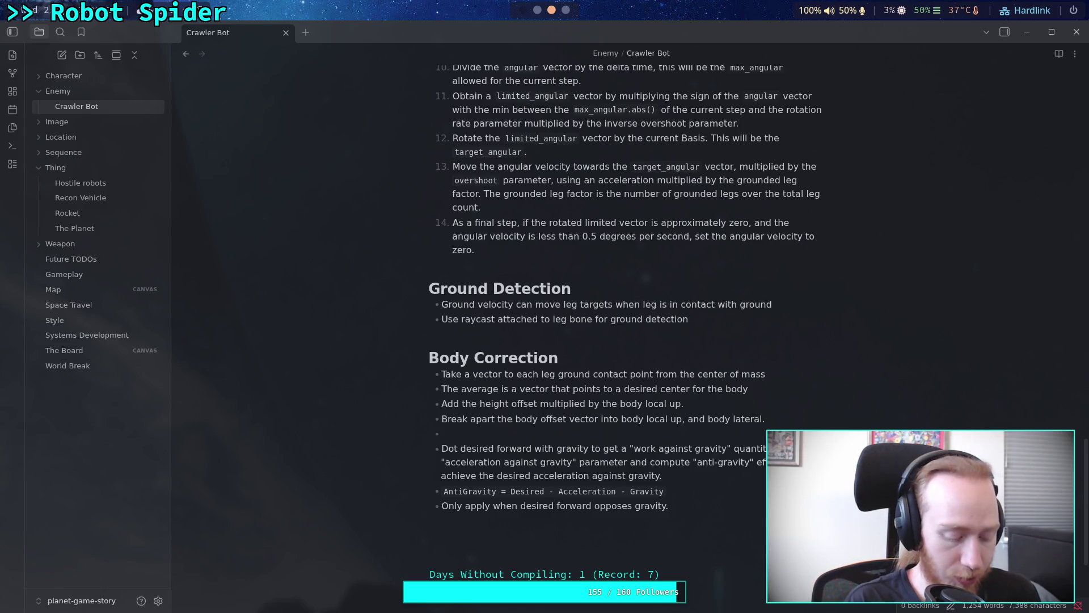
Step: Add the Up offset bullet: spring equation depending on grounded legs, baseline delta at rest, more in motion
{"action": "type", "text": "Up offset"}
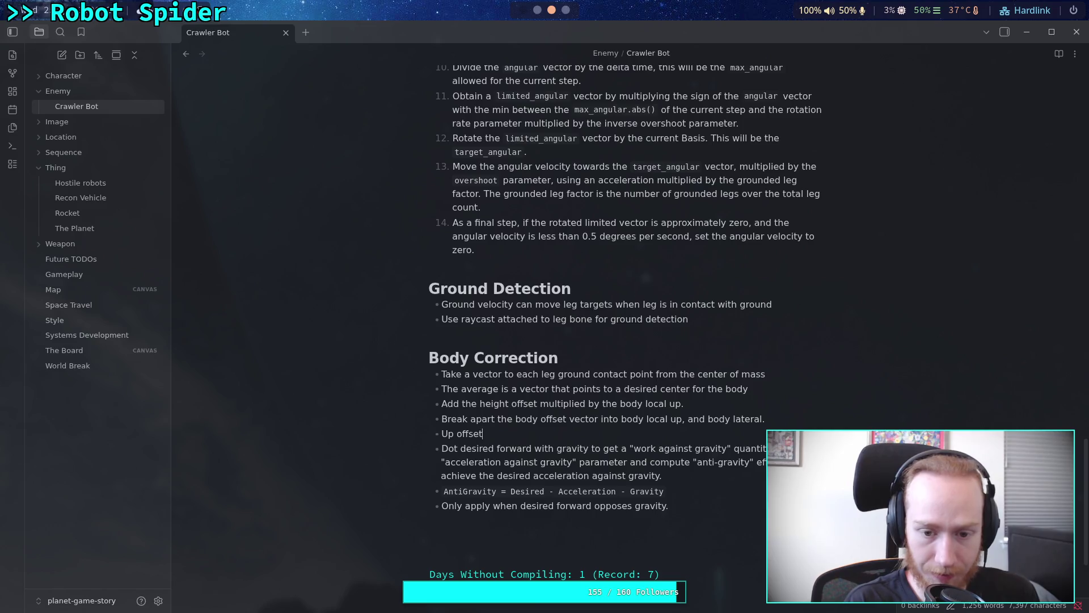
{"action": "type", "text": " will be han"}
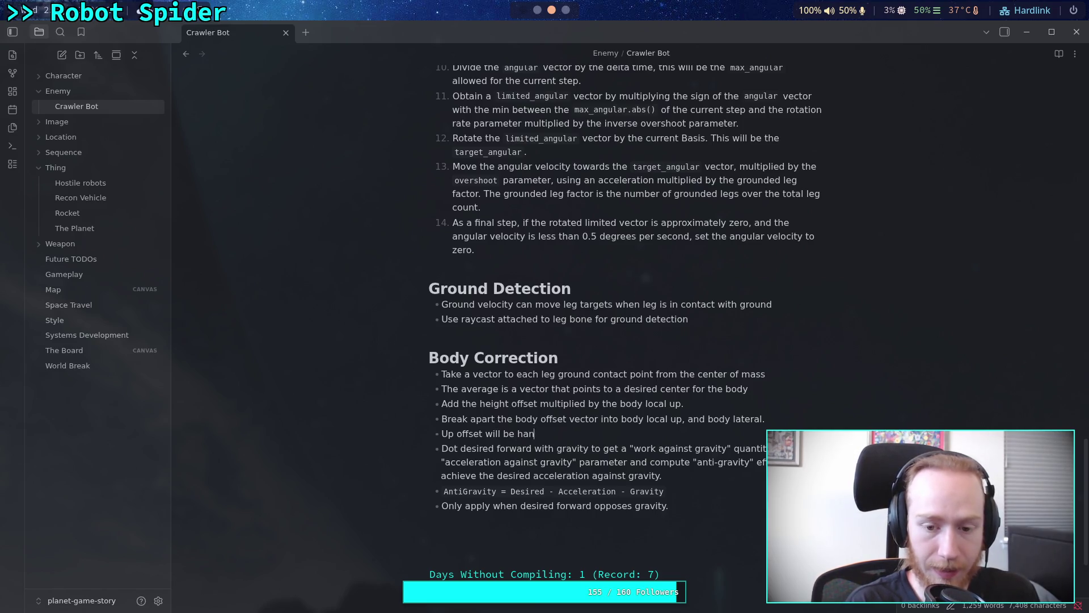
{"action": "type", "text": "dled using a "}
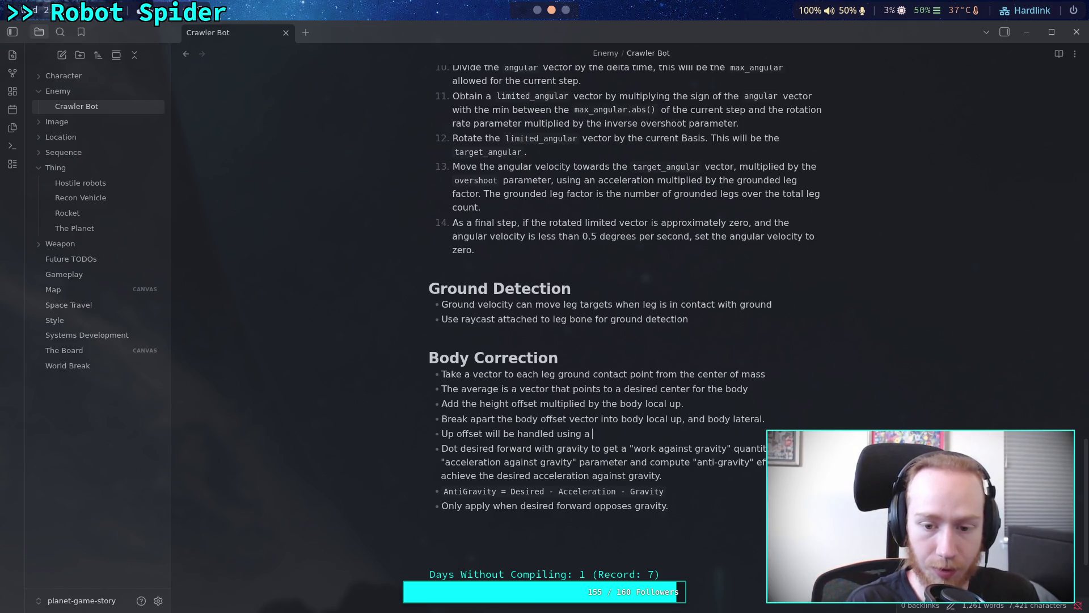
{"action": "type", "text": "sprin"}
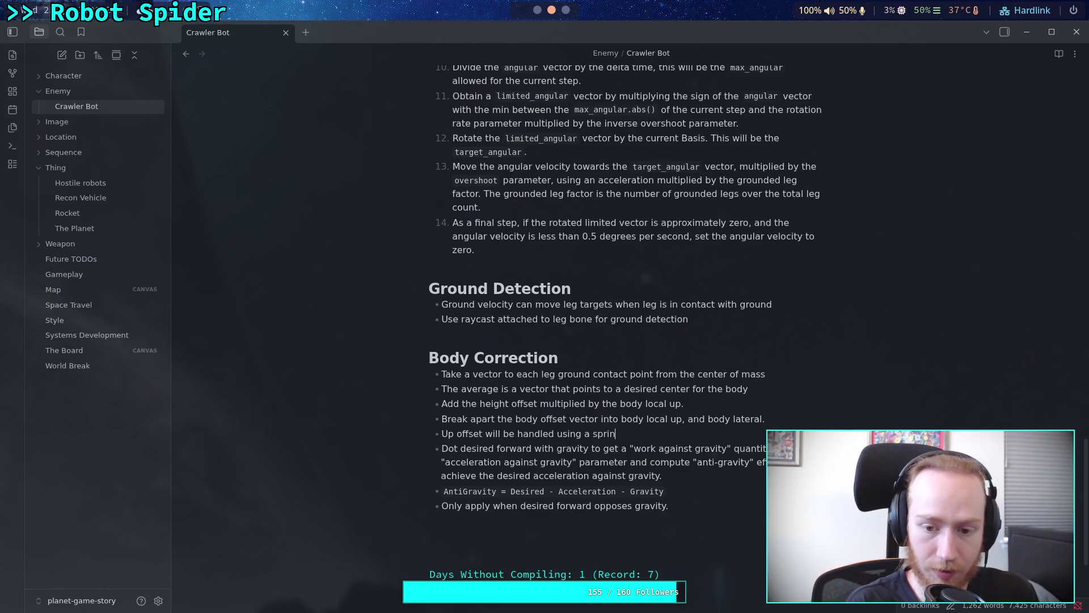
{"action": "type", "text": "g e"}
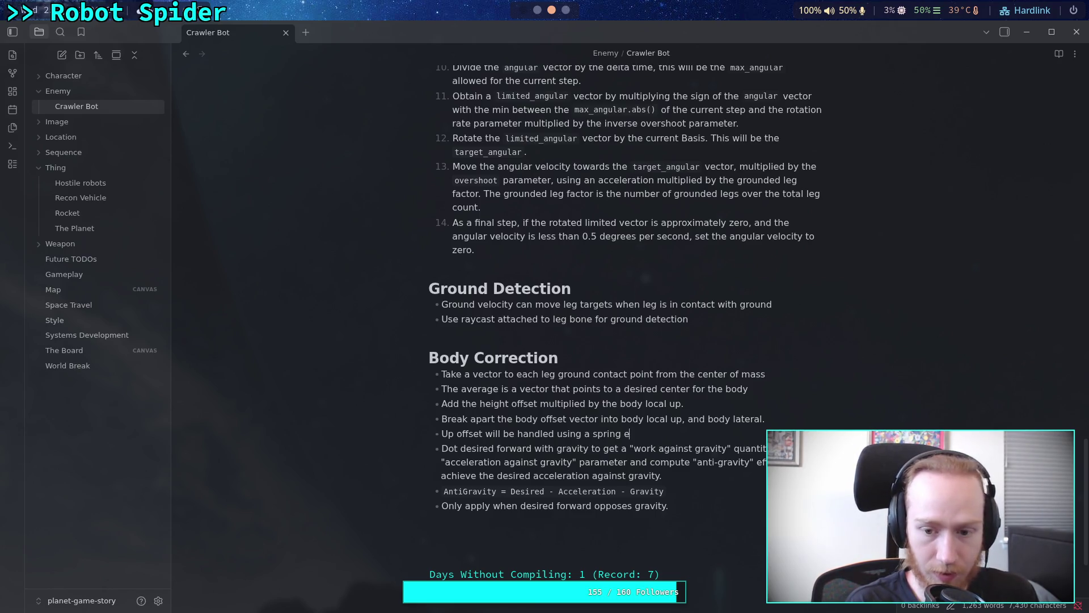
{"action": "type", "text": "quation"}
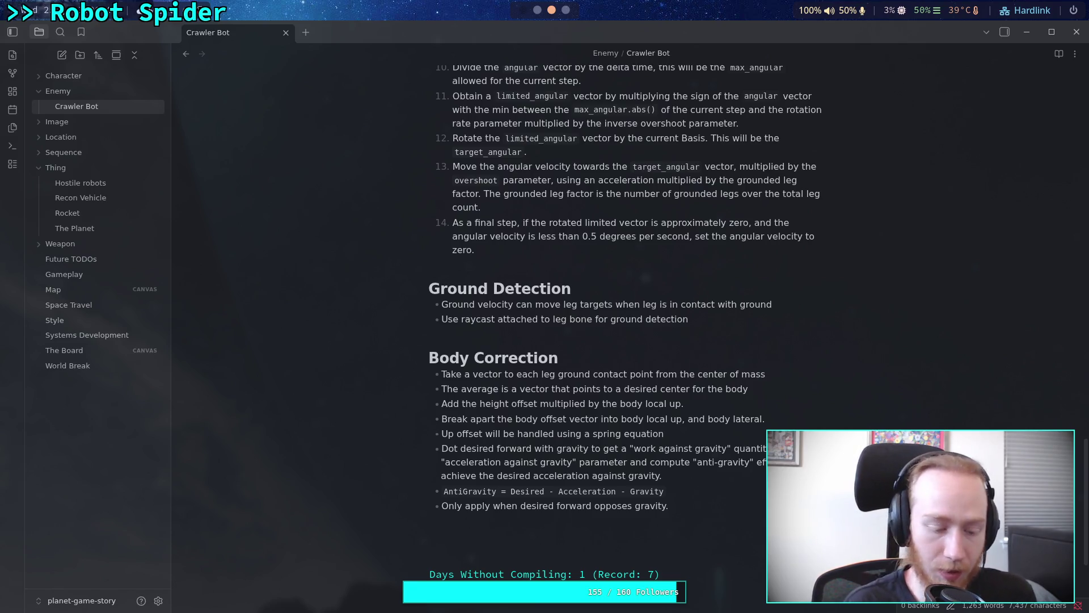
{"action": "type", "text": ", depending on "}
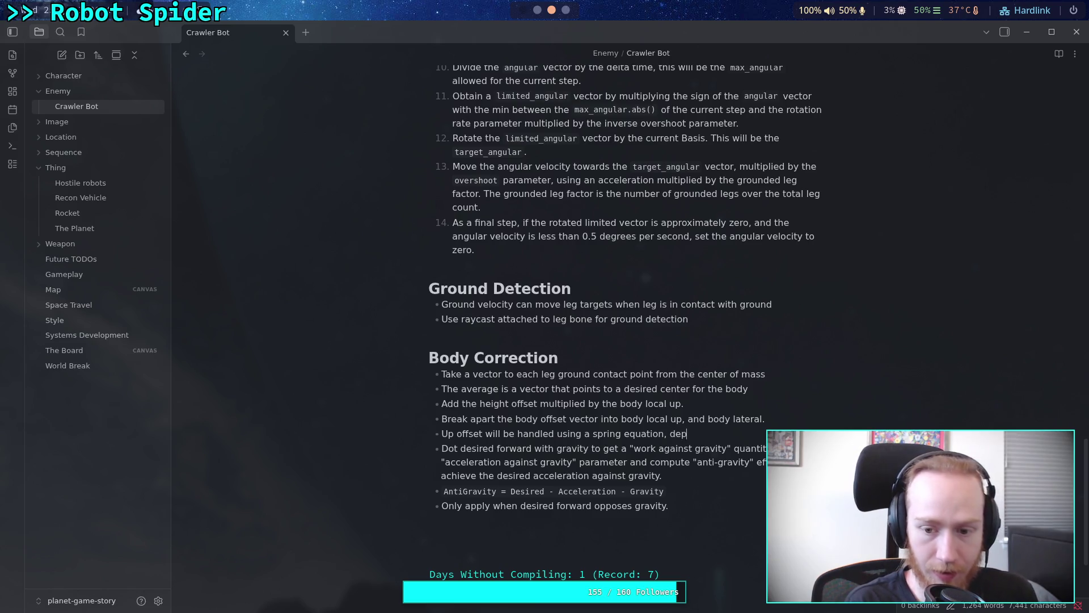
{"action": "type", "text": "the numb"}
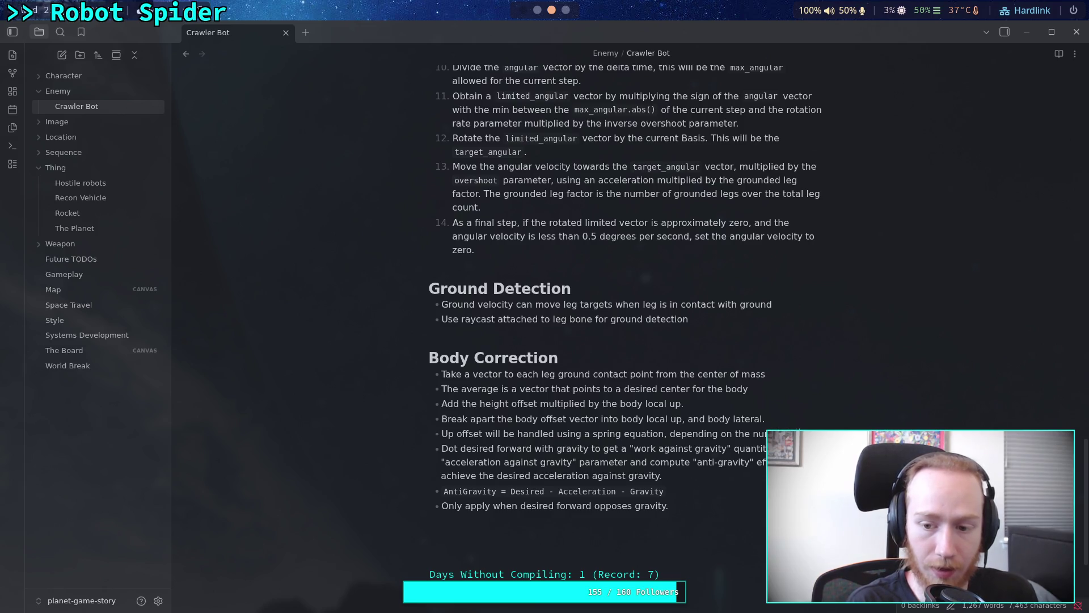
{"action": "type", "text": "grounded legs."}
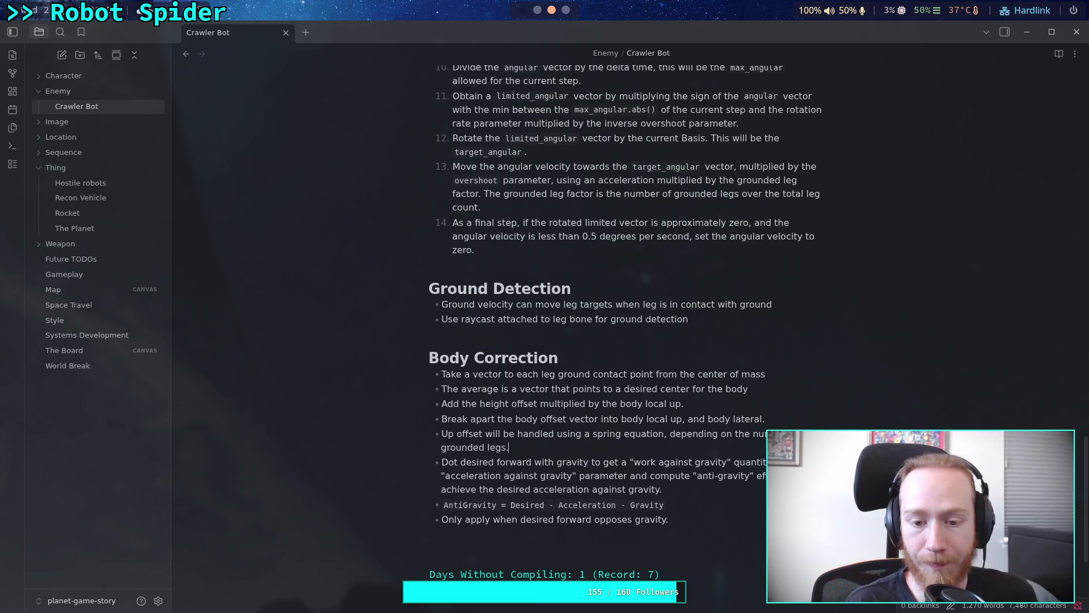
{"action": "key", "text": "Return"}
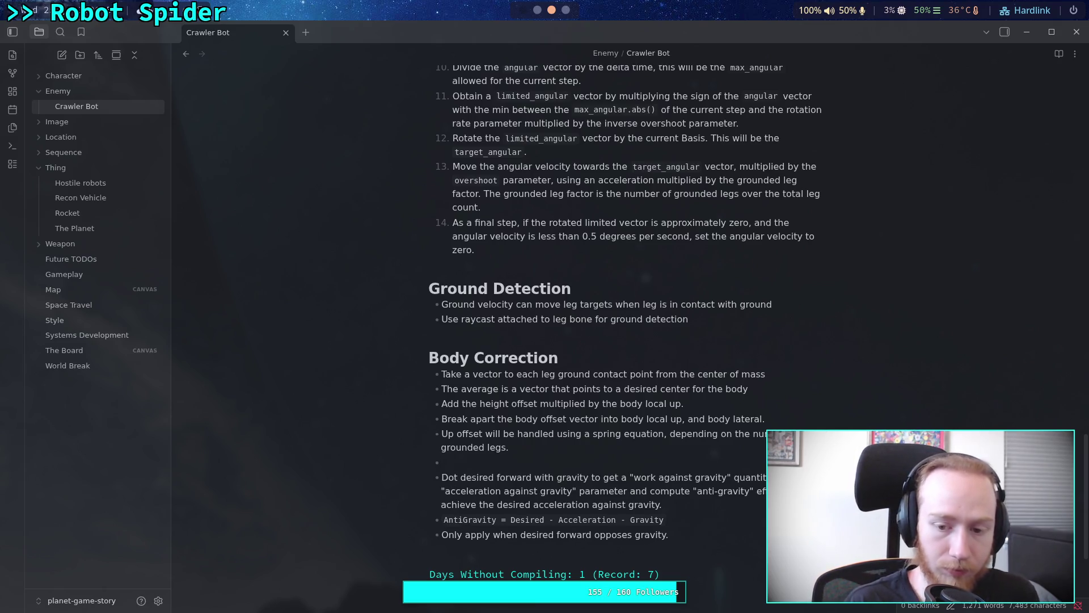
{"action": "left_click", "coordinate": [567, 445]}
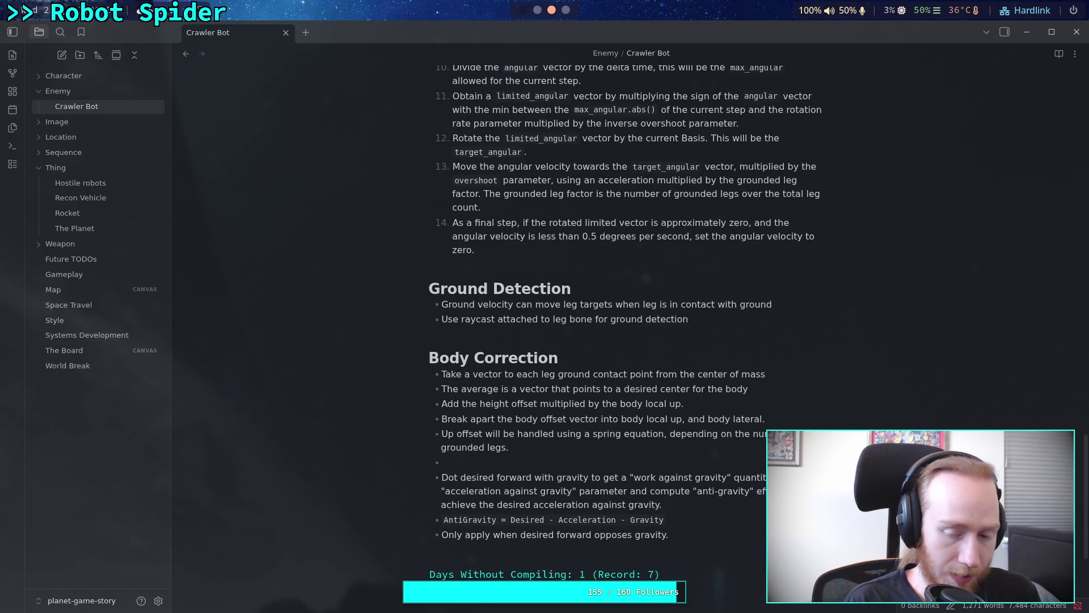
{"action": "type", "text": "While"}
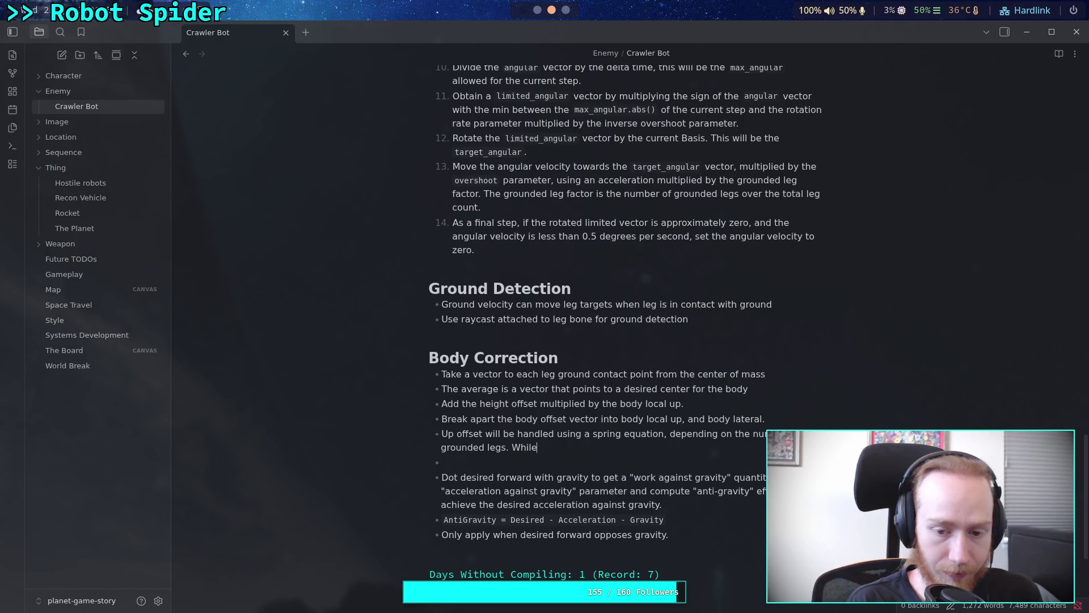
{"action": "key", "text": "BackSpace"}
{"action": "key", "text": "BackSpace"}
{"action": "key", "text": "BackSpace"}
{"action": "type", "text": "There will"}
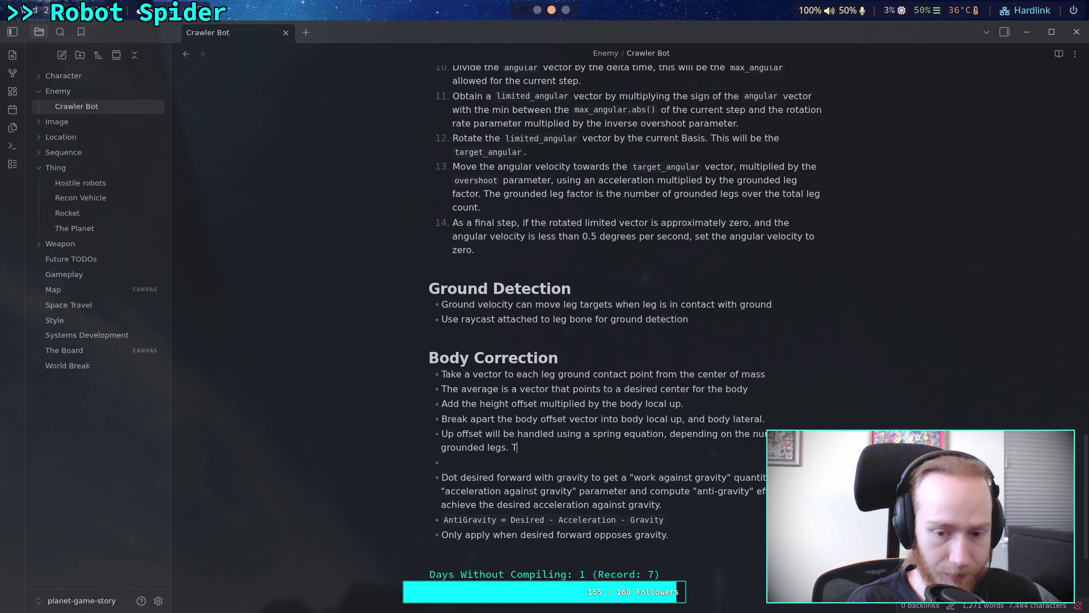
{"action": "type", "text": " be"}
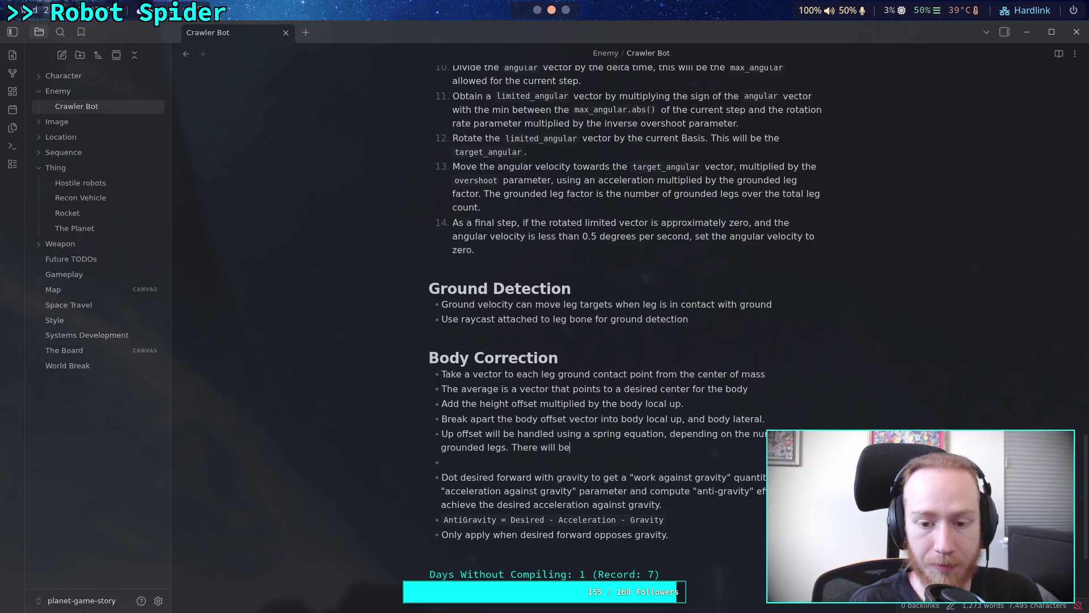
{"action": "type", "text": "baseline "}
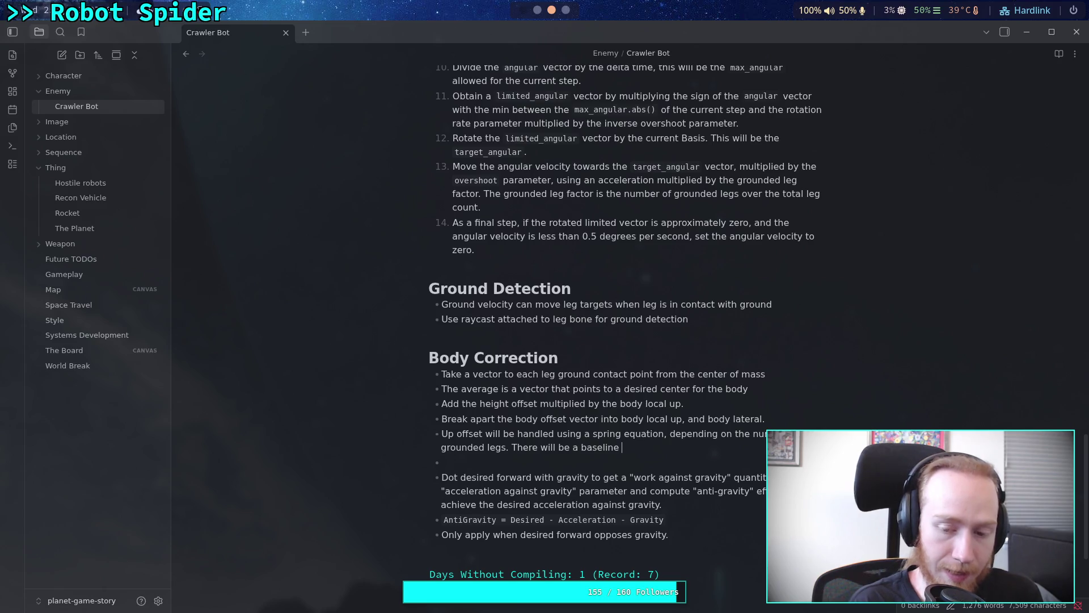
{"action": "type", "text": "accep"}
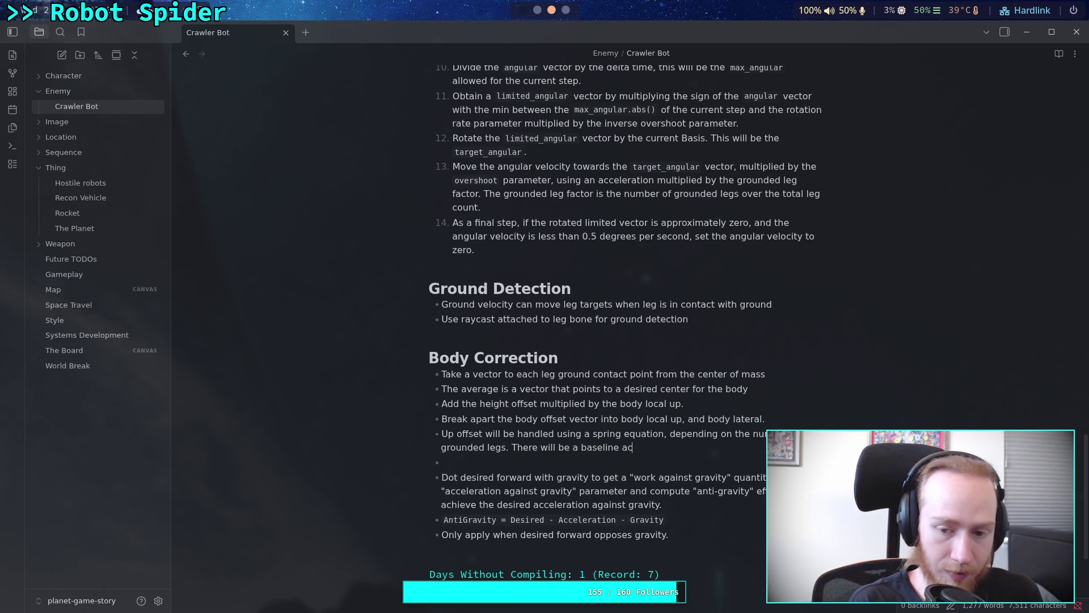
{"action": "type", "text": "table delta"}
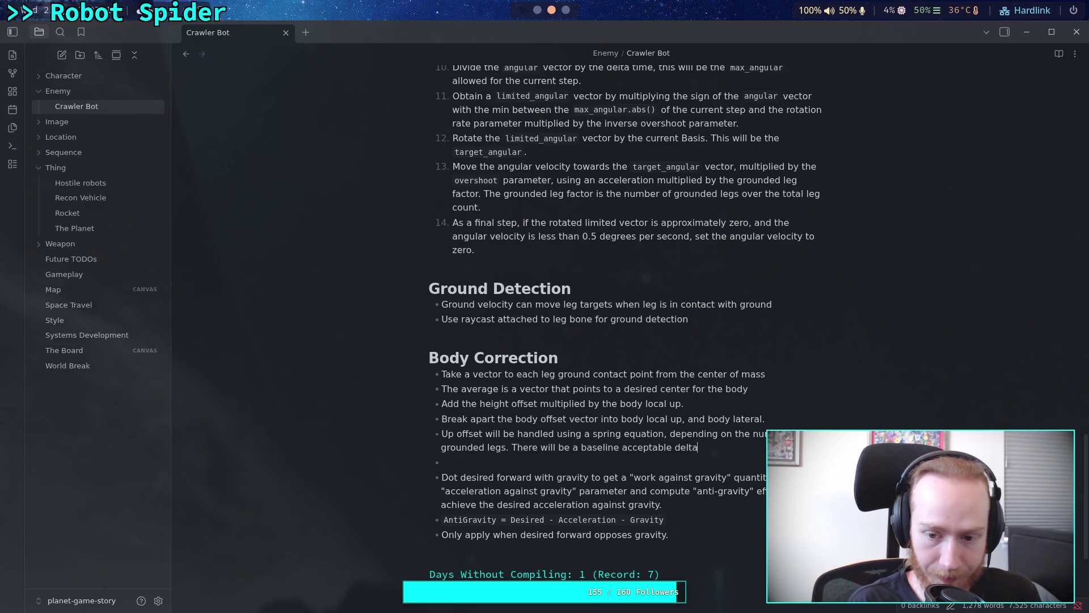
{"action": "type", "text": " when at rest"}
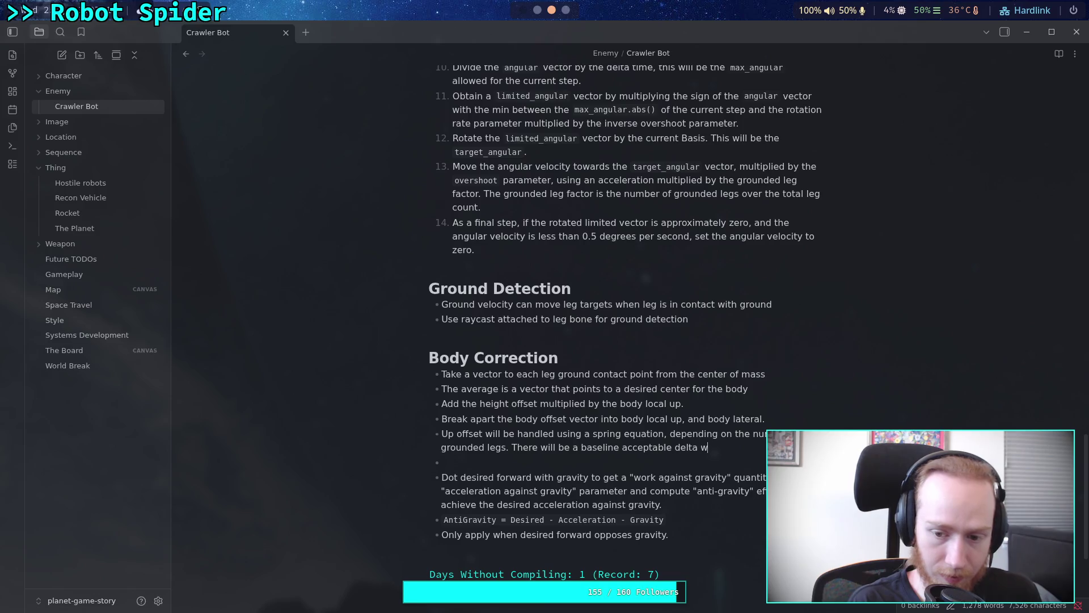
{"action": "type", "text": " at rest,"}
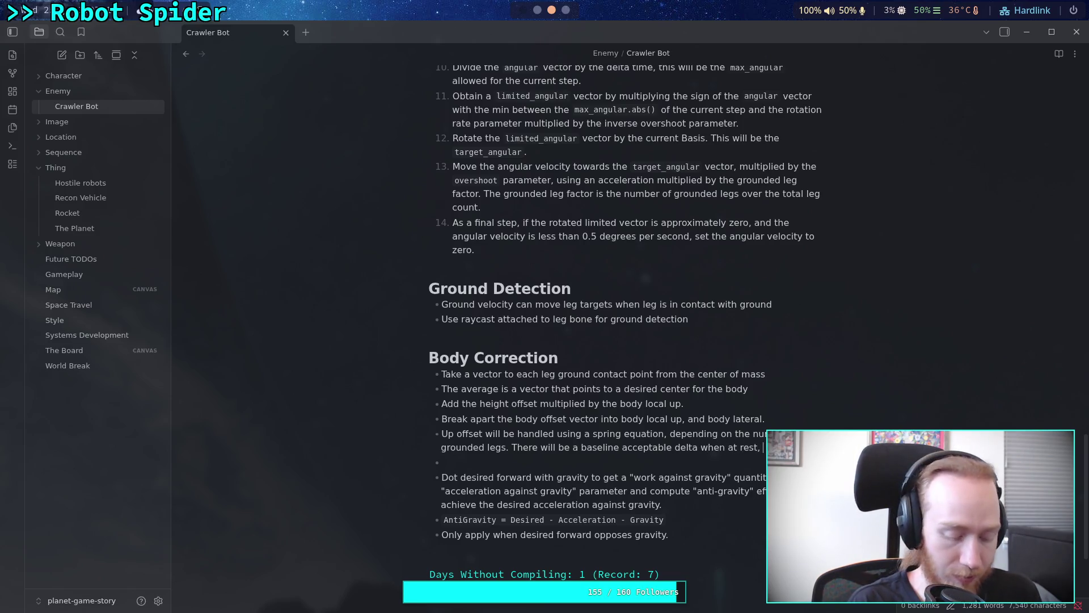
{"action": "type", "text": "elocmotion"}
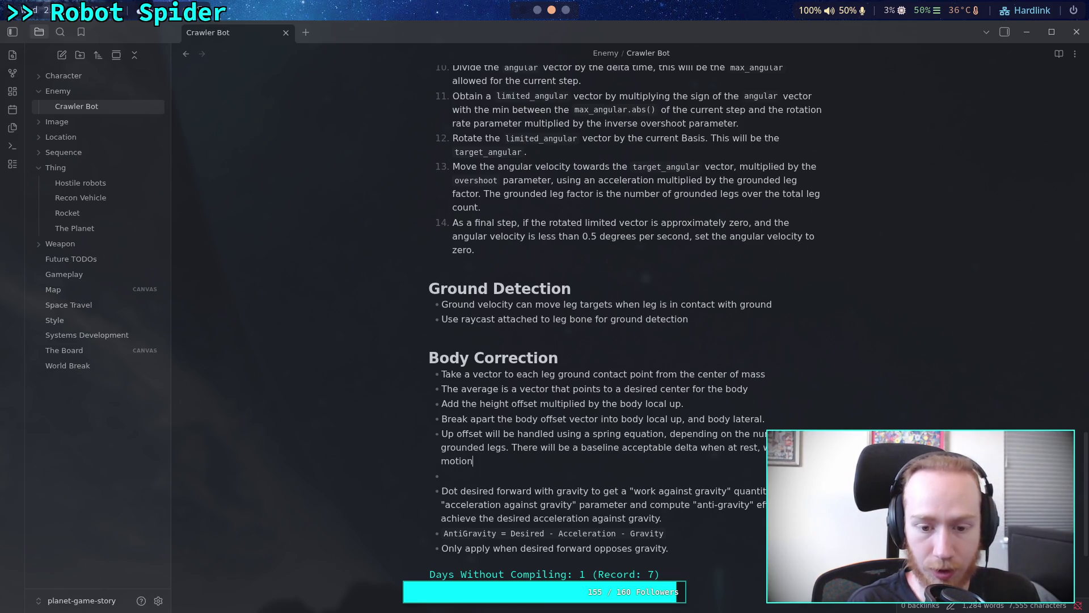
{"action": "type", "text": "more delta"}
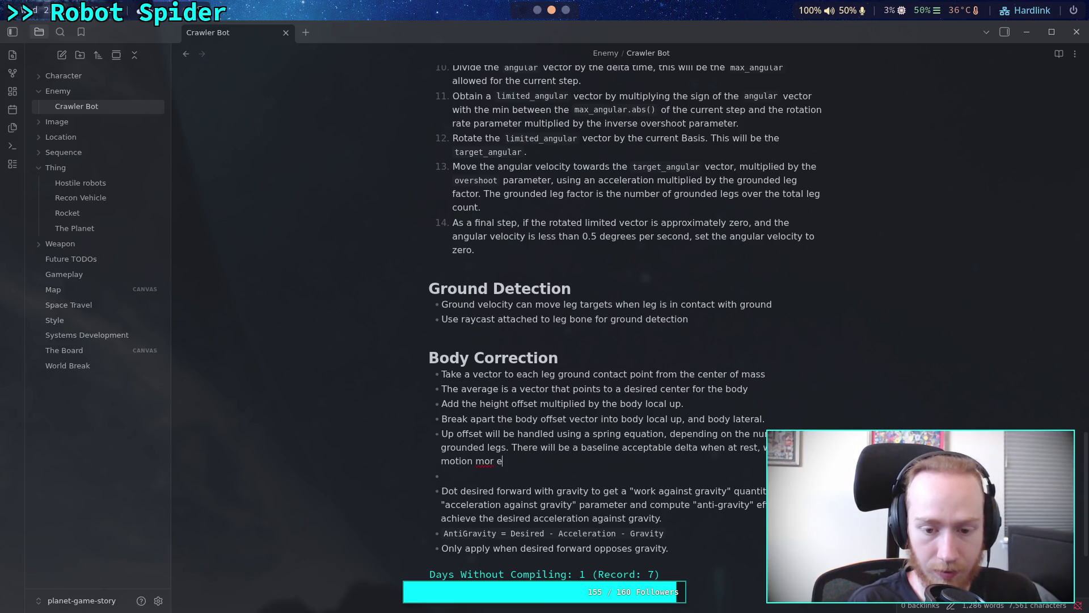
{"action": "type", "text": " will be tol"}
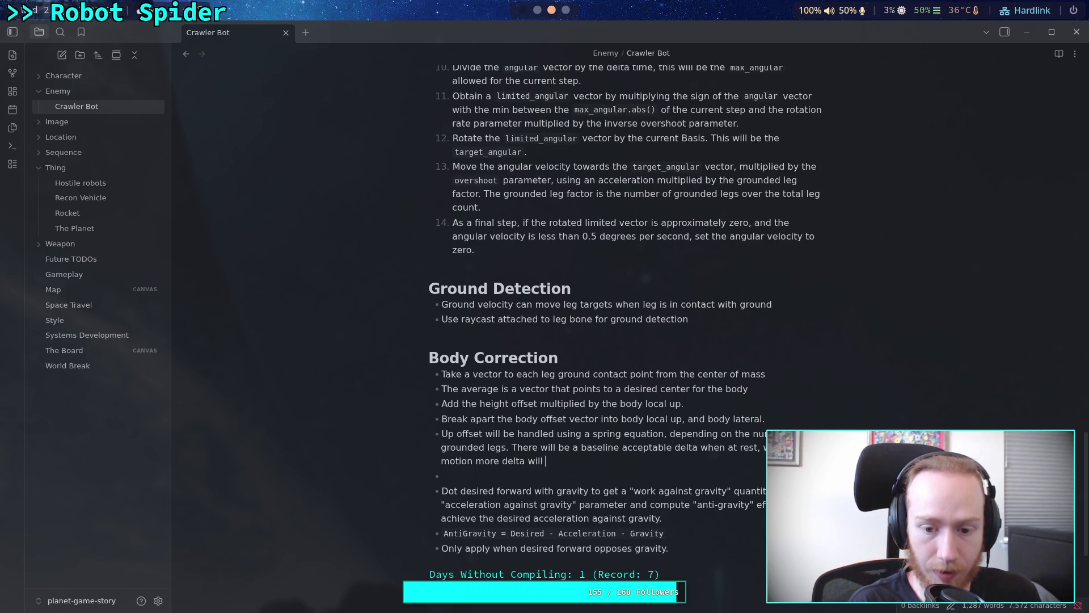
{"action": "type", "text": "erated"}
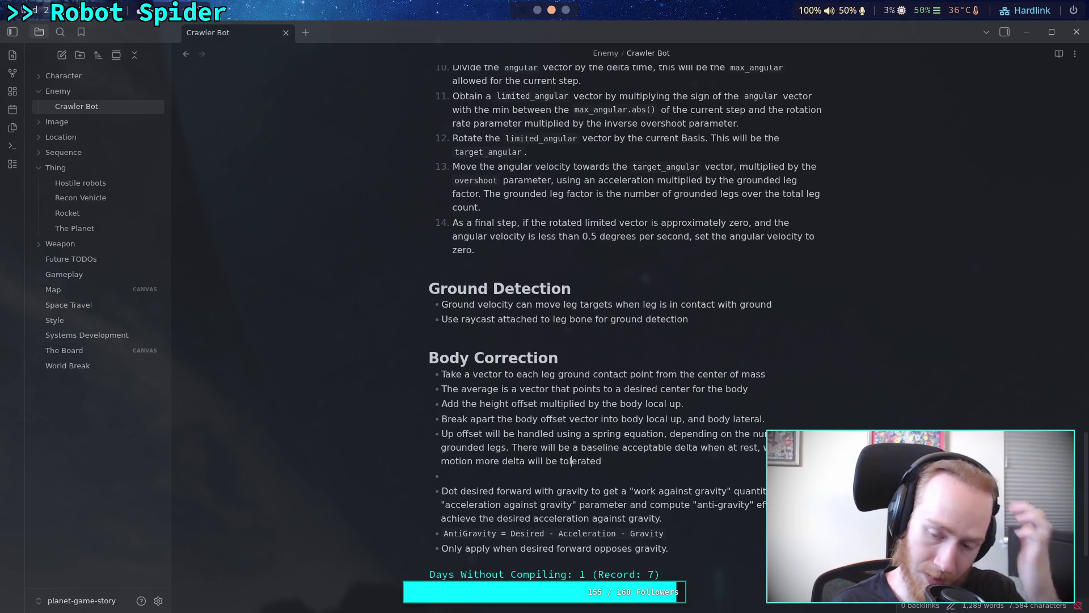
Step: Insert ', slightly' after 'motion', end with a period, and begin the 'Lateral offset' bullet
{"action": "left_click", "coordinate": [507, 461]}
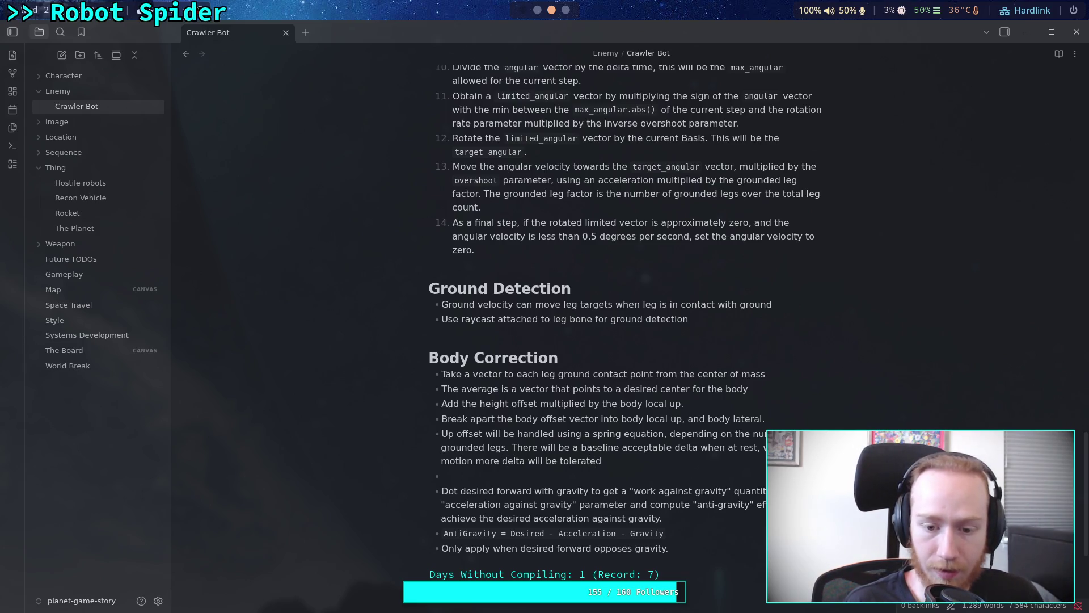
{"action": "left_click", "coordinate": [474, 460]}
{"action": "type", "text": ", slight"}
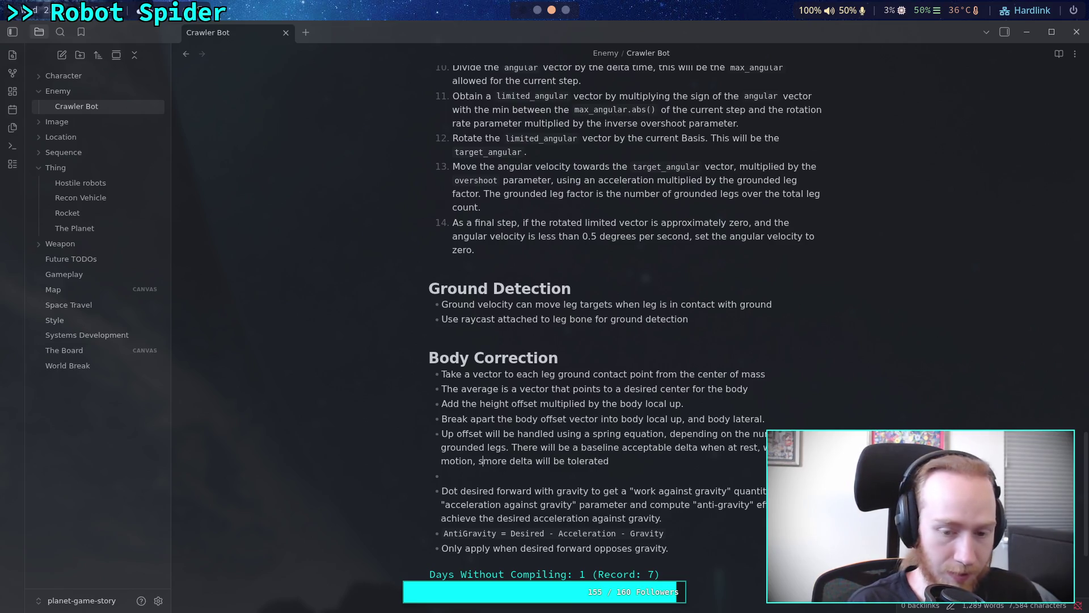
{"action": "type", "text": "ly"}
{"action": "key", "text": "Down"}
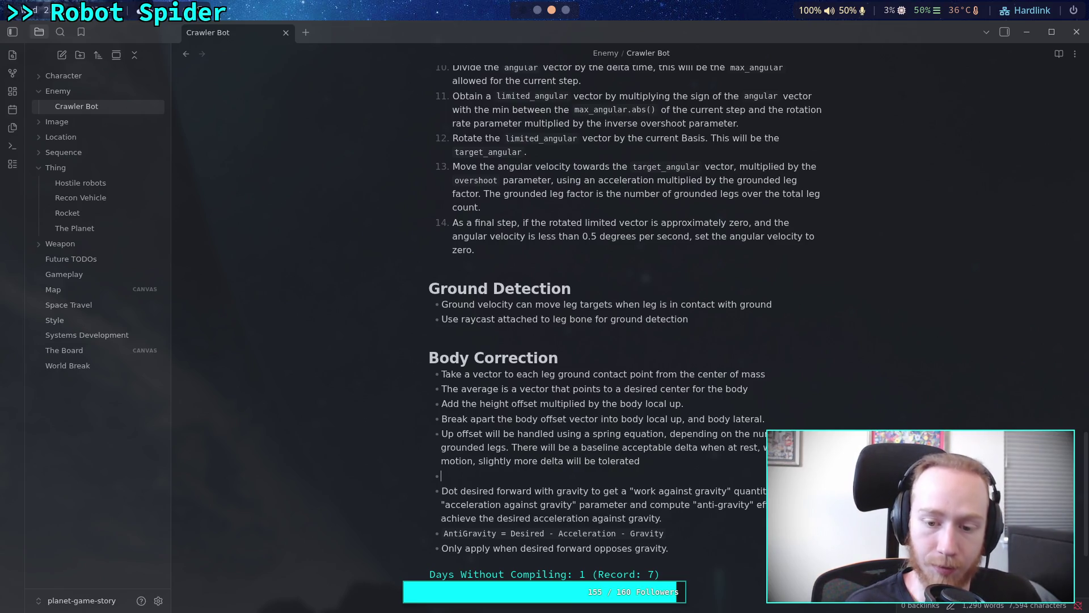
{"action": "type", "text": "."}
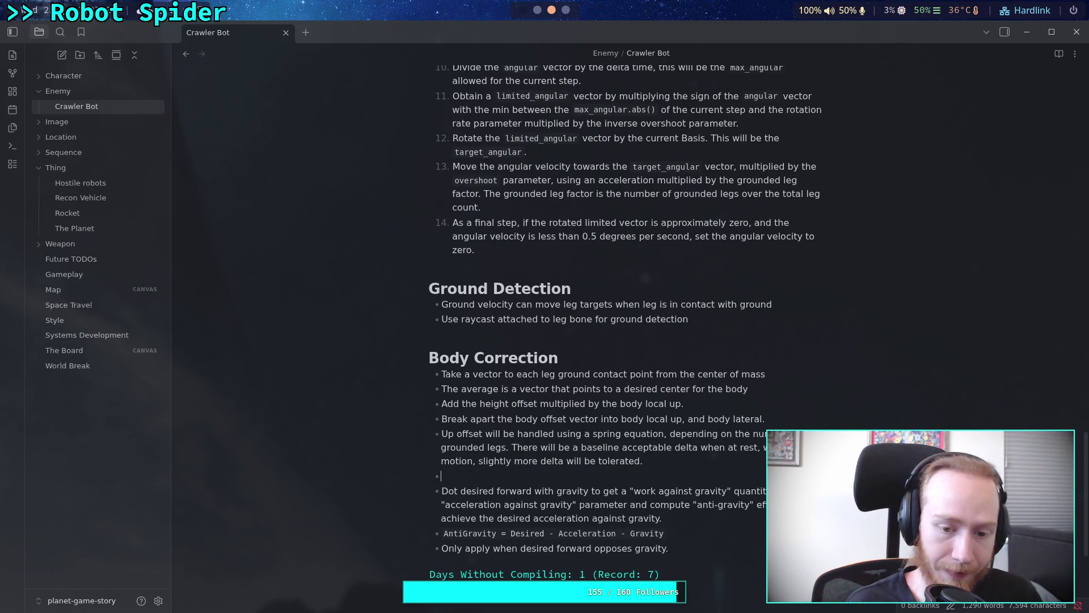
{"action": "key", "text": "Down"}
{"action": "type", "text": "Lateral offset"}
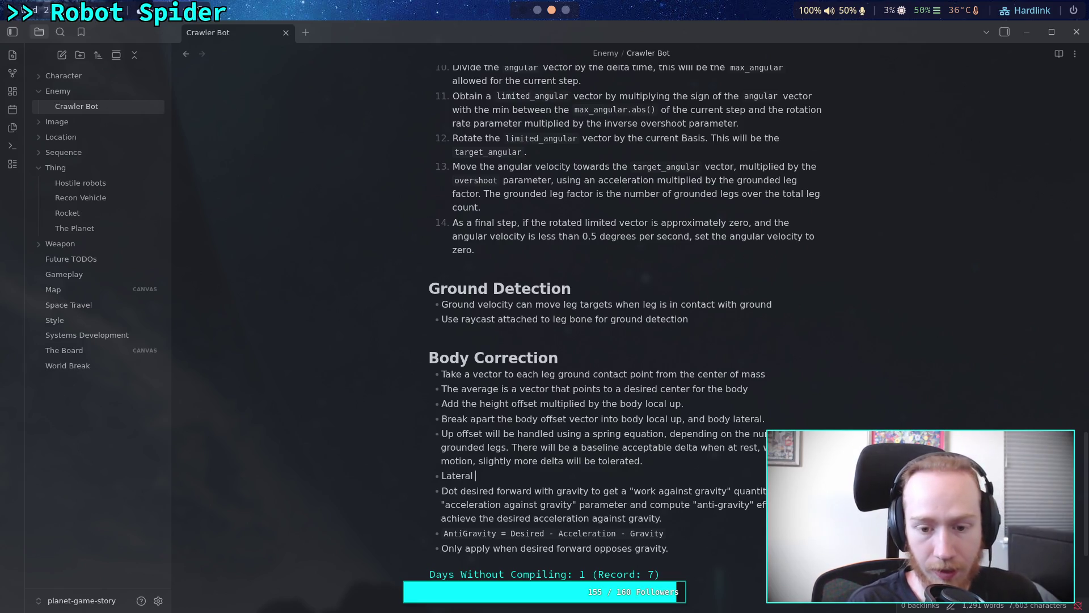
{"action": "type", "text": " will be "}
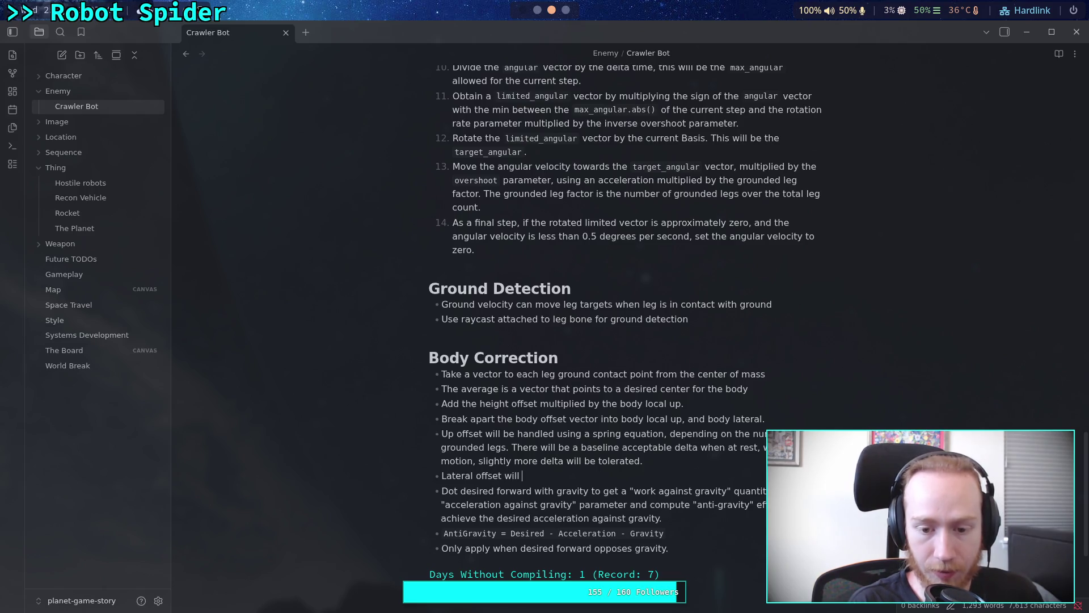
{"action": "type", "text": "a pure a"}
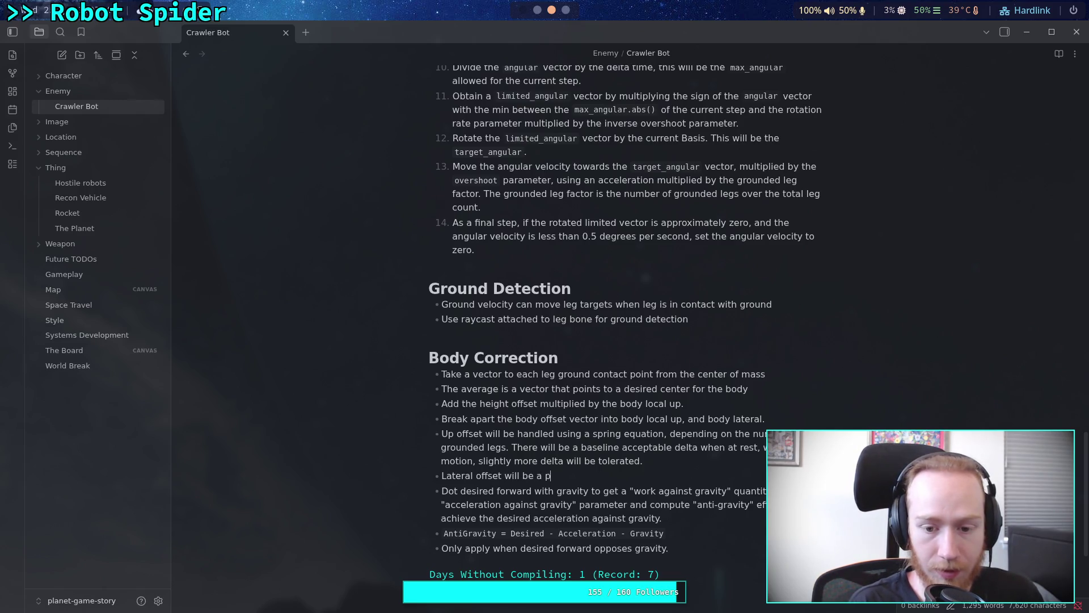
{"action": "type", "text": "cc"}
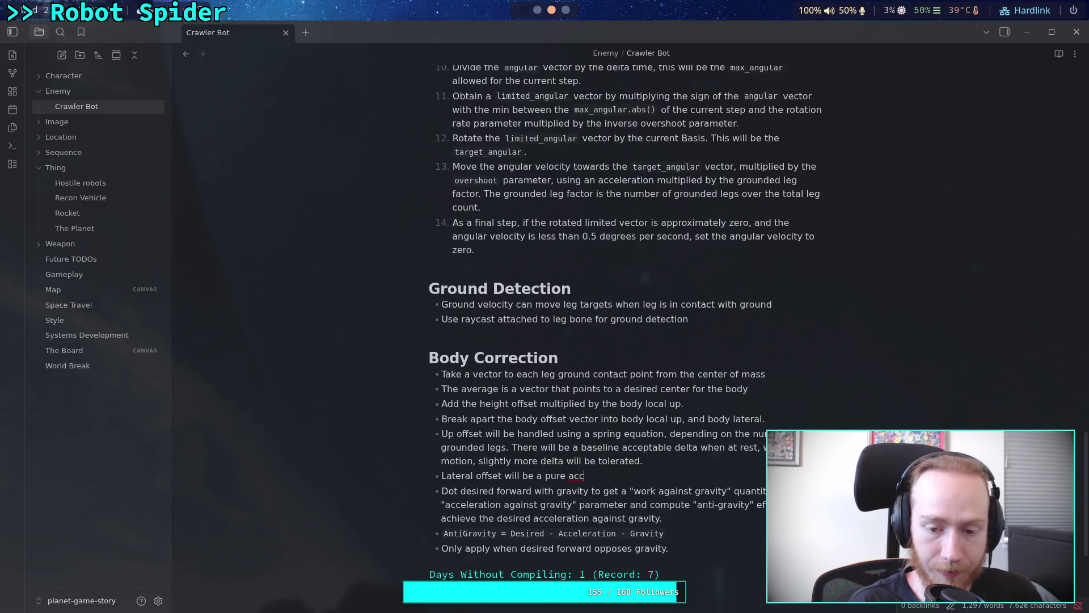
Step: Complete the Lateral offset bullet: pure add/subtract to linear velocity, some delta at rest, larger tolerance in motion
{"action": "key", "text": "BackSpace"}
{"action": "key", "text": "BackSpace"}
{"action": "type", "text": "dd"}
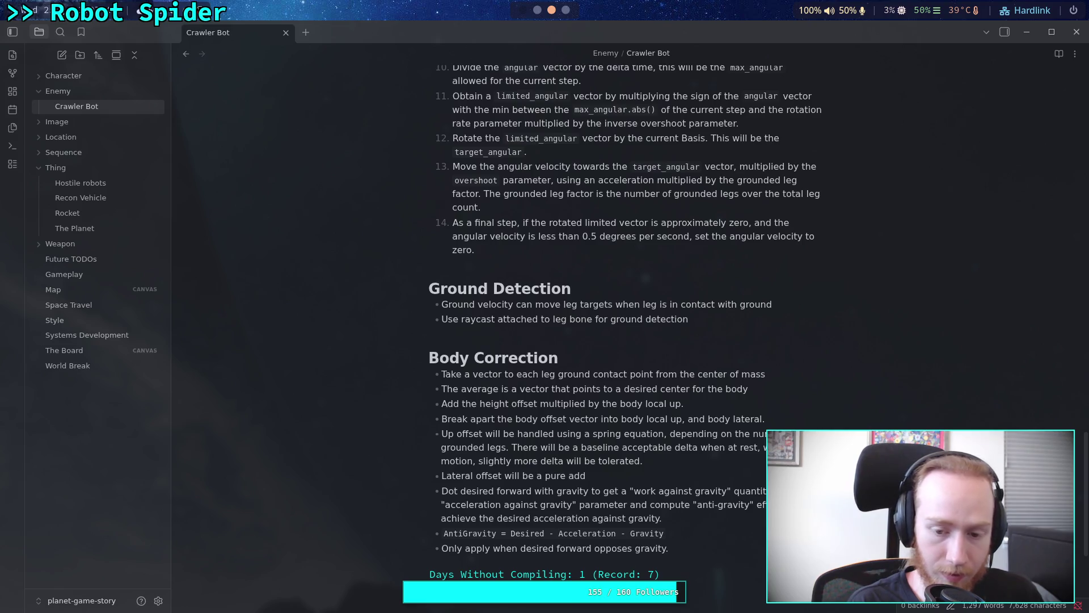
{"action": "type", "text": "/sub"}
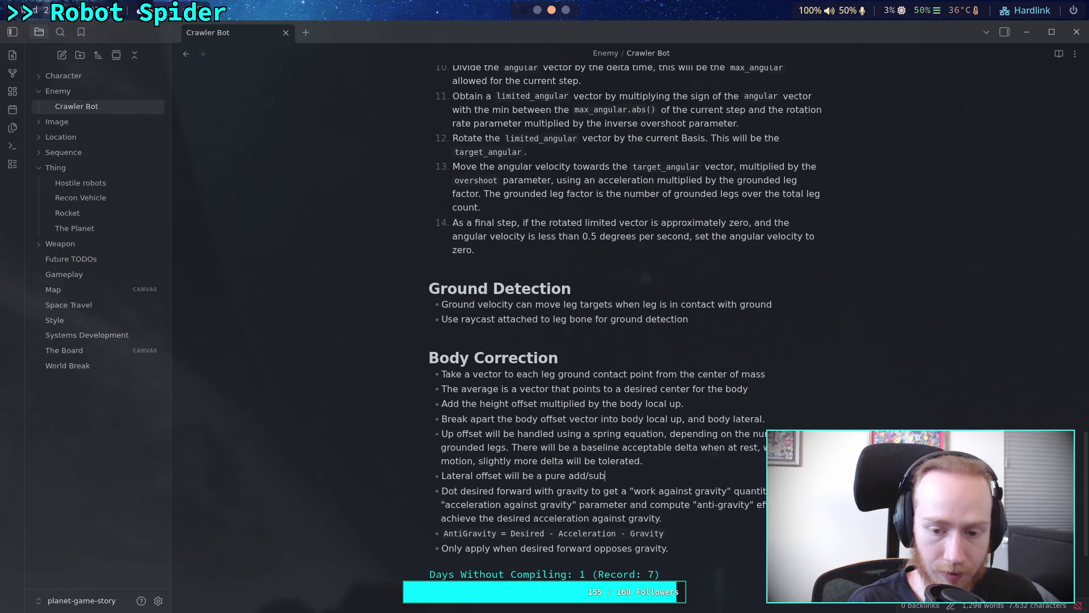
{"action": "type", "text": "tract to l"}
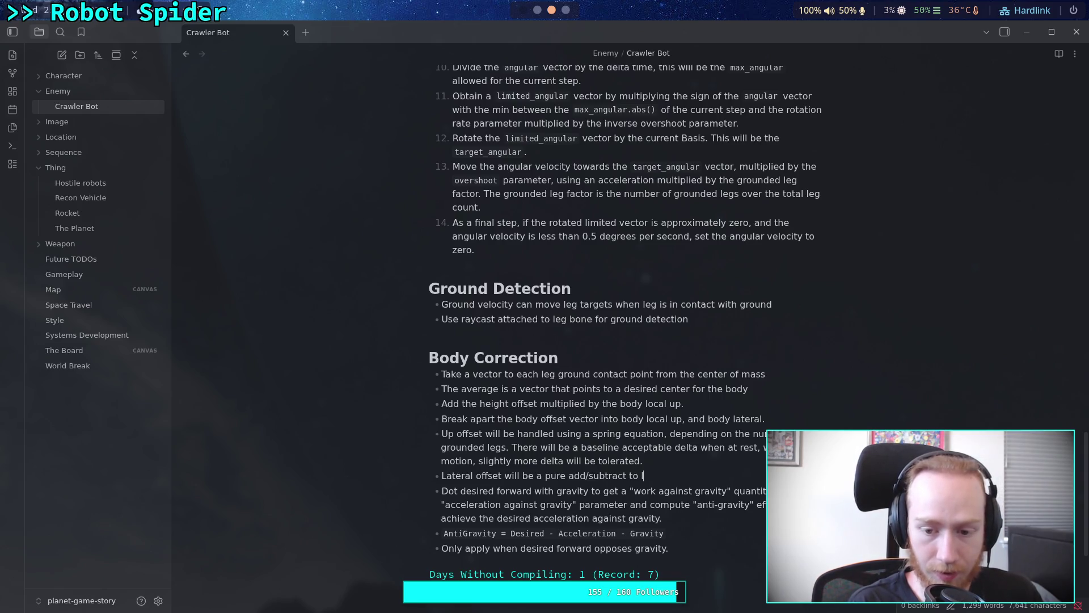
{"action": "type", "text": "iner"}
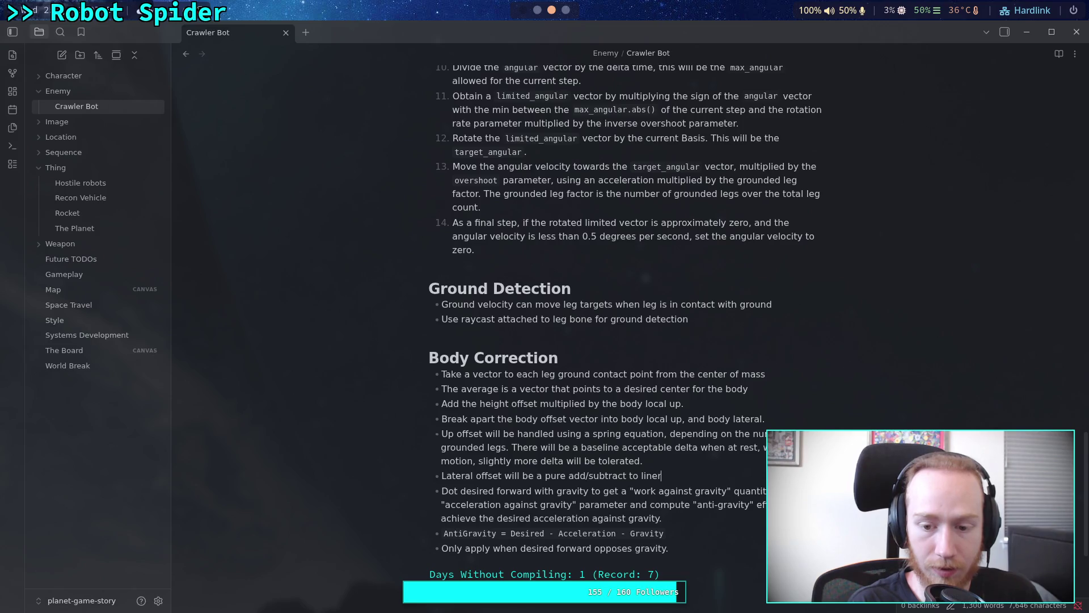
{"action": "type", "text": "ar veloc"}
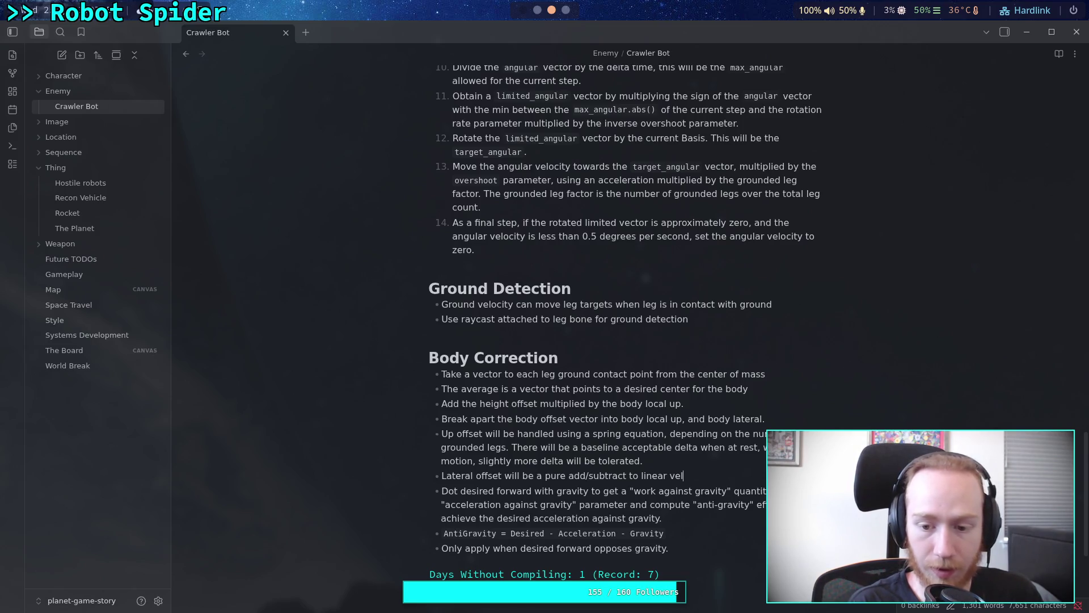
{"action": "type", "text": "ity, simila"}
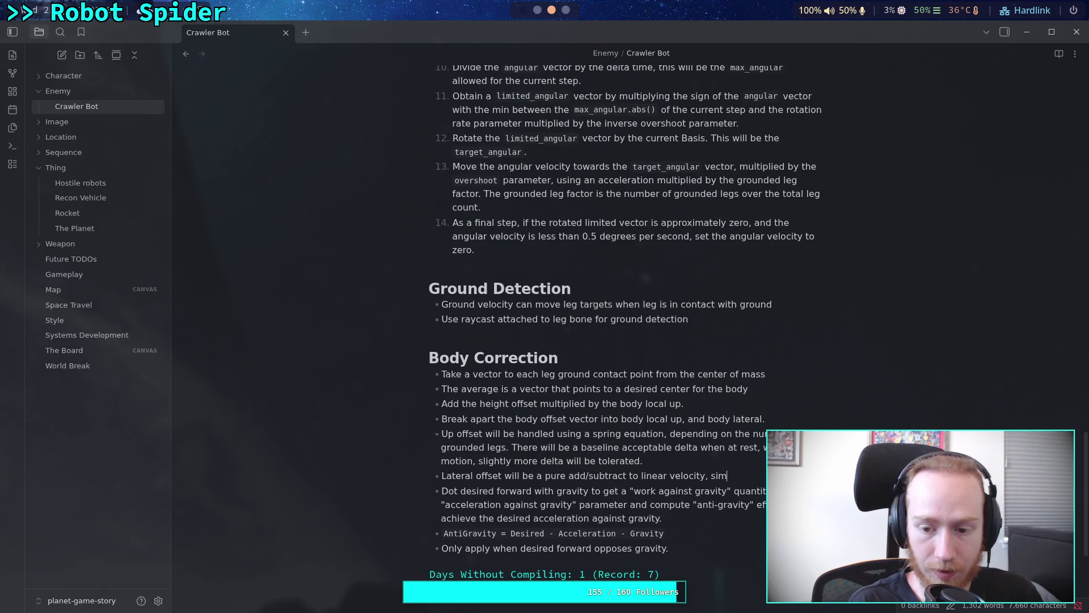
{"action": "type", "text": "r to"}
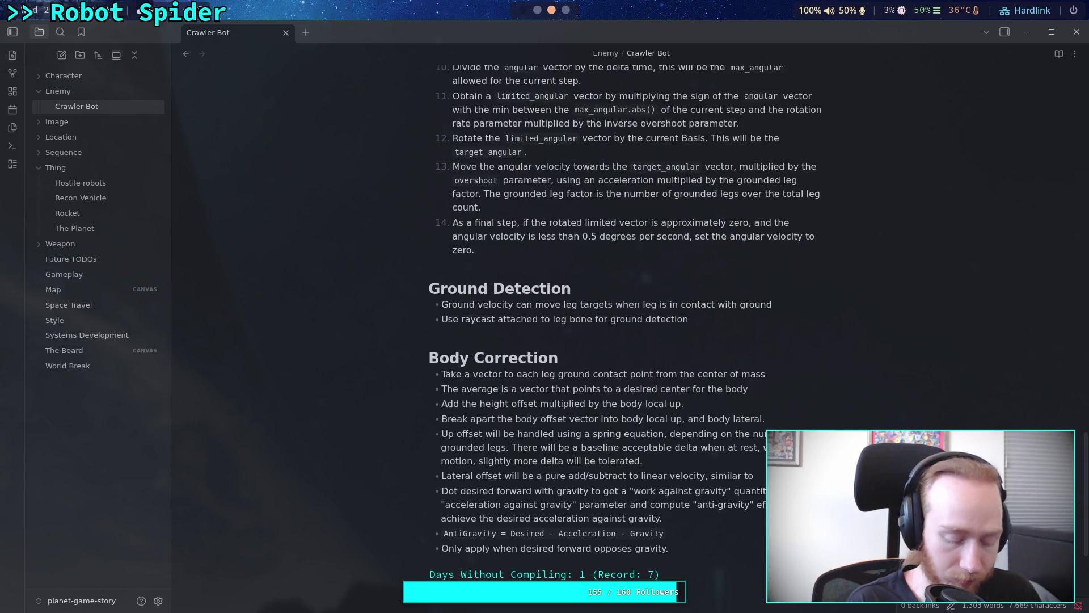
{"action": "type", "text": "forward "}
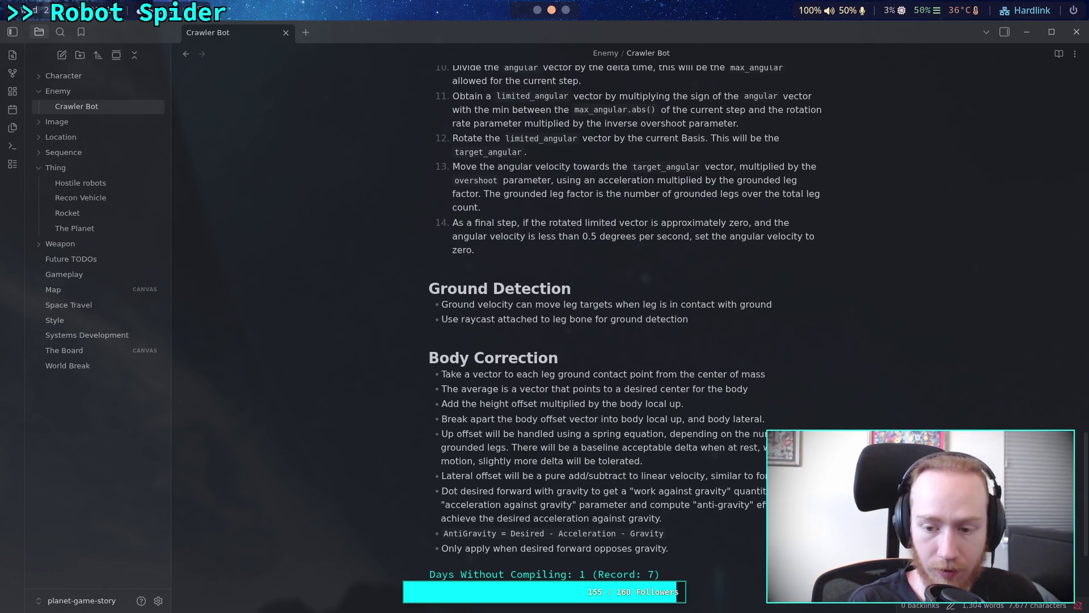
{"action": "type", "text": "eleration in"}
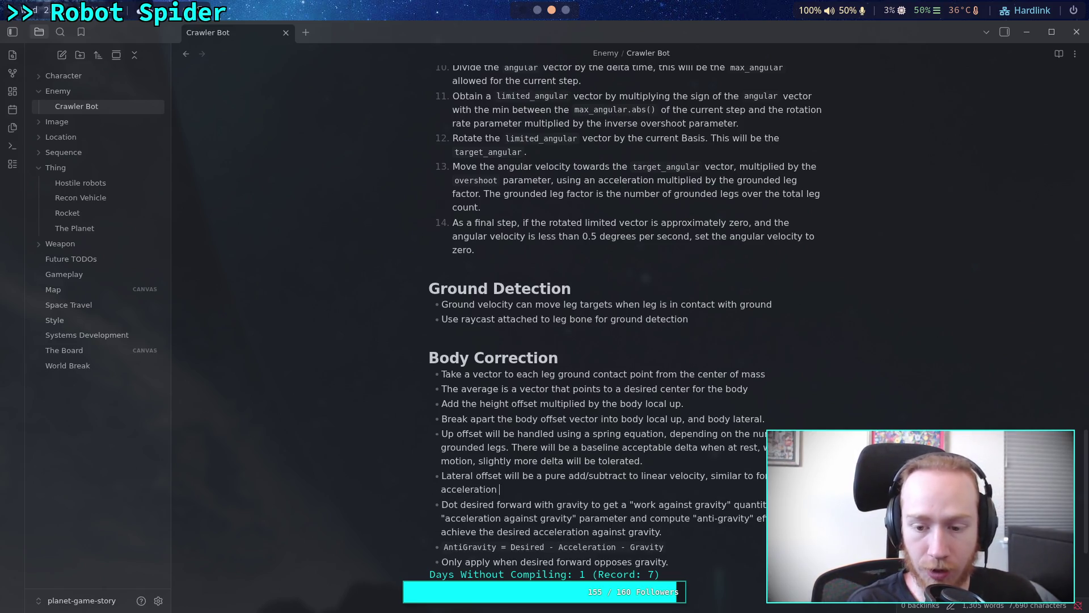
{"action": "type", "text": "its limi"}
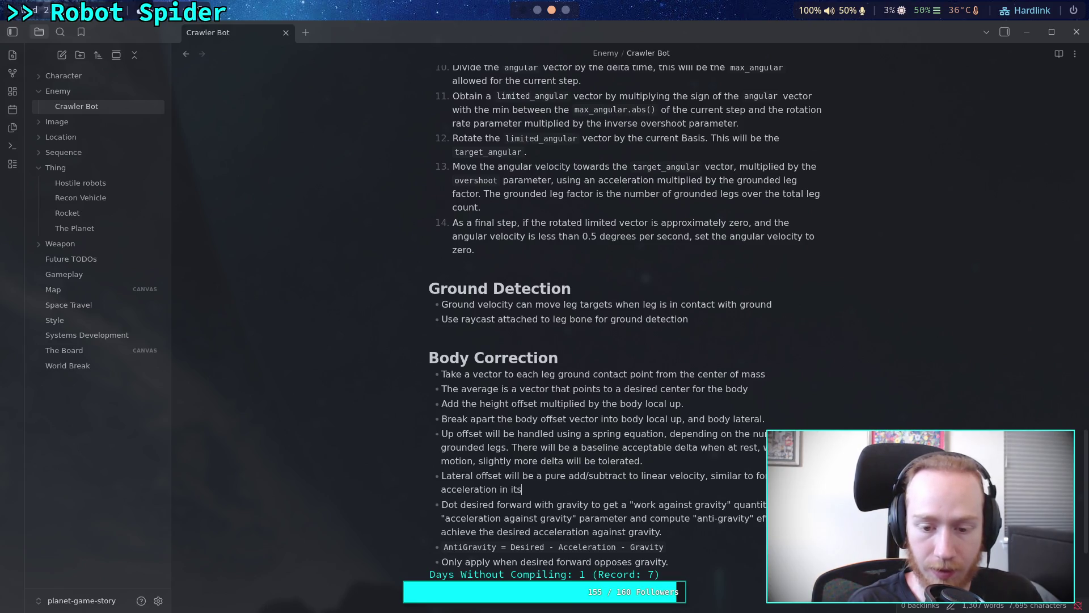
{"action": "type", "text": "ts,"}
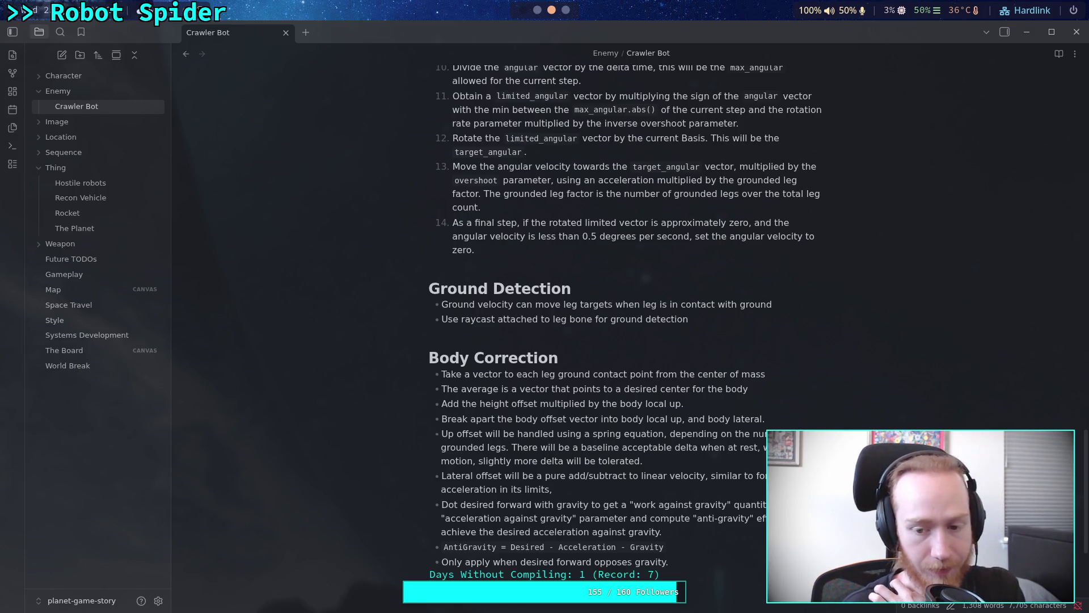
{"action": "type", "text": "wi"}
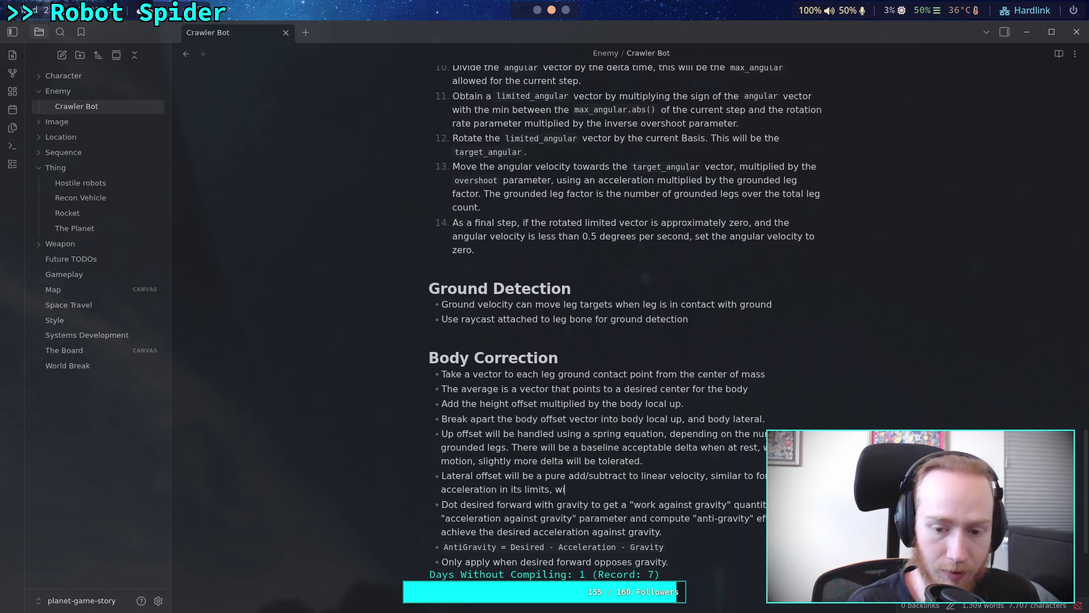
{"action": "type", "text": "th some acce"}
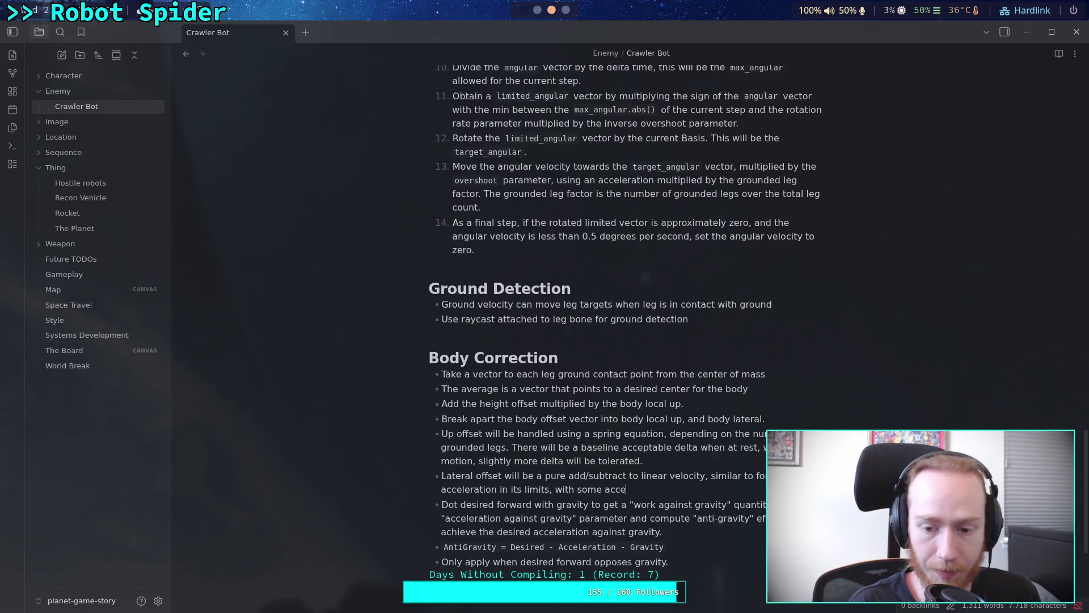
{"action": "type", "text": "ptable delta"}
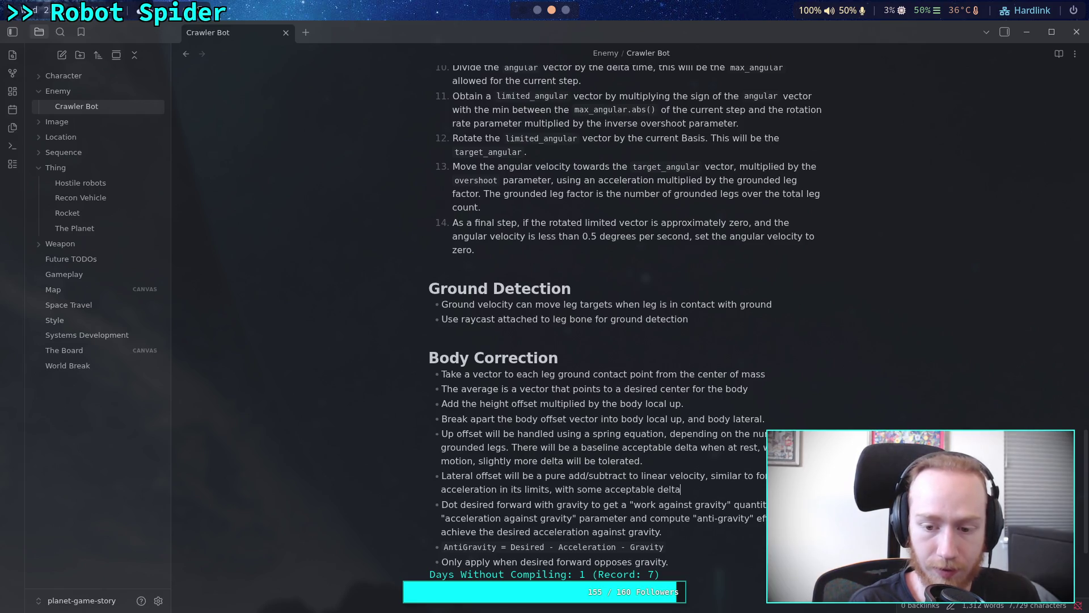
{"action": "type", "text": "when at"}
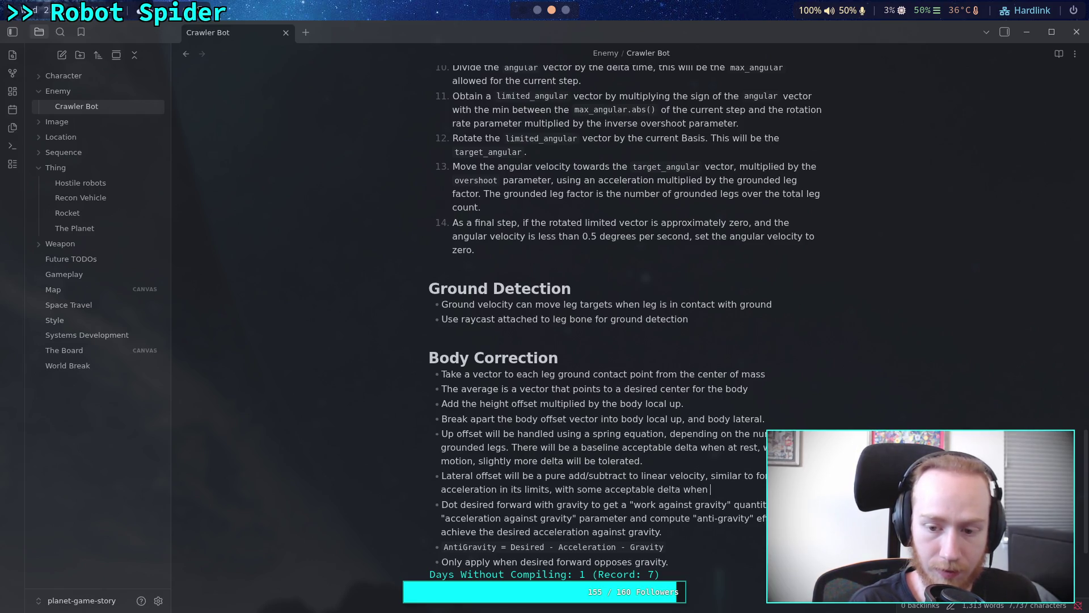
{"action": "type", "text": " rest, and"}
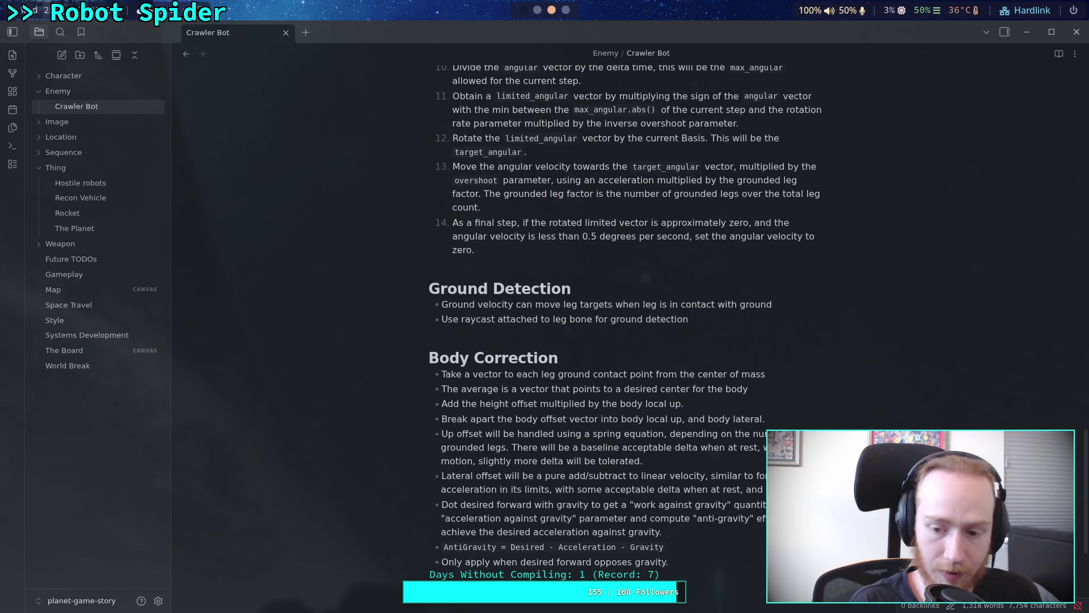
{"action": "type", "text": "tolera"}
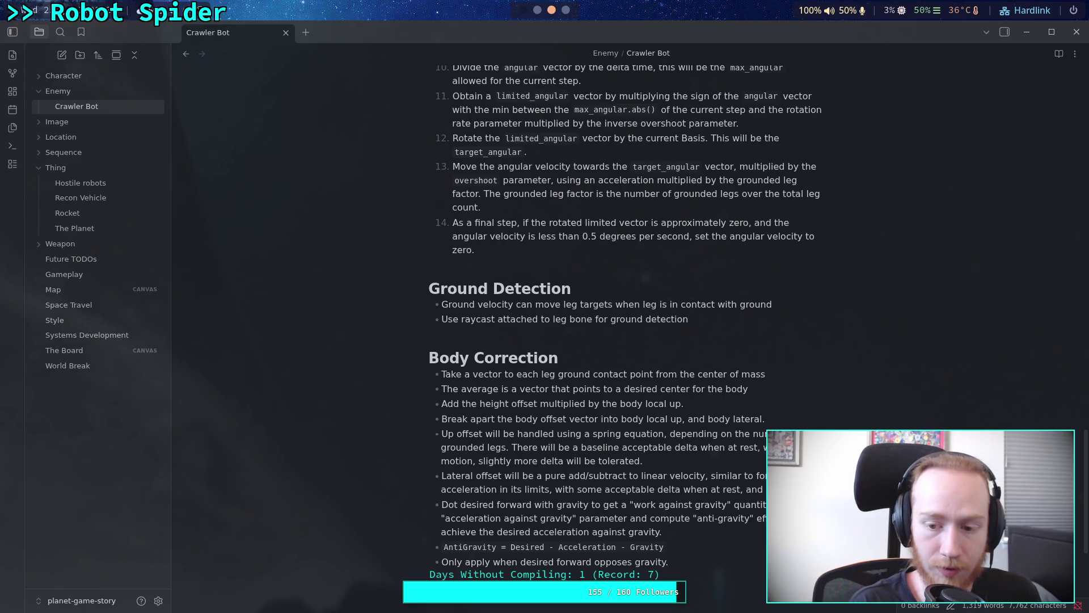
{"action": "type", "text": "nce while "}
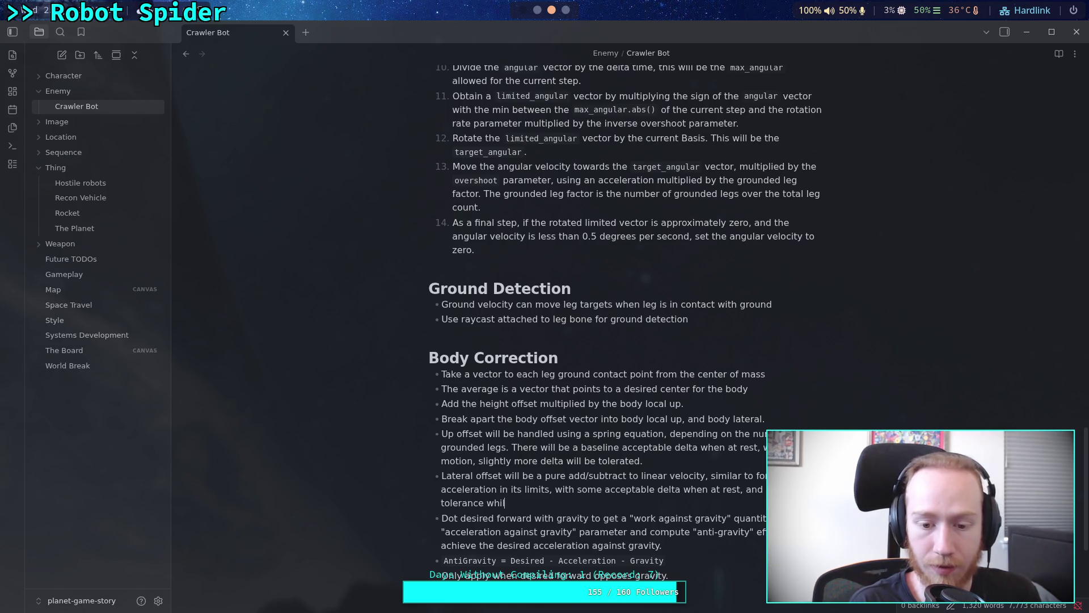
{"action": "type", "text": "in motion."}
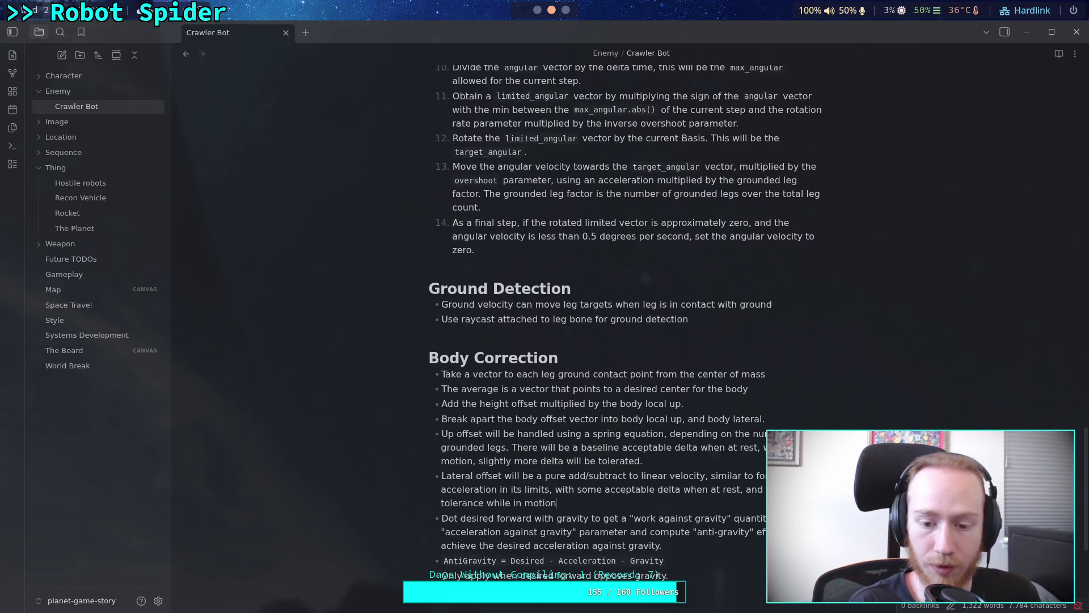
{"action": "scroll", "coordinate": [565, 419], "scroll_direction": "down", "scroll_amount": 2}
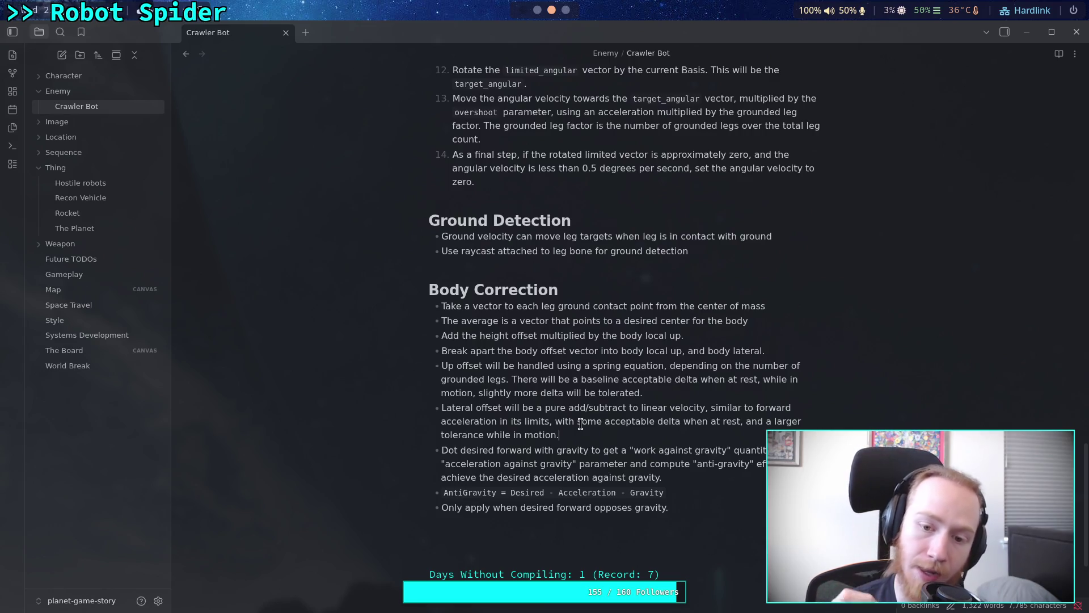
{"action": "left_click_drag", "start_coordinate": [691, 335], "coordinate": [433, 338]}
Step: Move the 'Add the height offset multiplied by the body local up' line to the second bullet
{"action": "left_click", "coordinate": [553, 319]}
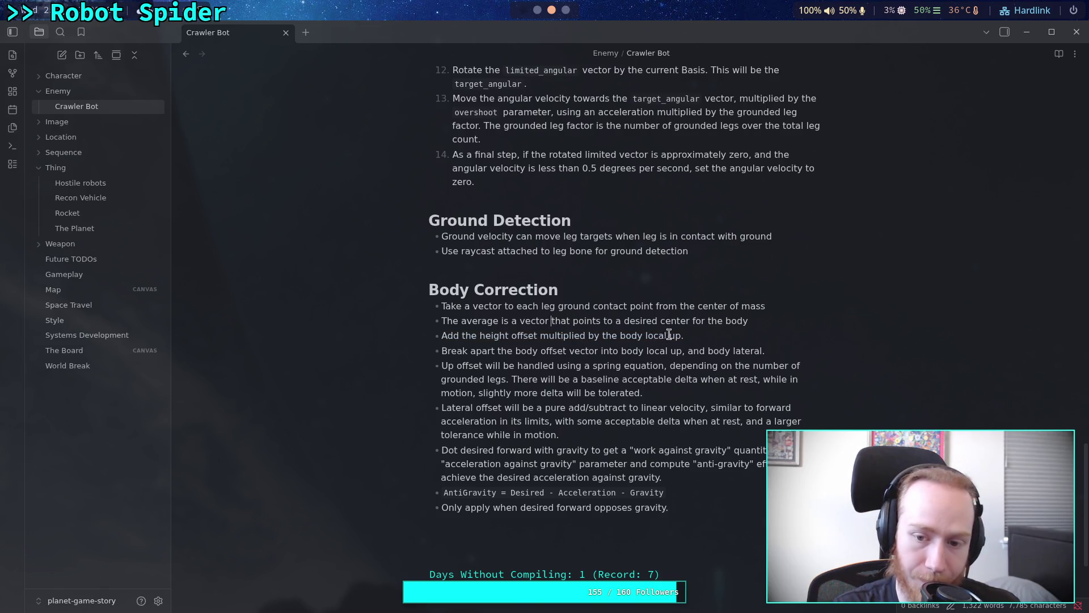
{"action": "mouse_move", "coordinate": [683, 337]}
{"action": "left_mouse_down"}
{"action": "mouse_move", "coordinate": [513, 346]}
{"action": "mouse_move", "coordinate": [429, 335]}
{"action": "left_mouse_up"}
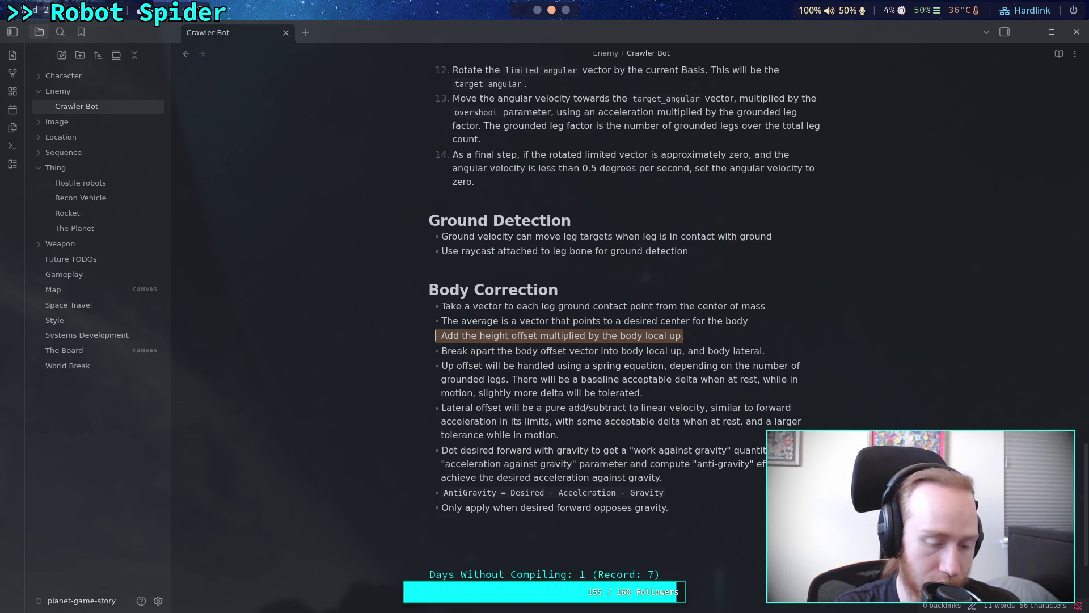
{"action": "key", "text": "BackSpace"}
{"action": "key", "text": "BackSpace"}
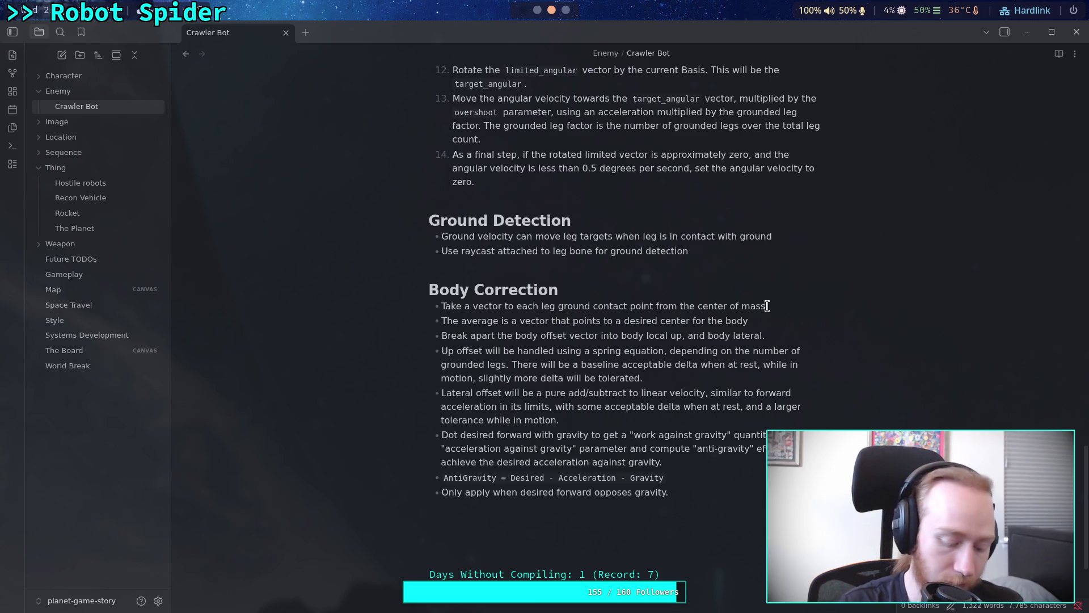
{"action": "left_click", "coordinate": [767, 306]}
{"action": "key", "text": "Return"}
{"action": "type", "text": "- Add the height offset multiplied by the body local up."}
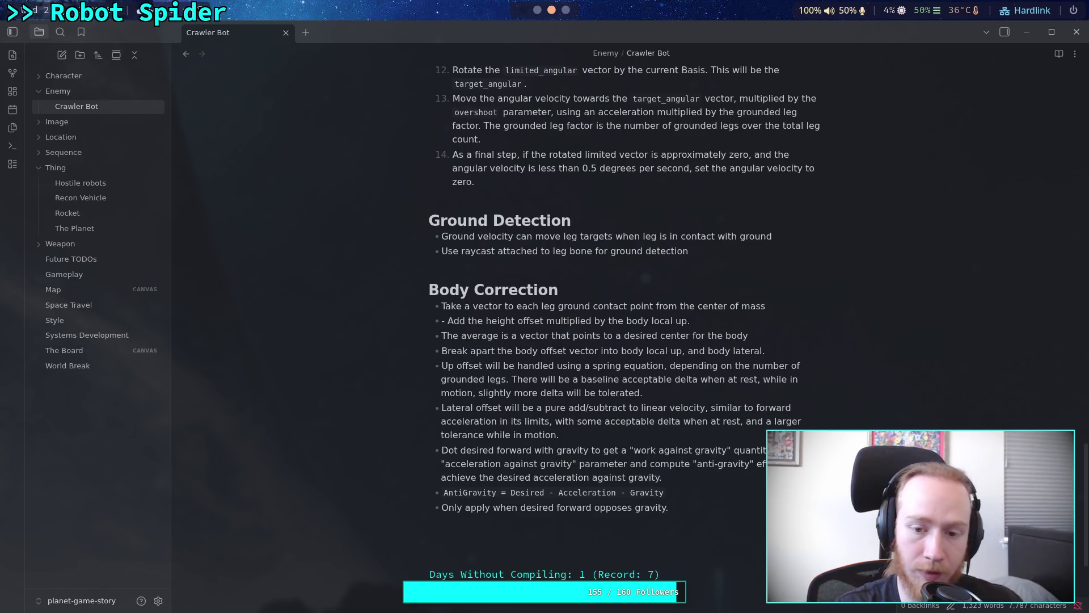
{"action": "left_click", "coordinate": [448, 320]}
{"action": "key", "text": "BackSpace"}
{"action": "key", "text": "BackSpace"}
{"action": "left_click", "coordinate": [713, 324]}
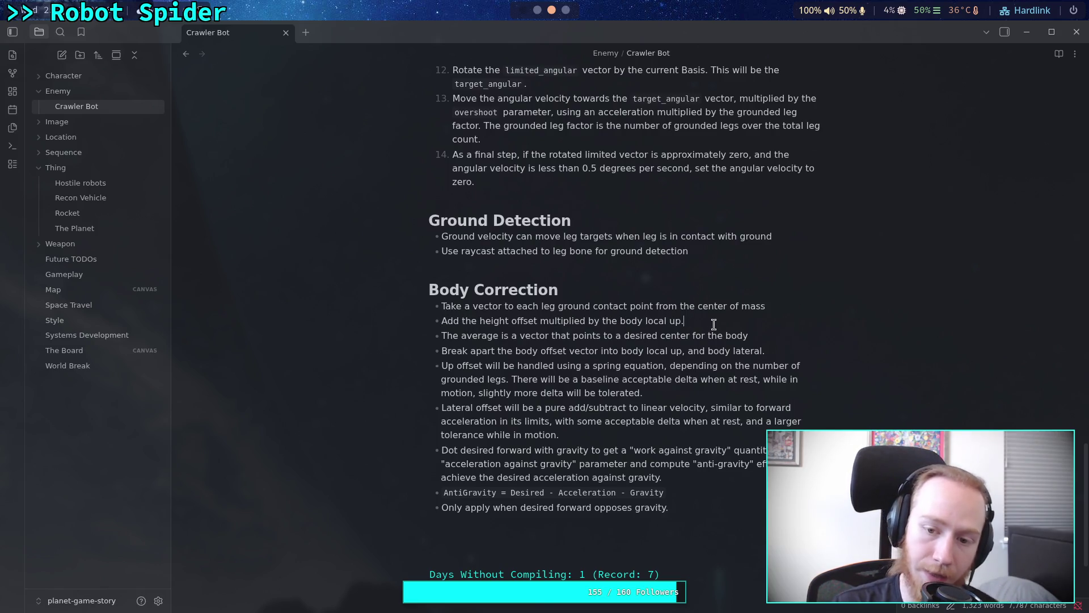
{"action": "key", "text": "BackSpace"}
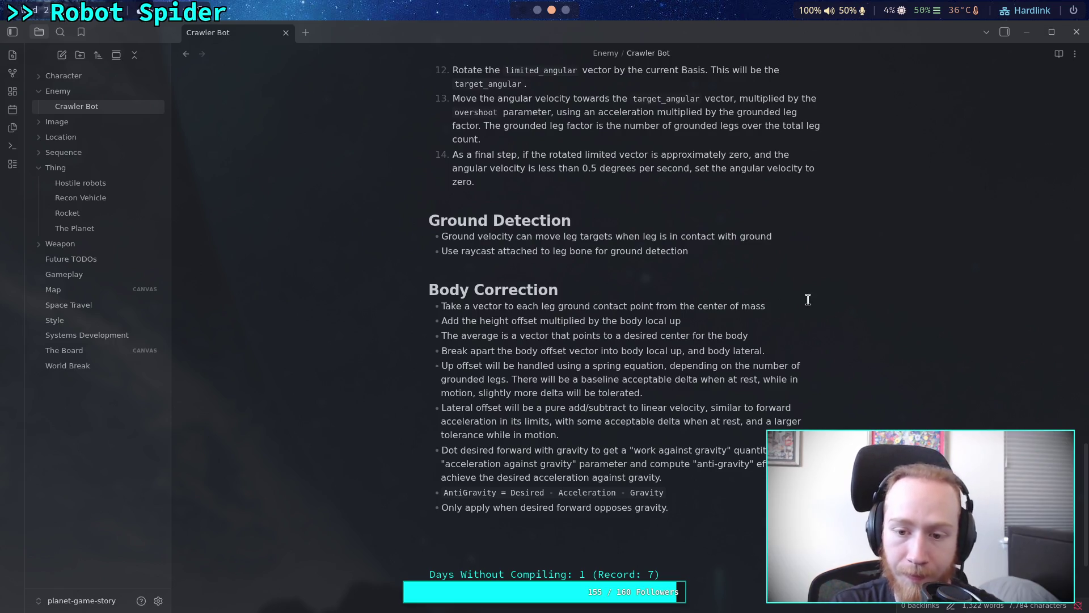
Step: Change 'a' to 'the average' in the first bullet and 'average' to 'result' in the third
{"action": "left_click", "coordinate": [470, 306]}
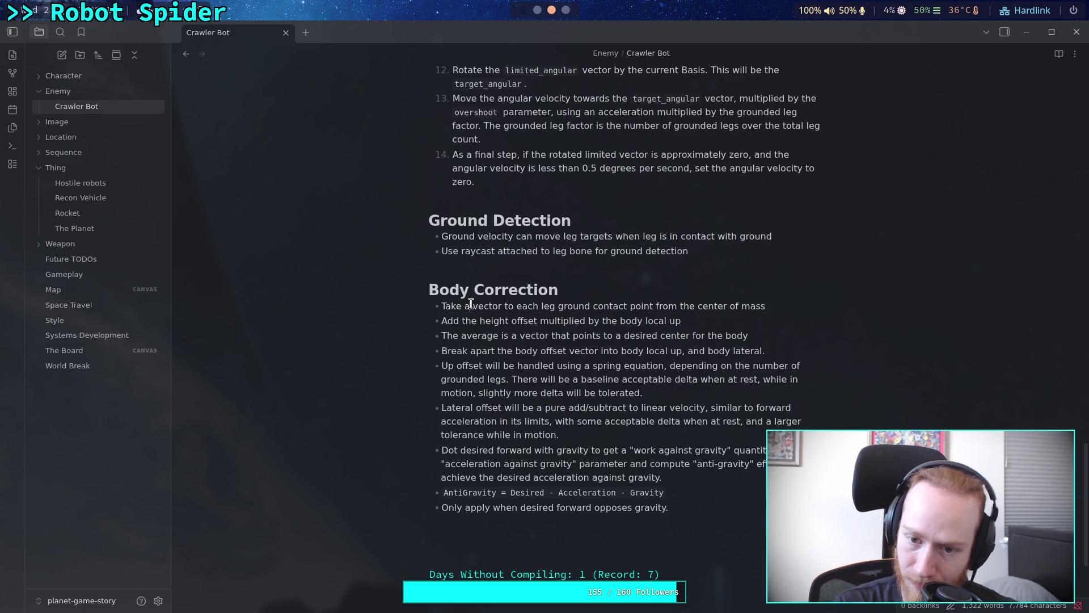
{"action": "key", "text": "BackSpace"}
{"action": "type", "text": "the averag"}
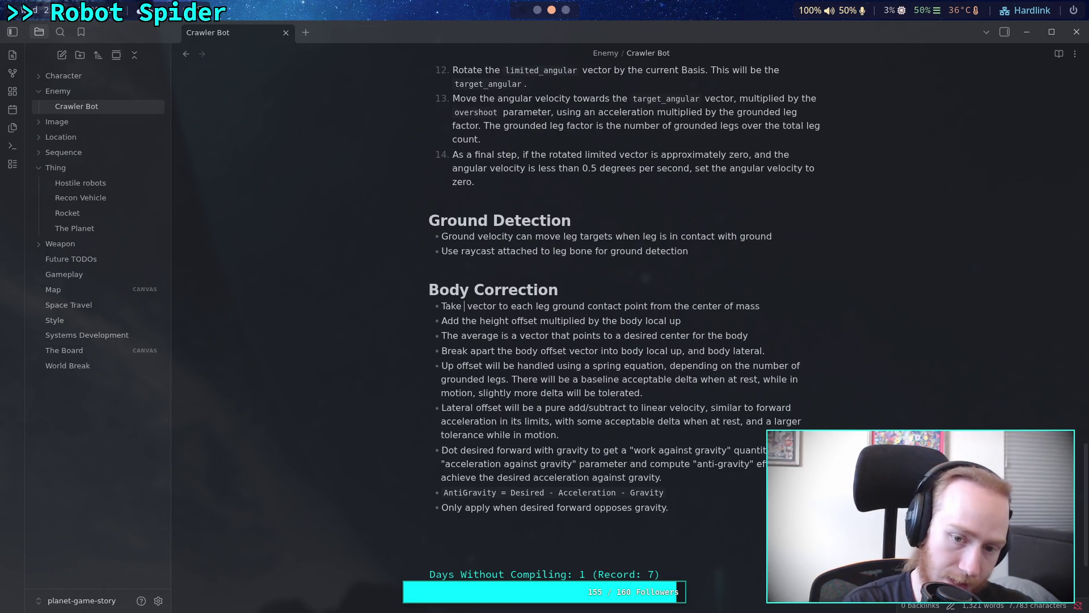
{"action": "type", "text": "e"}
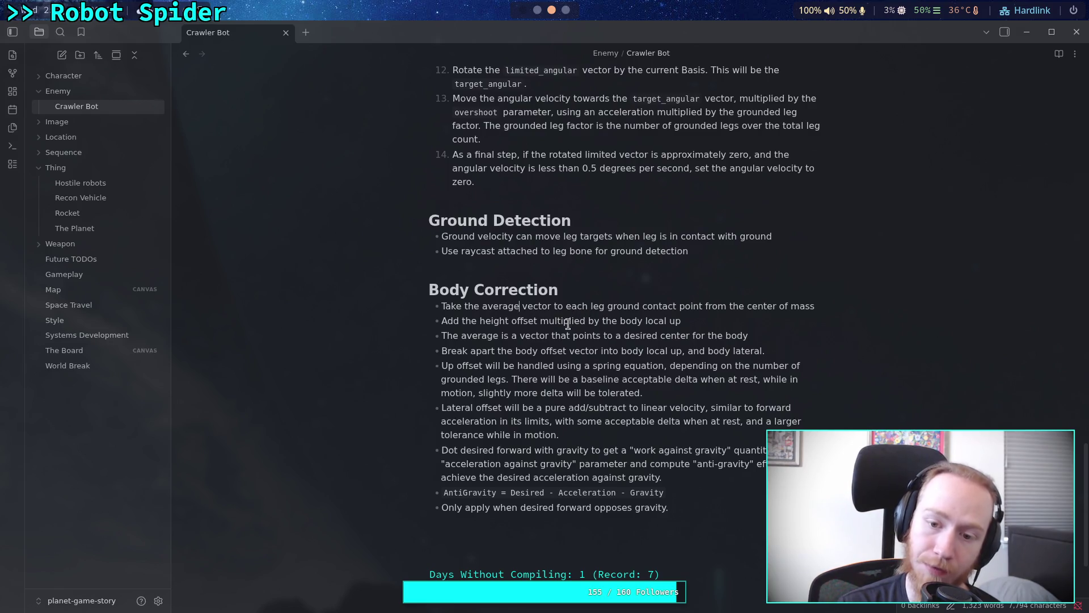
{"action": "mouse_move", "coordinate": [460, 335]}
{"action": "left_mouse_down"}
{"action": "mouse_move", "coordinate": [518, 339]}
{"action": "mouse_move", "coordinate": [499, 338]}
{"action": "left_mouse_up"}
{"action": "type", "text": "result"}
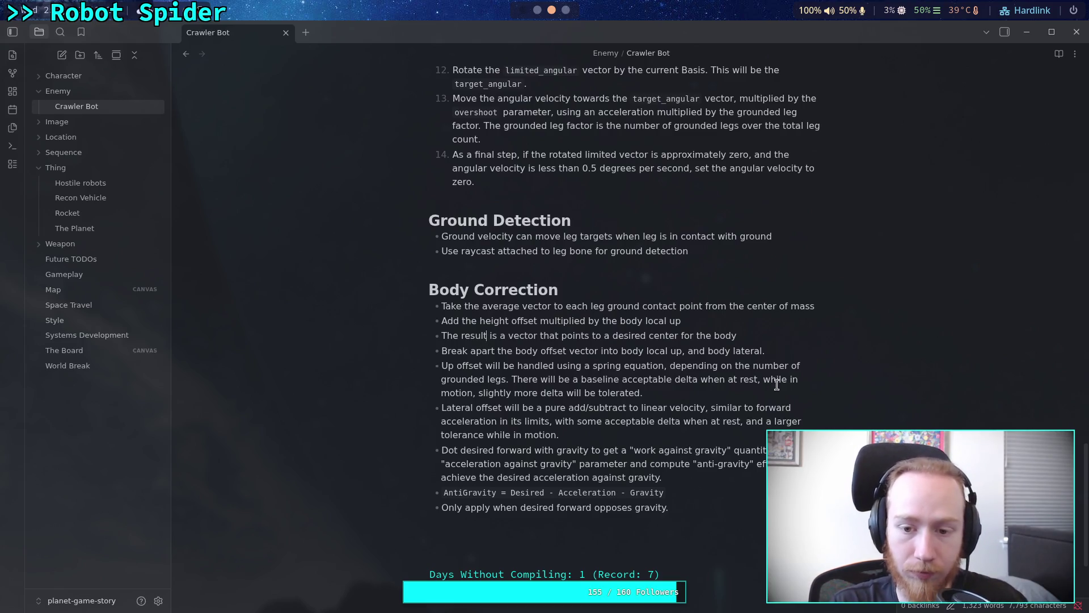
{"action": "left_click", "coordinate": [745, 450]}
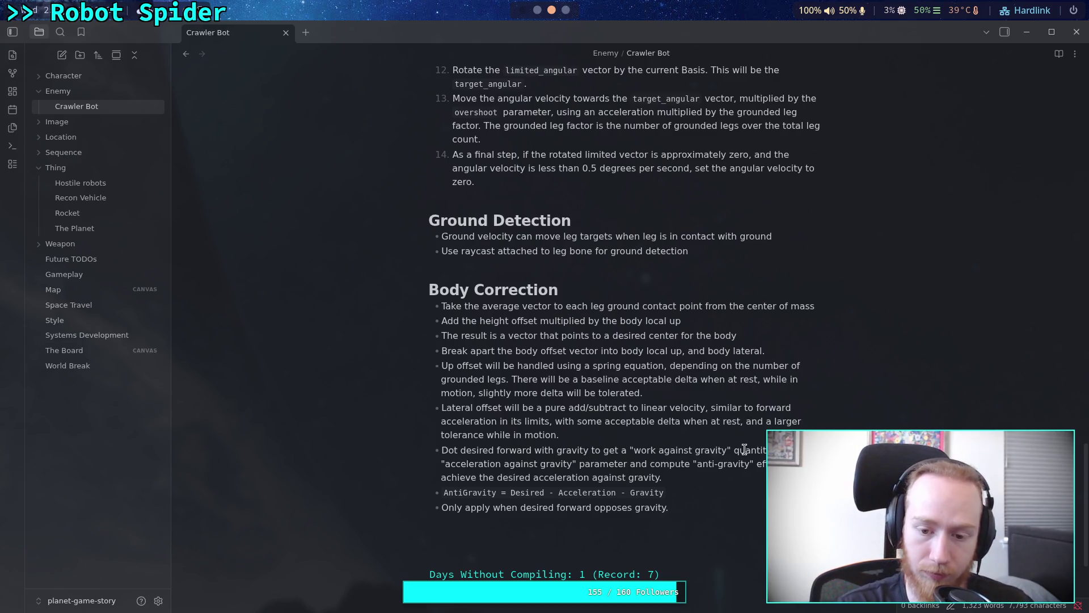
{"action": "left_click", "coordinate": [748, 507]}
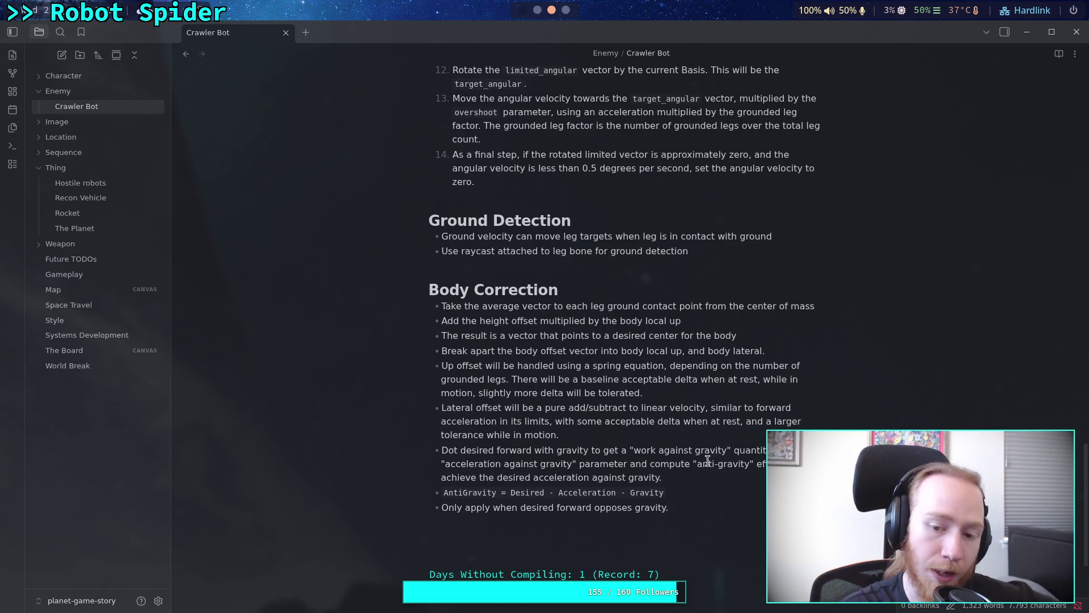
{"action": "scroll", "coordinate": [605, 434], "scroll_direction": "up", "scroll_amount": 6}
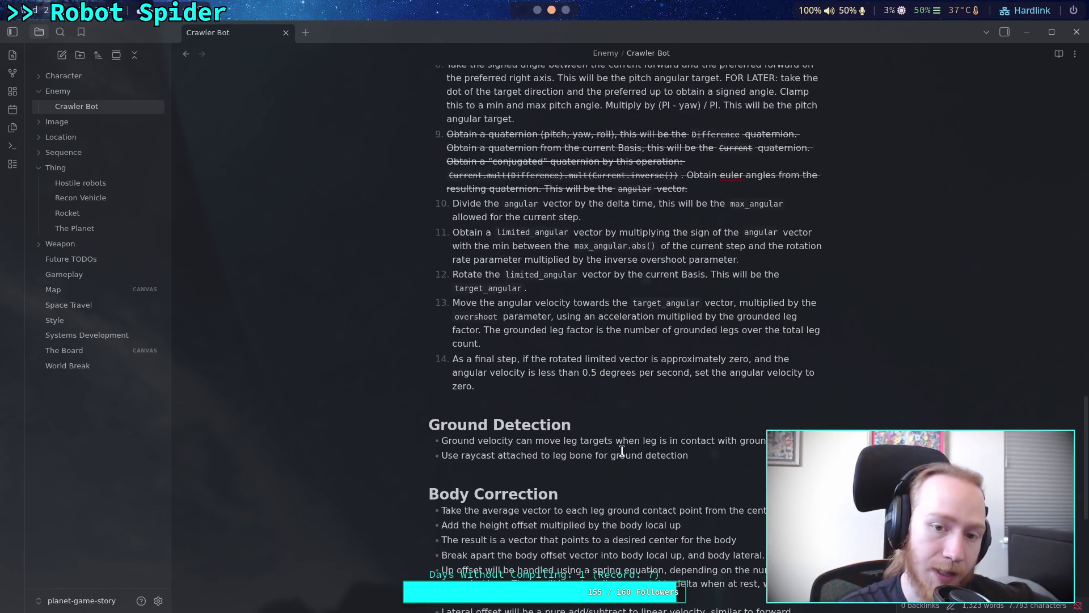
{"action": "scroll", "coordinate": [605, 434], "scroll_direction": "up", "scroll_amount": 10}
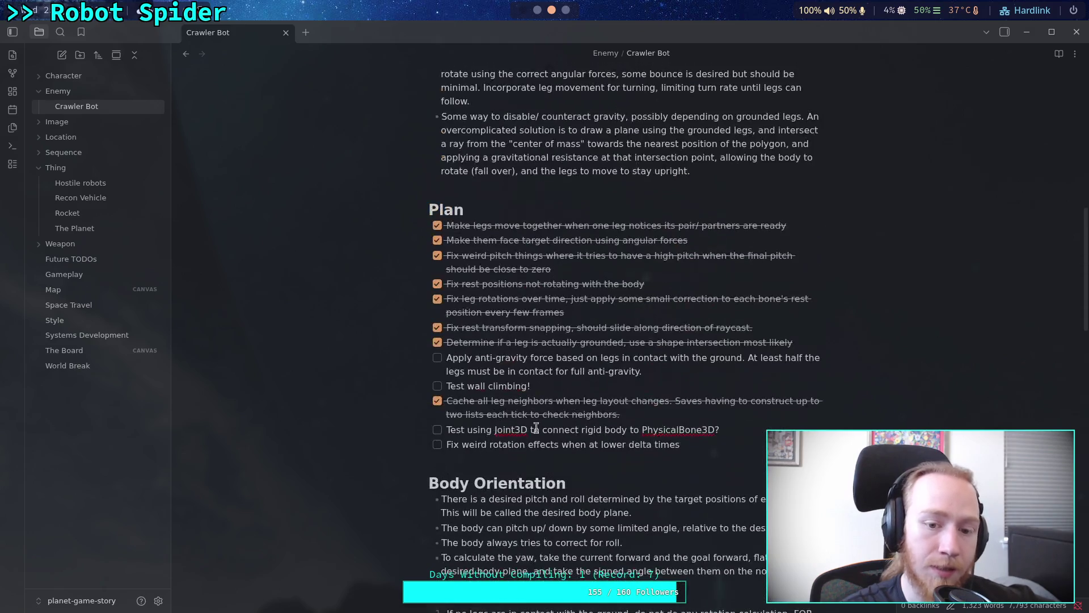
{"action": "mouse_move", "coordinate": [452, 436]}
{"action": "left_mouse_down"}
{"action": "mouse_move", "coordinate": [721, 430]}
{"action": "mouse_move", "coordinate": [712, 449]}
{"action": "left_mouse_up"}
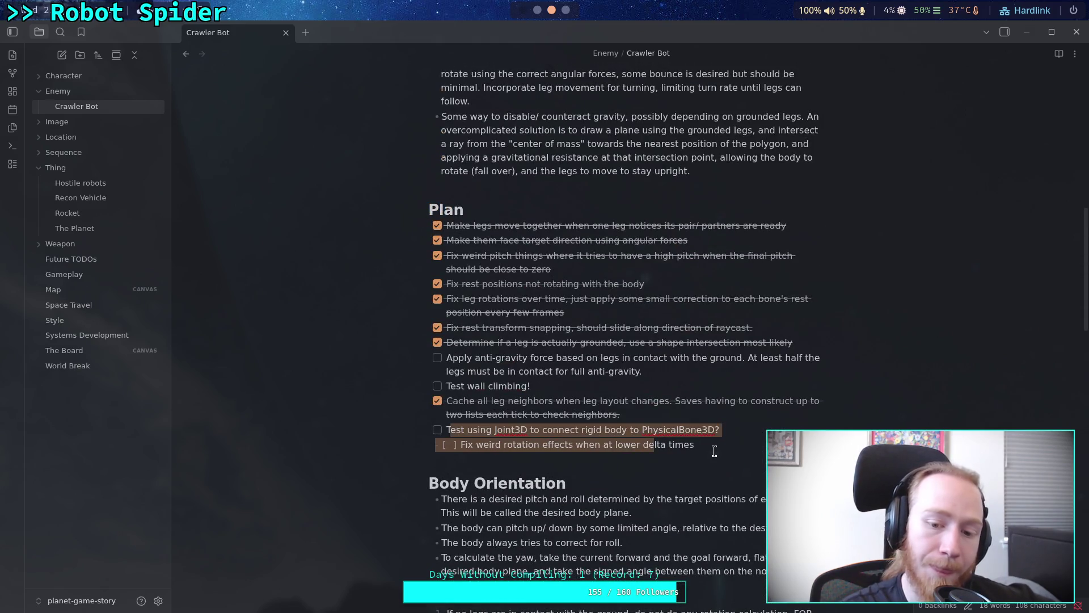
{"action": "left_click", "coordinate": [706, 458]}
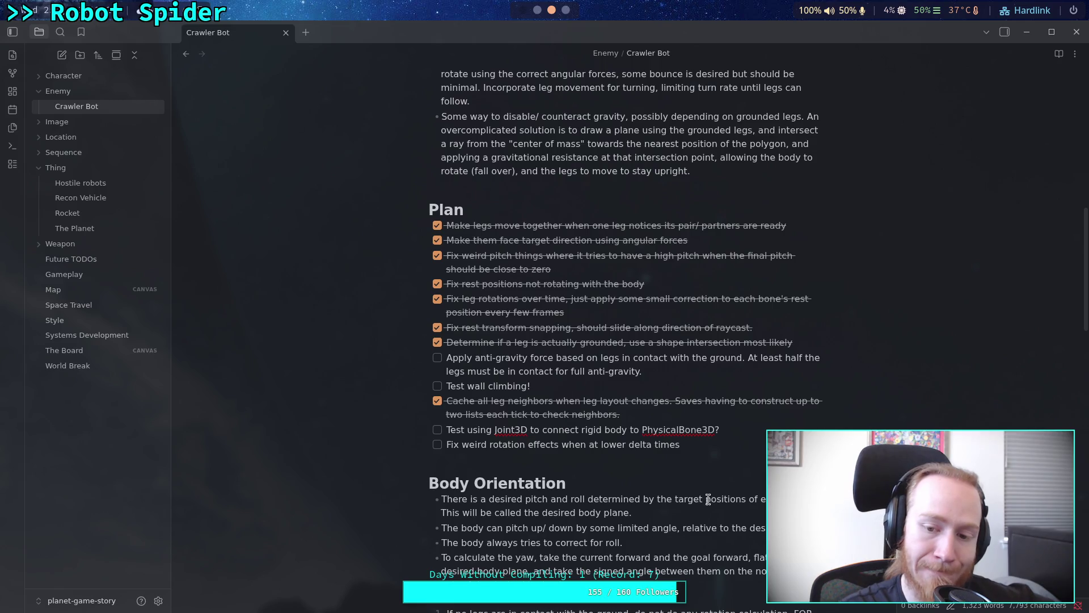
{"action": "scroll", "coordinate": [711, 503], "scroll_direction": "down", "scroll_amount": 1}
{"action": "scroll", "coordinate": [711, 503], "scroll_direction": "down", "scroll_amount": 12}
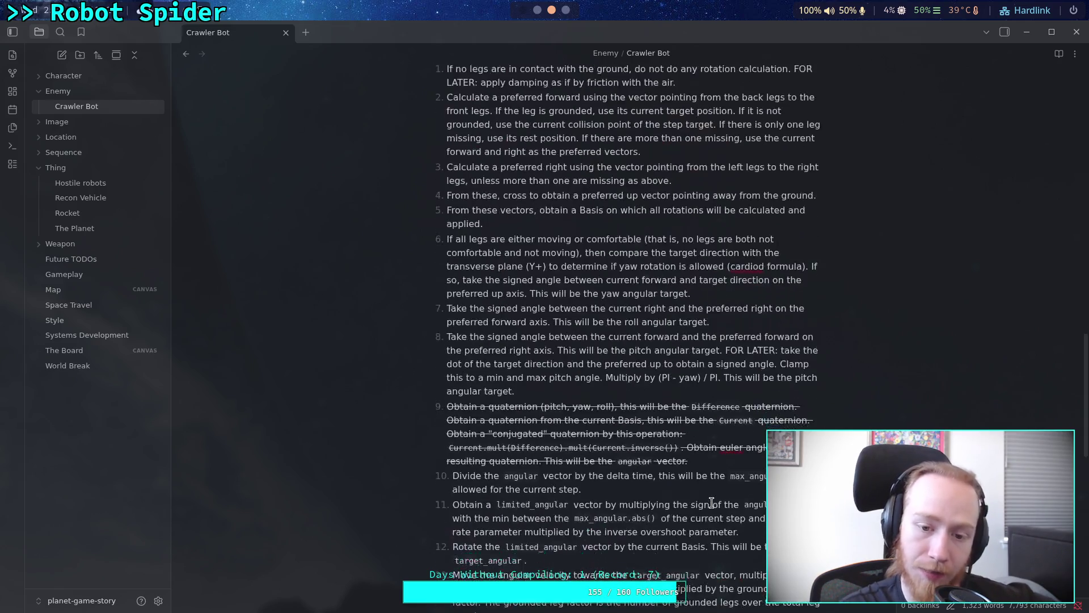
{"action": "scroll", "coordinate": [711, 502], "scroll_direction": "up", "scroll_amount": 1}
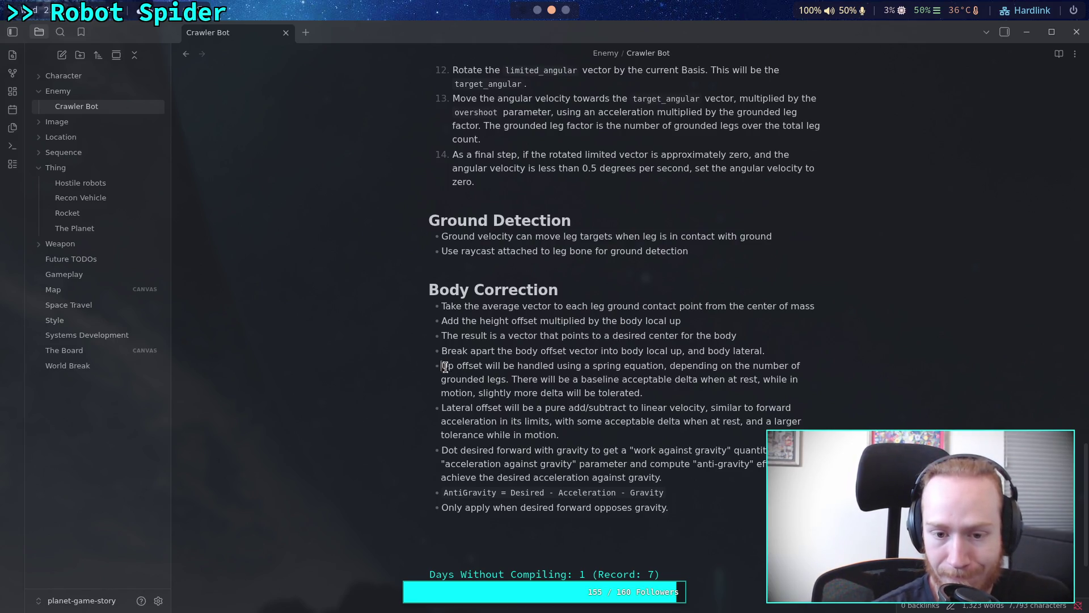
Step: Select the Up offset paragraph to reread it, then move to an empty desktop workspace
{"action": "left_click_drag", "start_coordinate": [445, 367], "coordinate": [644, 393]}
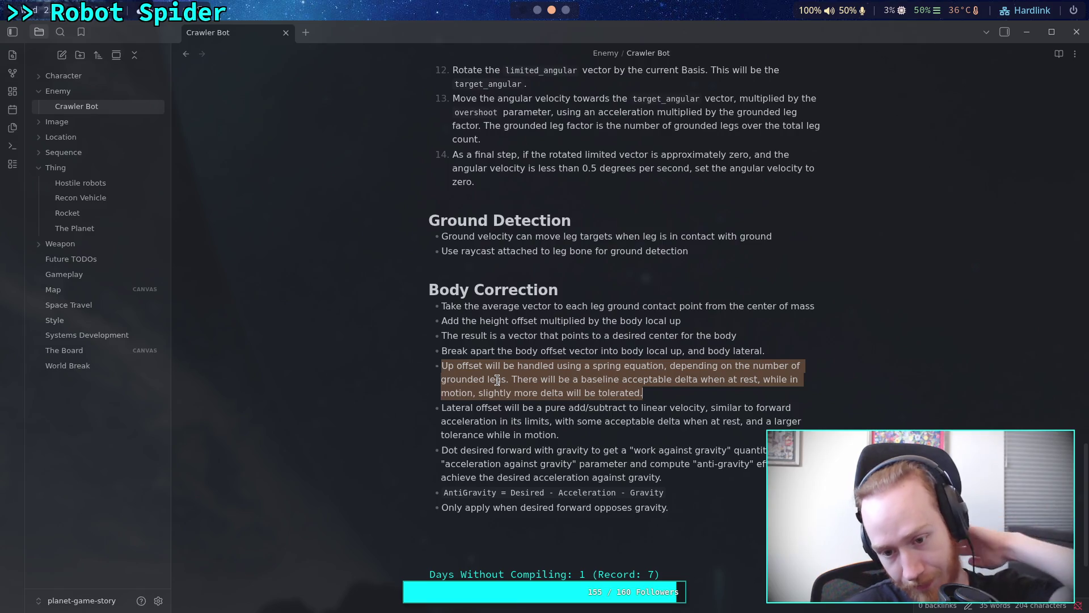
{"action": "mouse_move", "coordinate": [559, 437]}
{"action": "left_mouse_down"}
{"action": "mouse_move", "coordinate": [568, 421]}
{"action": "mouse_move", "coordinate": [481, 396]}
{"action": "mouse_move", "coordinate": [511, 387]}
{"action": "left_mouse_up"}
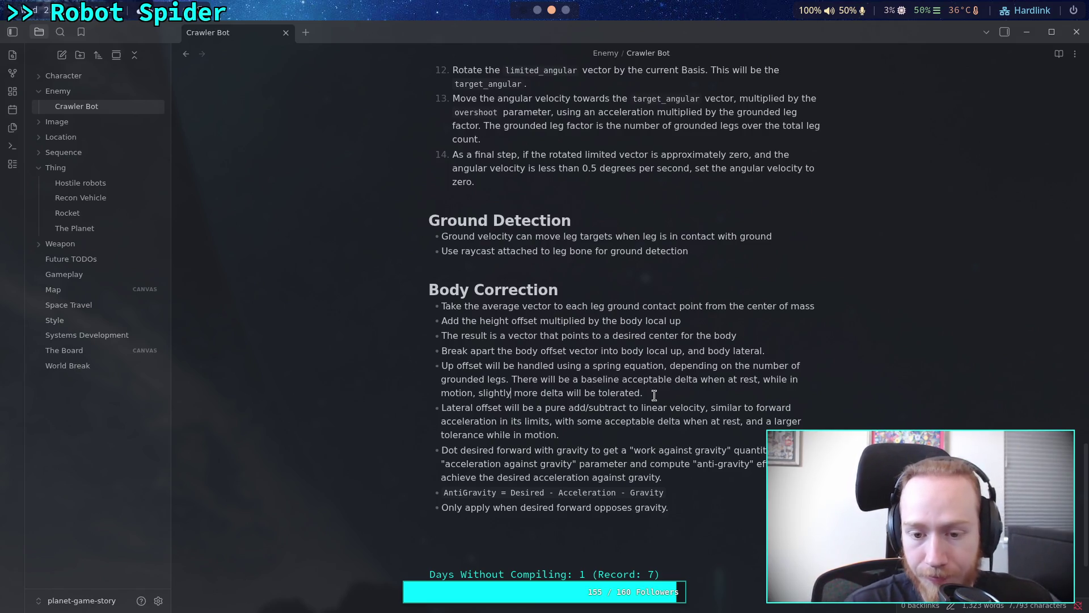
{"action": "left_click_drag", "start_coordinate": [440, 366], "coordinate": [624, 391]}
{"action": "left_click", "coordinate": [625, 391]}
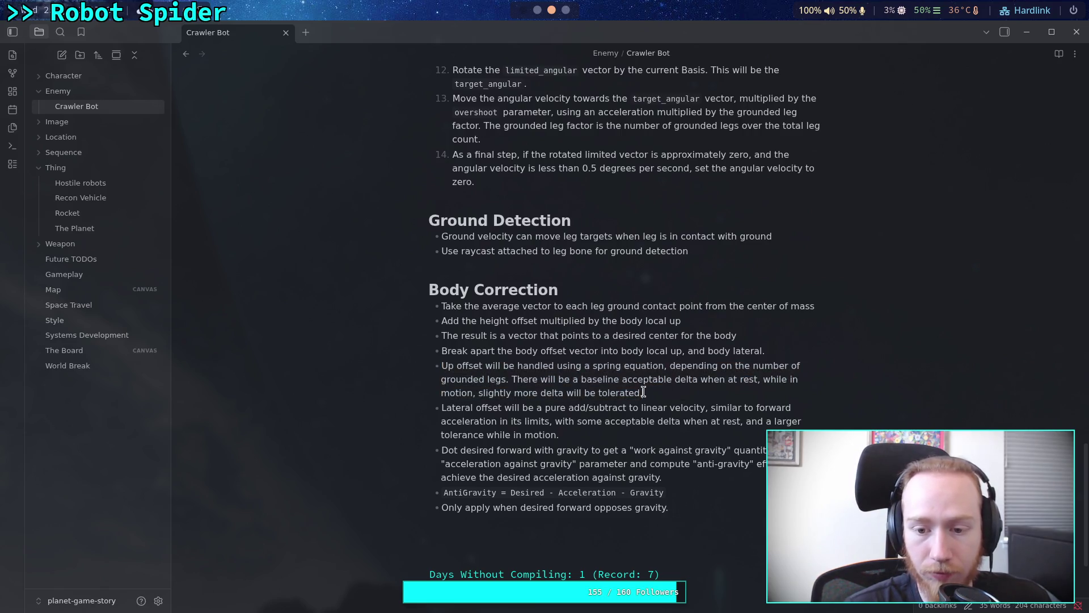
{"action": "scroll", "coordinate": [526, 10], "scroll_direction": "down", "scroll_amount": 1}
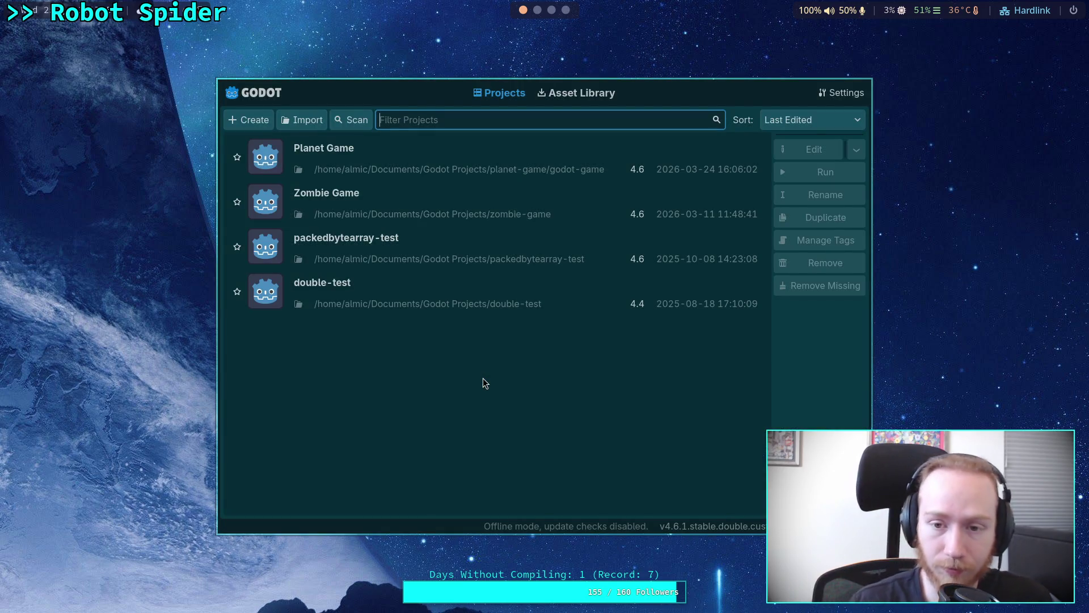
Step: Open the Planet Game project in the editor and, while it loads, return to the Crawler Bot note
{"action": "left_click", "coordinate": [597, 161]}
{"action": "left_click", "coordinate": [795, 145]}
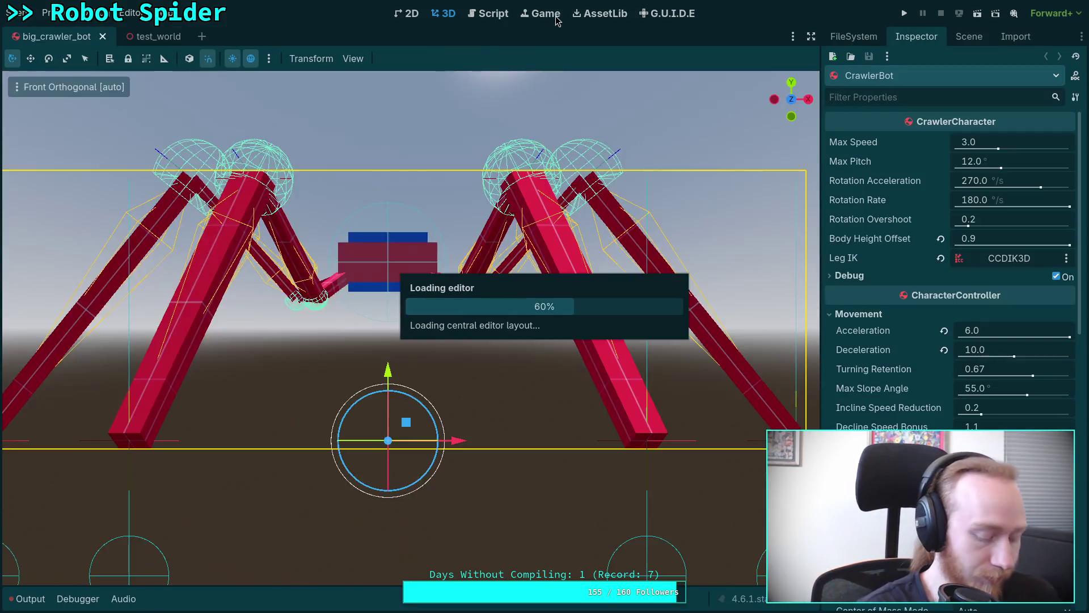
{"action": "key", "text": "super+3"}
Step: Scroll through the rotation steps and Body Correction notes, then return to the Godot editor
{"action": "scroll", "coordinate": [523, 279], "scroll_direction": "up", "scroll_amount": 10}
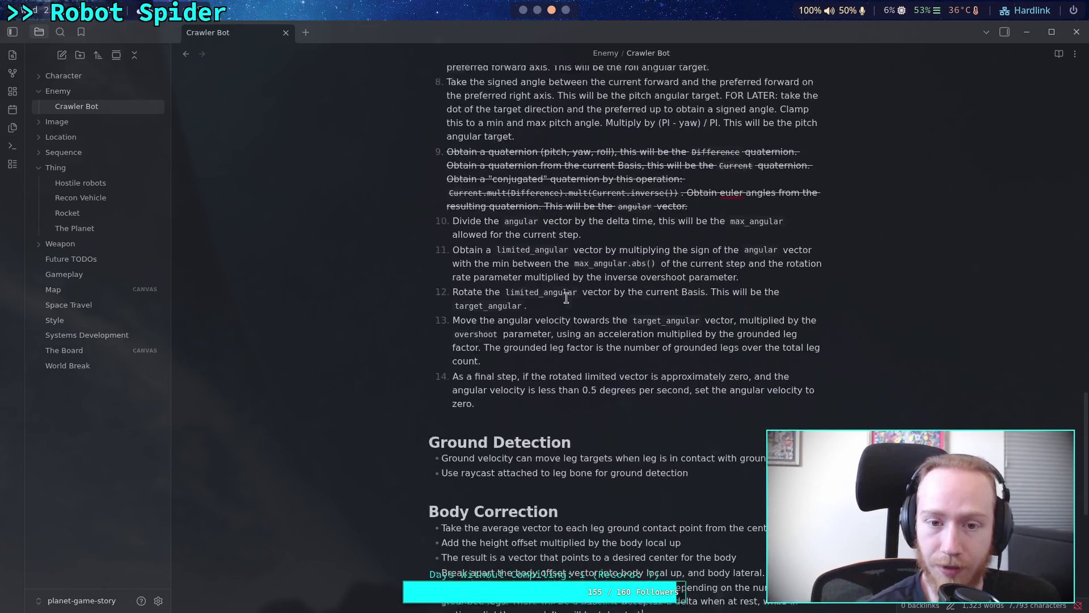
{"action": "scroll", "coordinate": [523, 279], "scroll_direction": "down", "scroll_amount": 5}
{"action": "scroll", "coordinate": [471, 250], "scroll_direction": "up", "scroll_amount": 5}
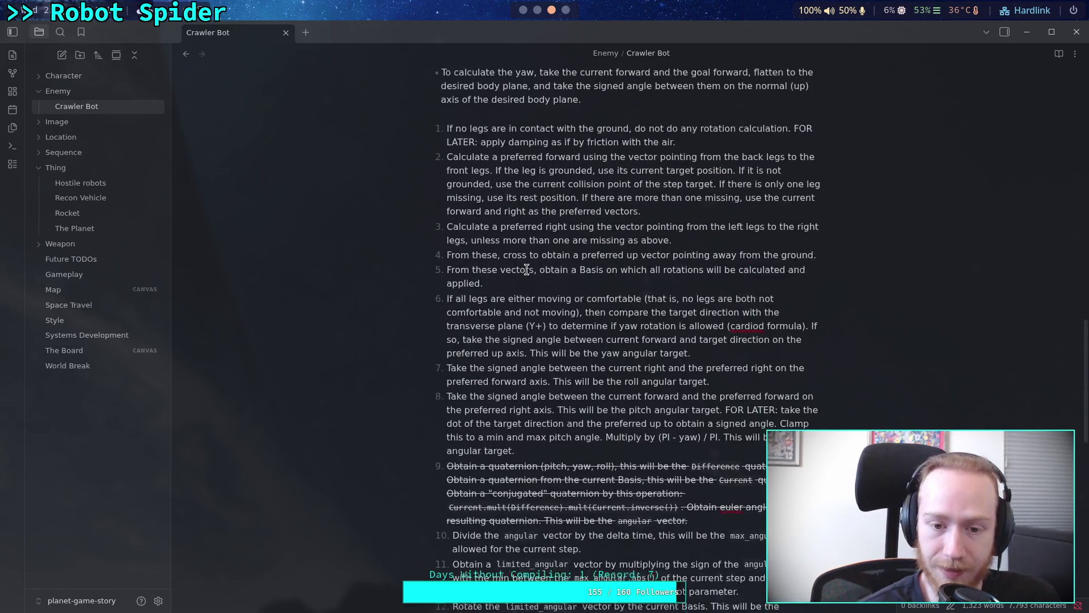
{"action": "scroll", "coordinate": [483, 299], "scroll_direction": "down", "scroll_amount": 3}
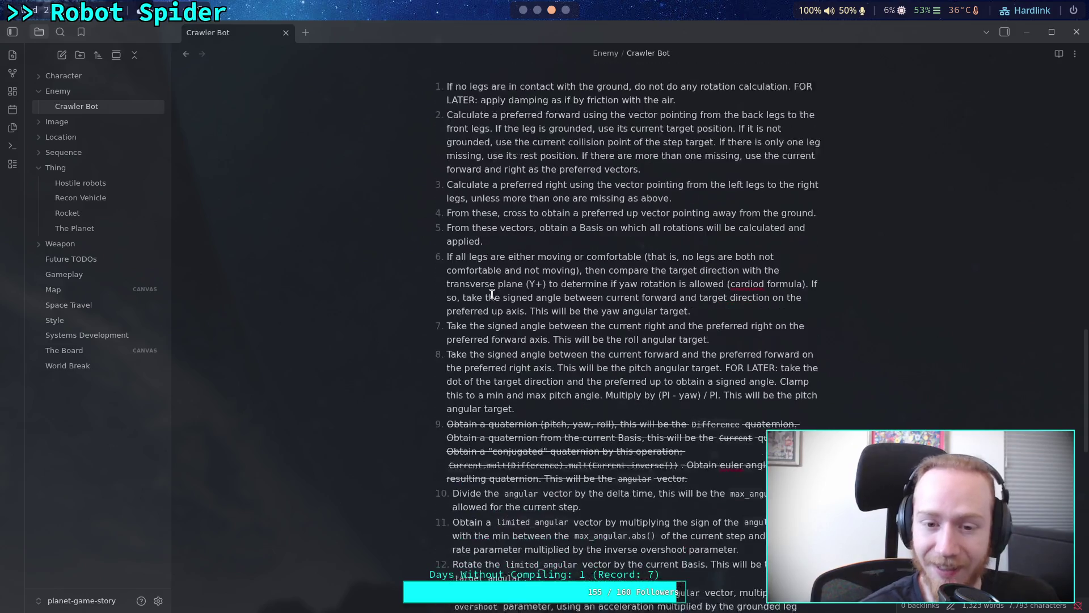
{"action": "scroll", "coordinate": [513, 331], "scroll_direction": "down", "scroll_amount": 15}
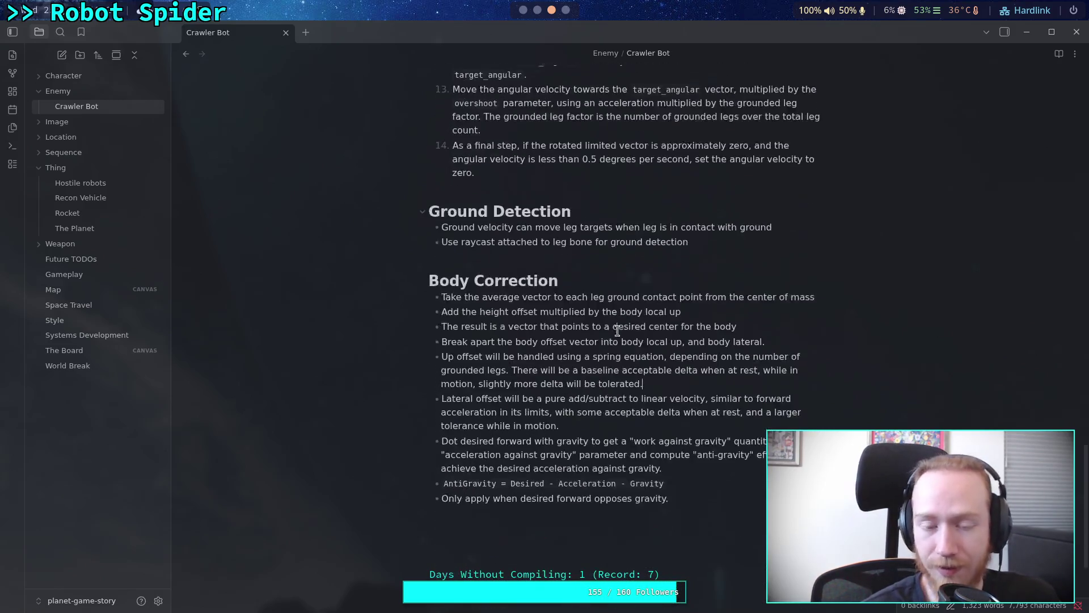
{"action": "scroll", "coordinate": [733, 447], "scroll_direction": "up", "scroll_amount": 4}
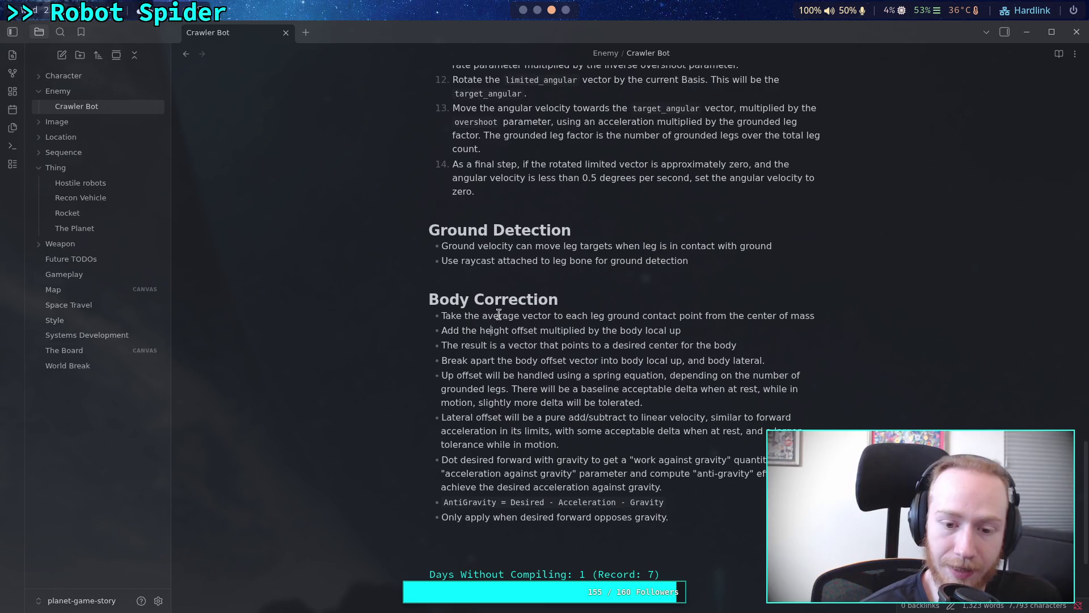
{"action": "left_click", "coordinate": [523, 10]}
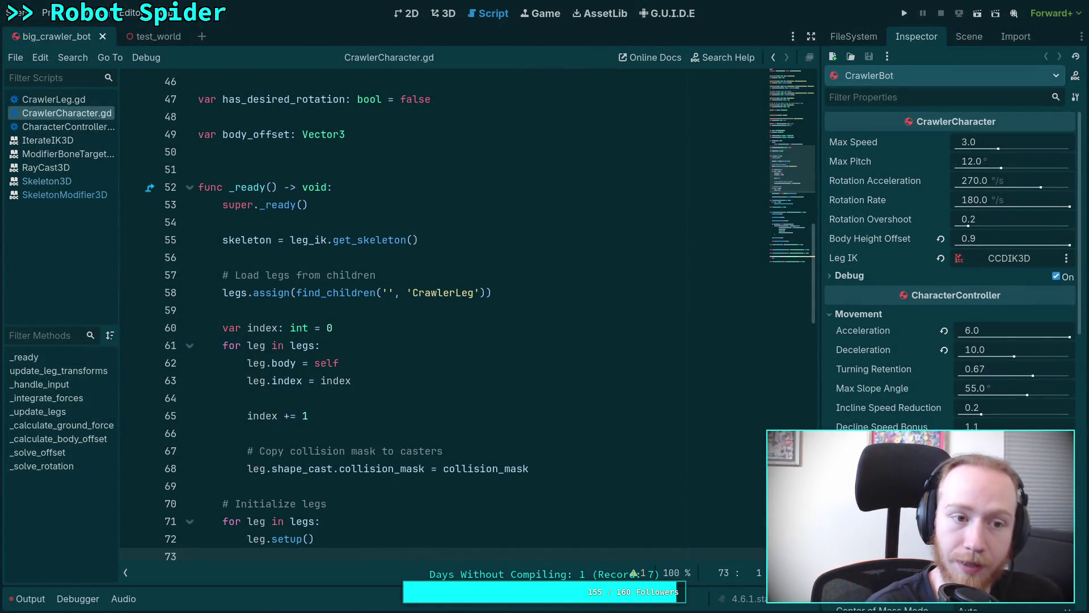
Step: In CrawlerCharacter.gd, find the _calculate_body_offset call on line 99 and unfold that function
{"action": "left_click", "coordinate": [85, 101]}
{"action": "left_click", "coordinate": [87, 110]}
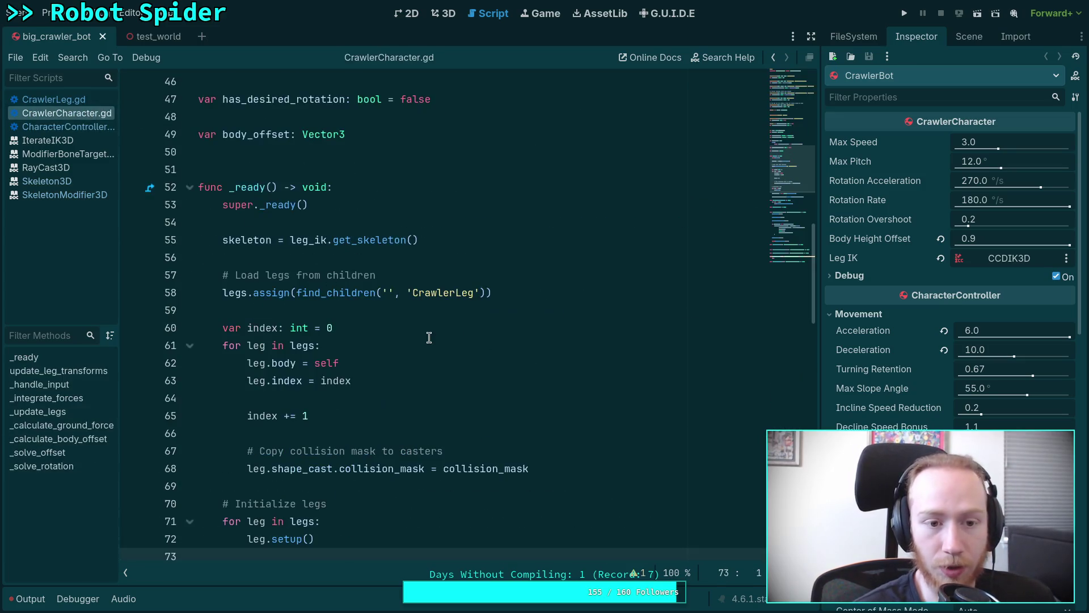
{"action": "scroll", "coordinate": [430, 338], "scroll_direction": "down", "scroll_amount": 15}
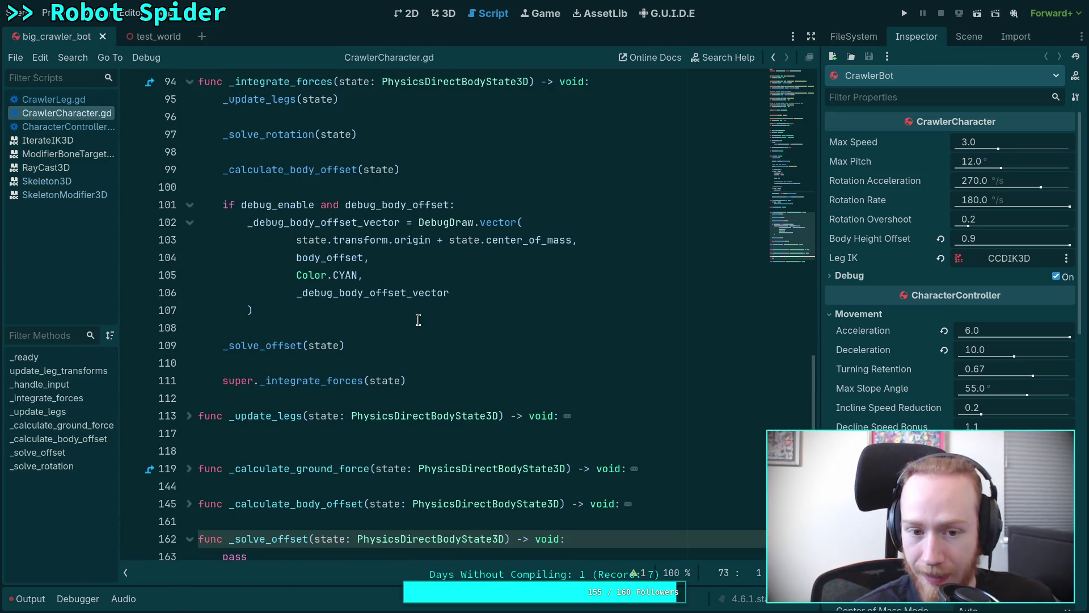
{"action": "double_click", "coordinate": [311, 169]}
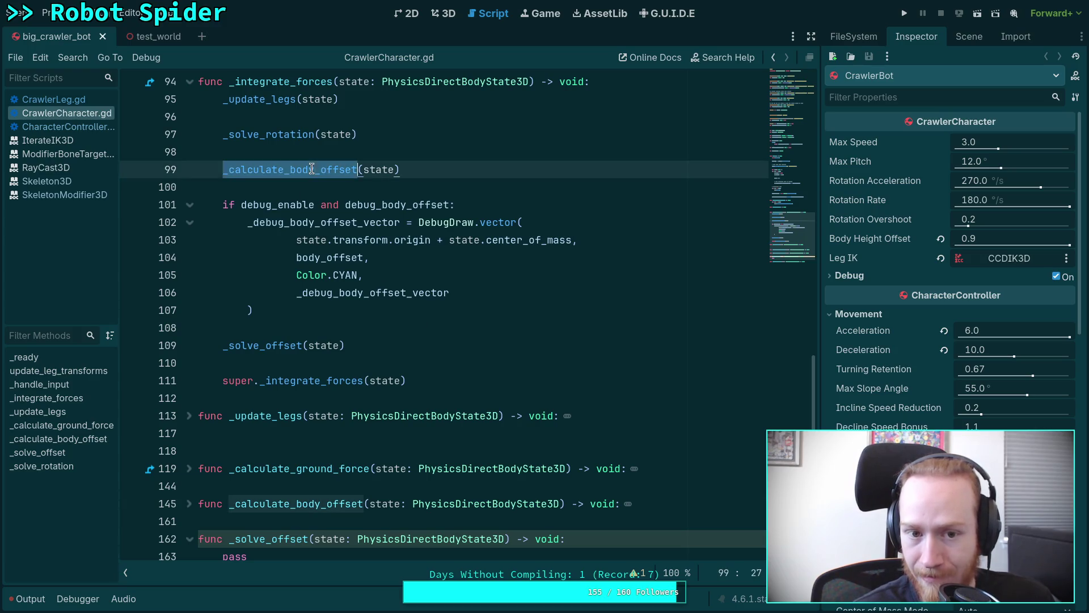
{"action": "scroll", "coordinate": [312, 169], "scroll_direction": "down", "scroll_amount": 3}
{"action": "left_click", "coordinate": [181, 343]}
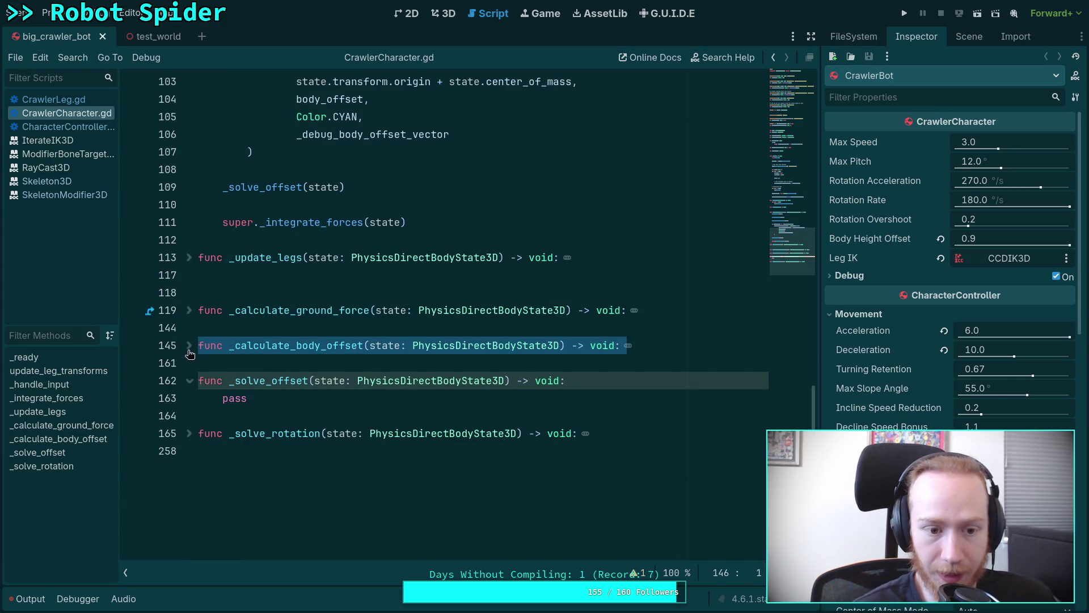
{"action": "left_click", "coordinate": [189, 346]}
{"action": "scroll", "coordinate": [193, 351], "scroll_direction": "down", "scroll_amount": 2}
Step: Review the body_offset calculation on lines 159–160, selecting the height offset line 160
{"action": "left_click", "coordinate": [433, 470]}
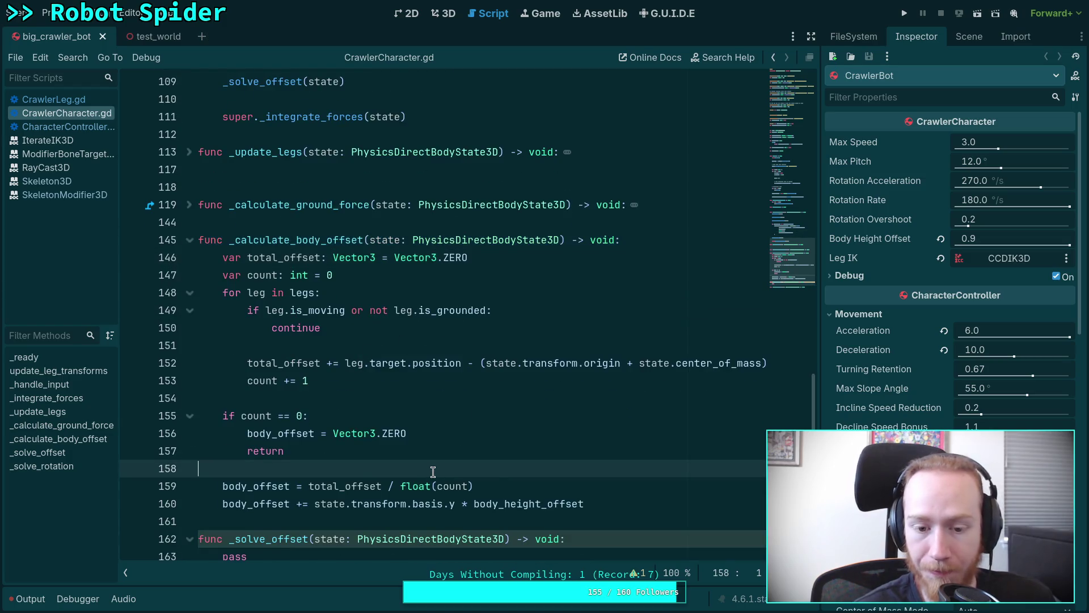
{"action": "scroll", "coordinate": [564, 499], "scroll_direction": "down", "scroll_amount": 1}
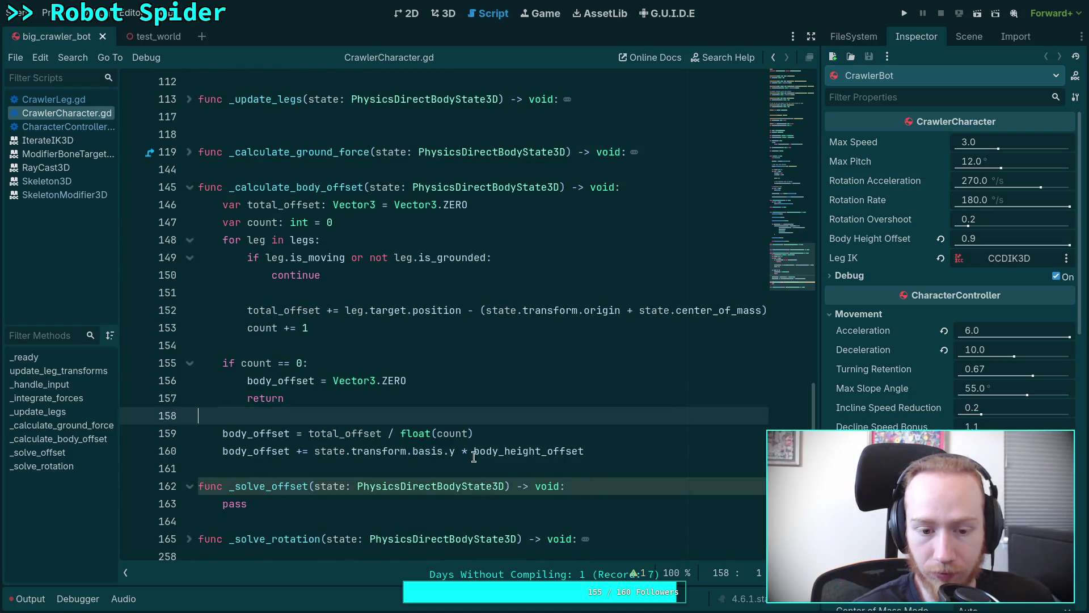
{"action": "left_click_drag", "start_coordinate": [611, 449], "coordinate": [218, 451]}
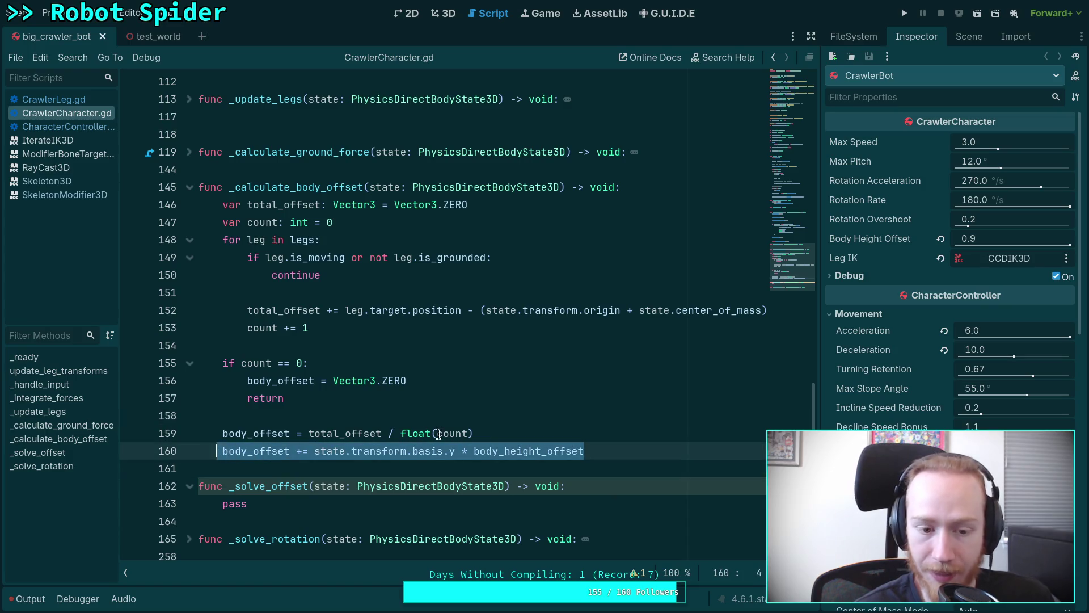
{"action": "left_click", "coordinate": [496, 437]}
{"action": "left_click_drag", "start_coordinate": [590, 451], "coordinate": [222, 433]}
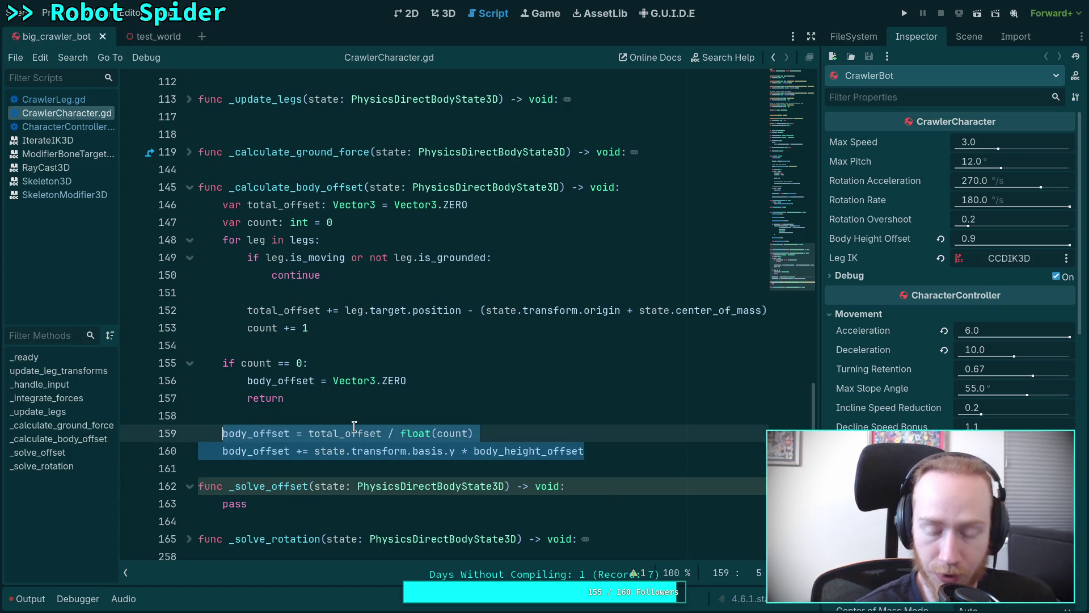
{"action": "left_click", "coordinate": [357, 433]}
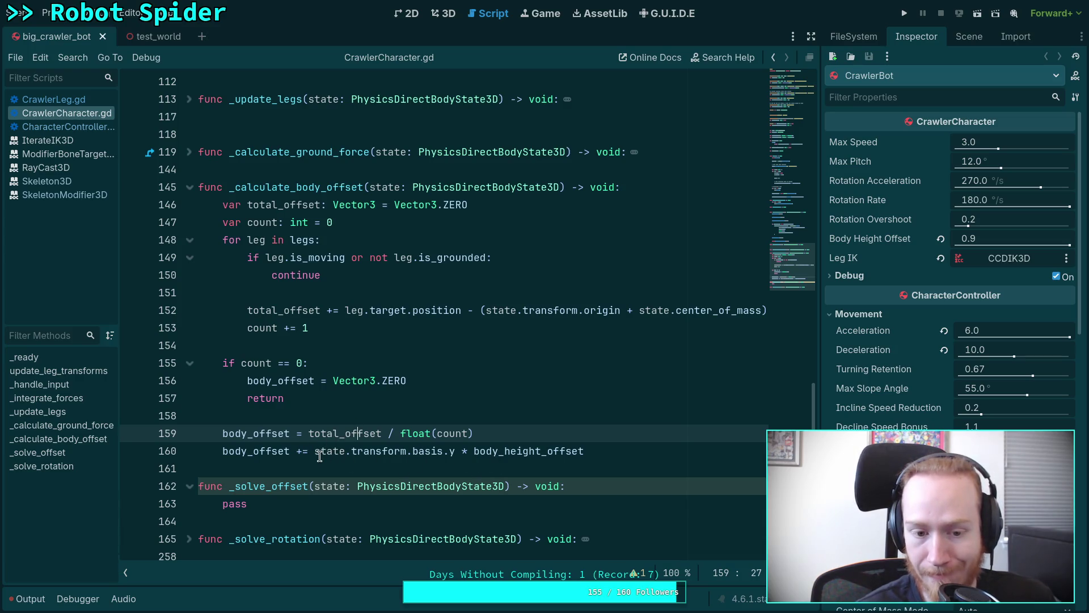
{"action": "mouse_move", "coordinate": [314, 457]}
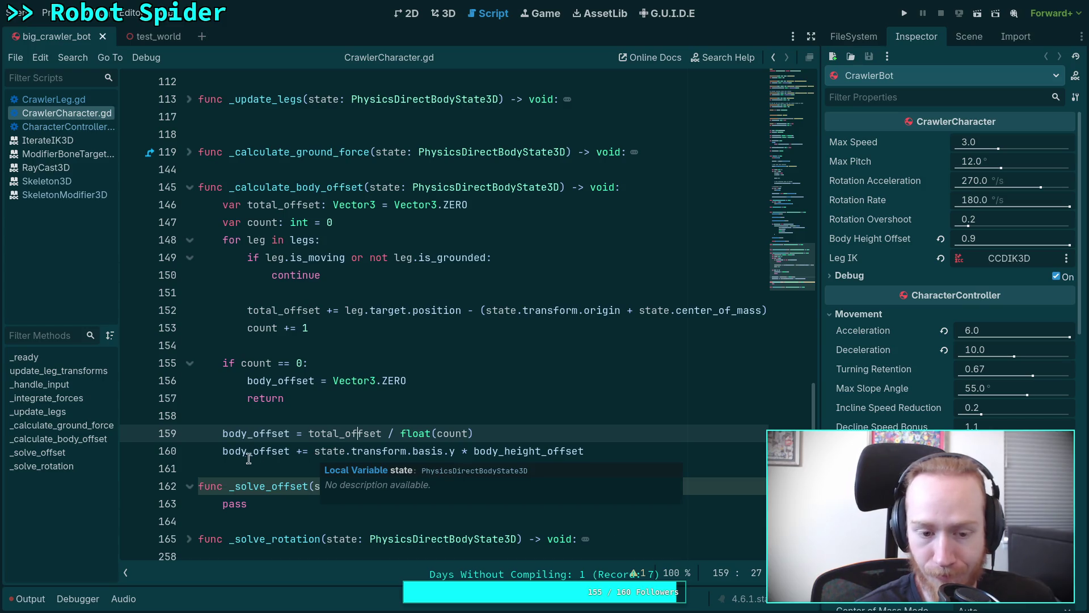
{"action": "left_click_drag", "start_coordinate": [221, 452], "coordinate": [617, 455]}
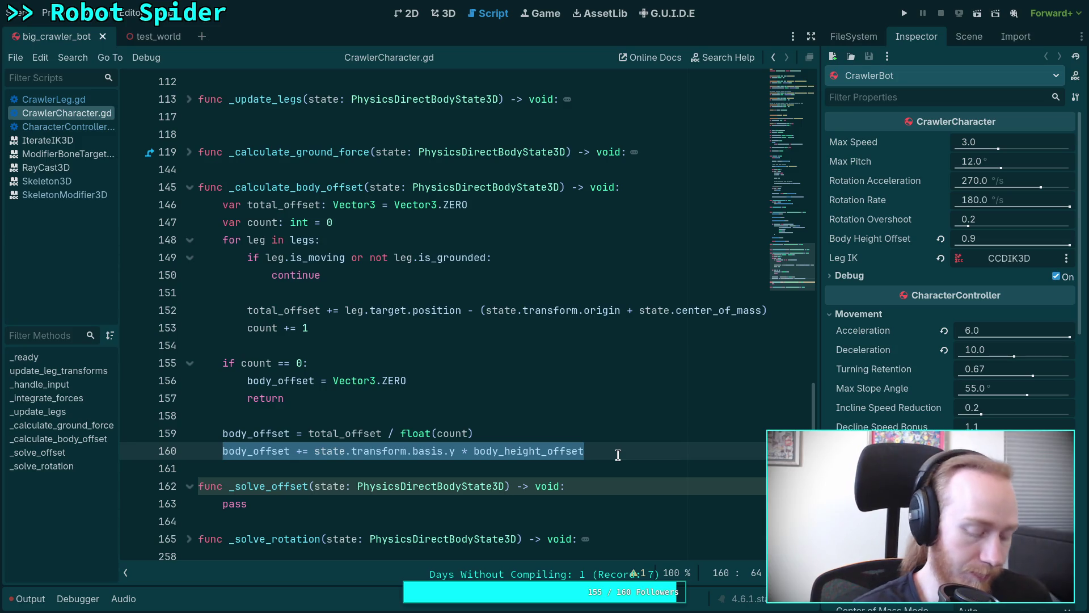
{"action": "key", "text": "alt+Tab"}
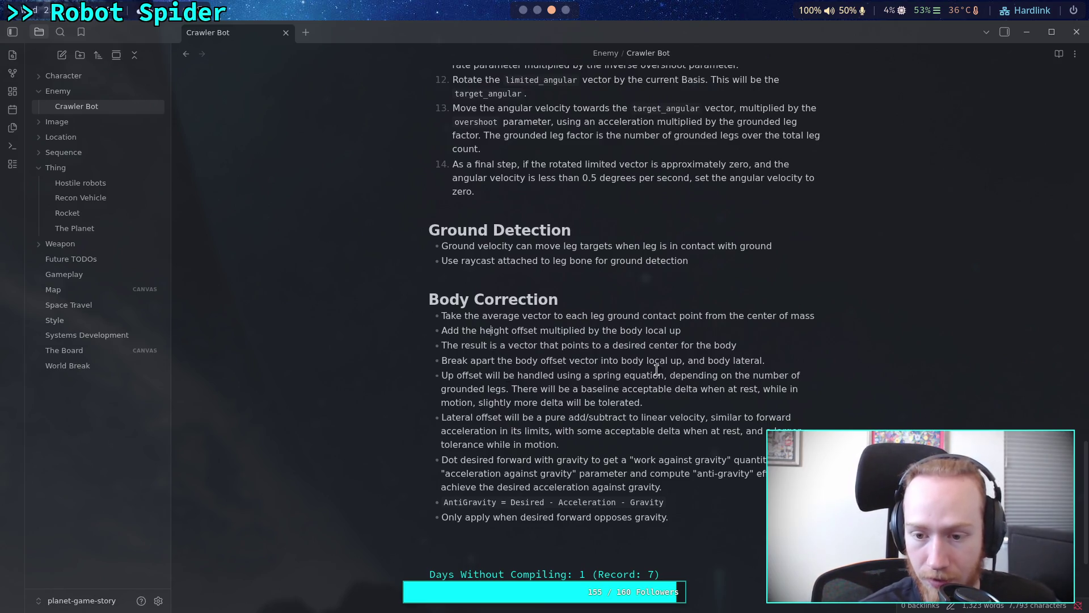
Step: Select the 'Break apart the body offset vector' note line, then go back to CrawlerCharacter.gd in Godot
{"action": "left_click_drag", "start_coordinate": [440, 360], "coordinate": [751, 362]}
{"action": "left_click", "coordinate": [620, 375]}
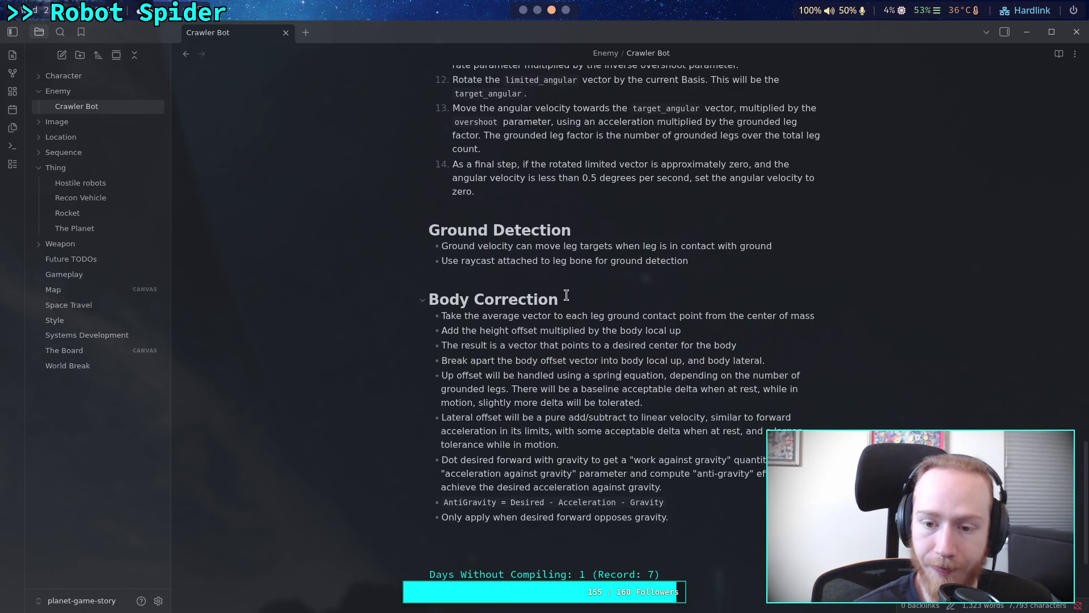
{"action": "left_click", "coordinate": [537, 9]}
{"action": "left_click", "coordinate": [523, 10]}
{"action": "scroll", "coordinate": [395, 352], "scroll_direction": "down", "scroll_amount": 3}
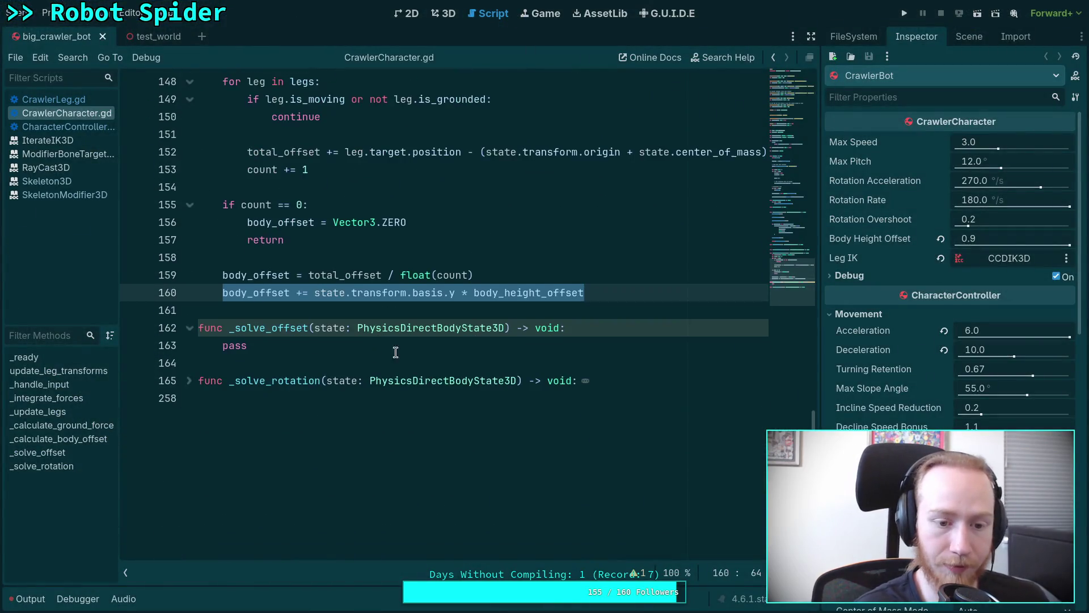
{"action": "left_click", "coordinate": [284, 347]}
{"action": "key", "text": "shift+Home"}
{"action": "scroll", "coordinate": [260, 321], "scroll_direction": "up", "scroll_amount": 1}
{"action": "scroll", "coordinate": [261, 321], "scroll_direction": "up", "scroll_amount": 8}
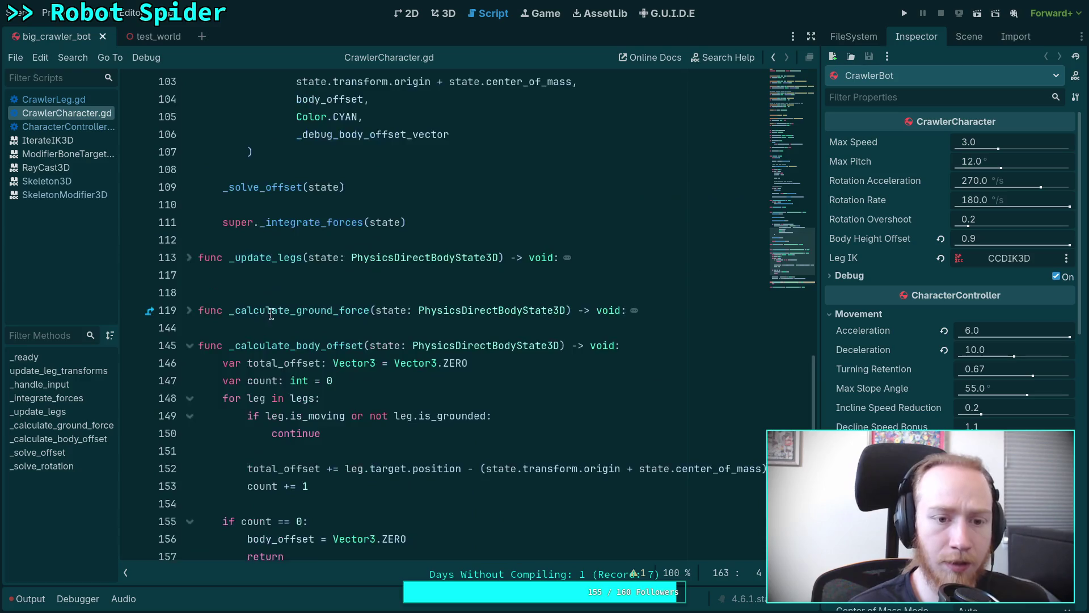
{"action": "double_click", "coordinate": [284, 345]}
{"action": "scroll", "coordinate": [389, 341], "scroll_direction": "down", "scroll_amount": 8}
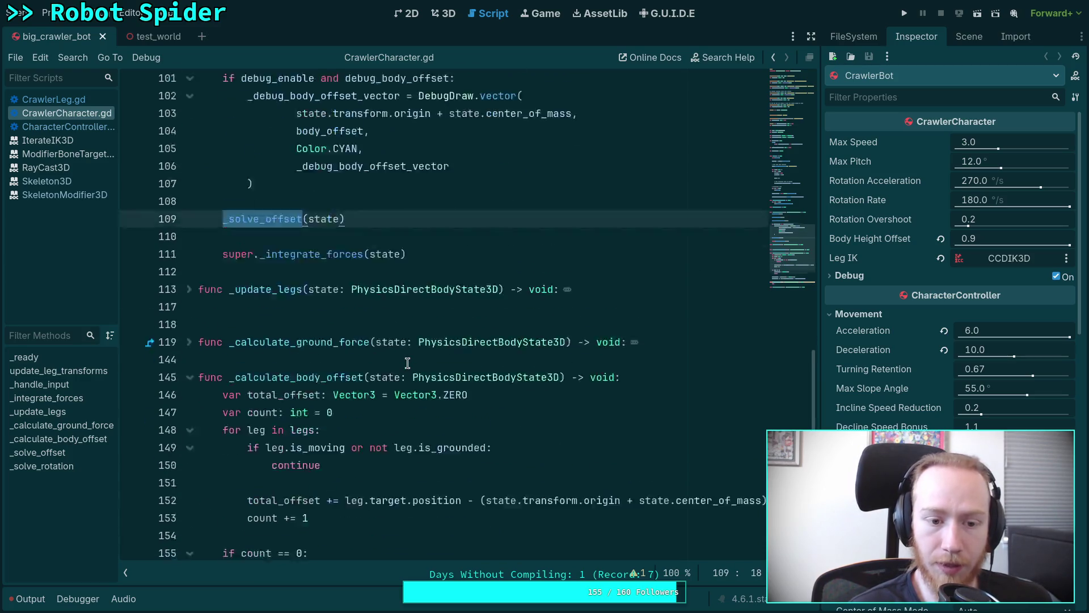
{"action": "left_click", "coordinate": [321, 381]}
{"action": "left_click", "coordinate": [262, 393]}
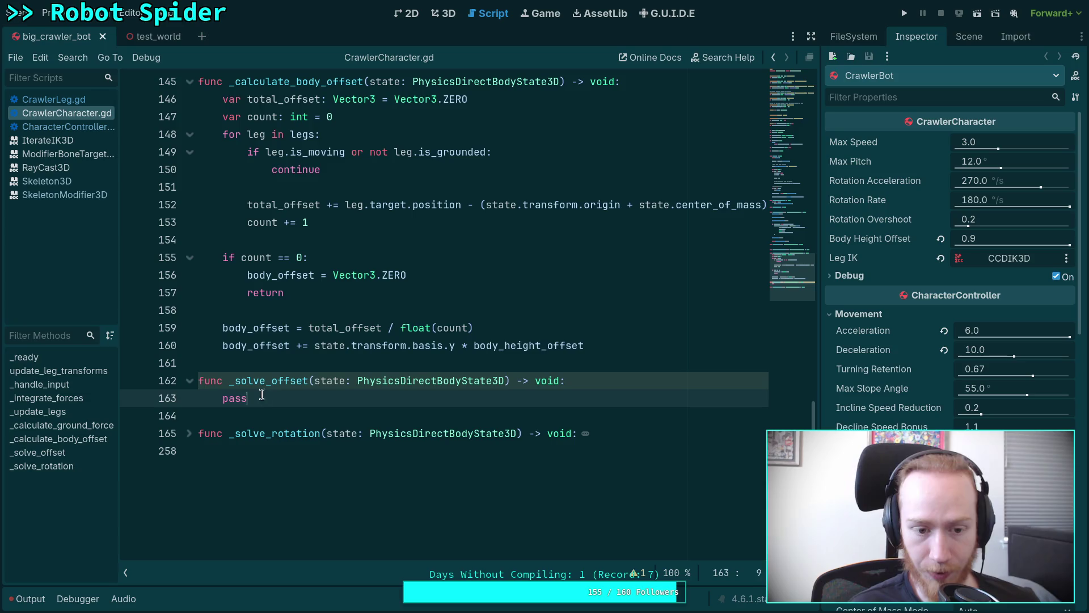
{"action": "key", "text": "shift+Home"}
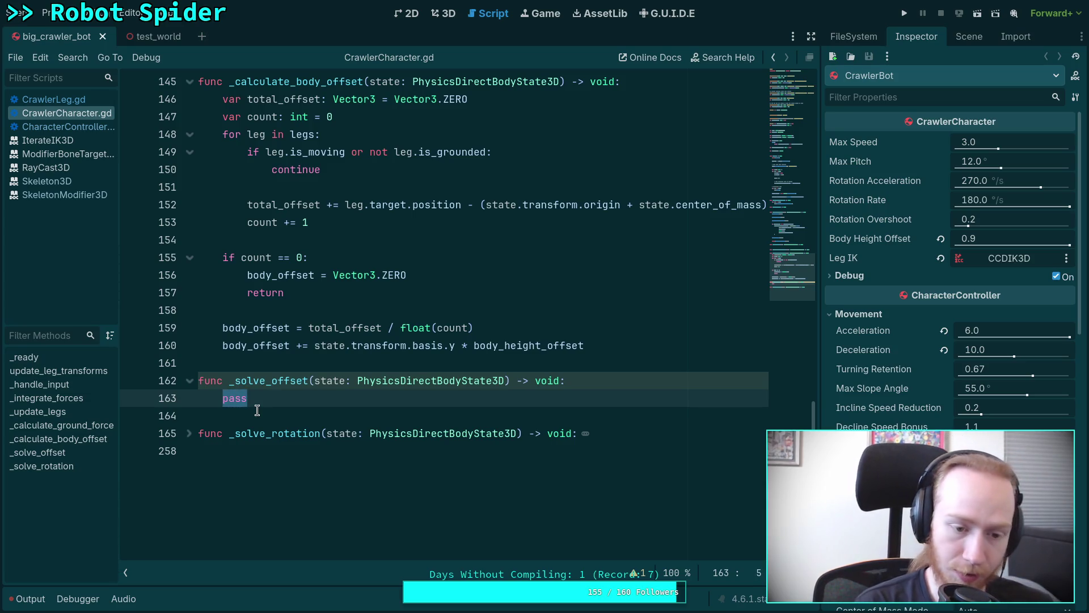
{"action": "scroll", "coordinate": [261, 409], "scroll_direction": "up", "scroll_amount": 10}
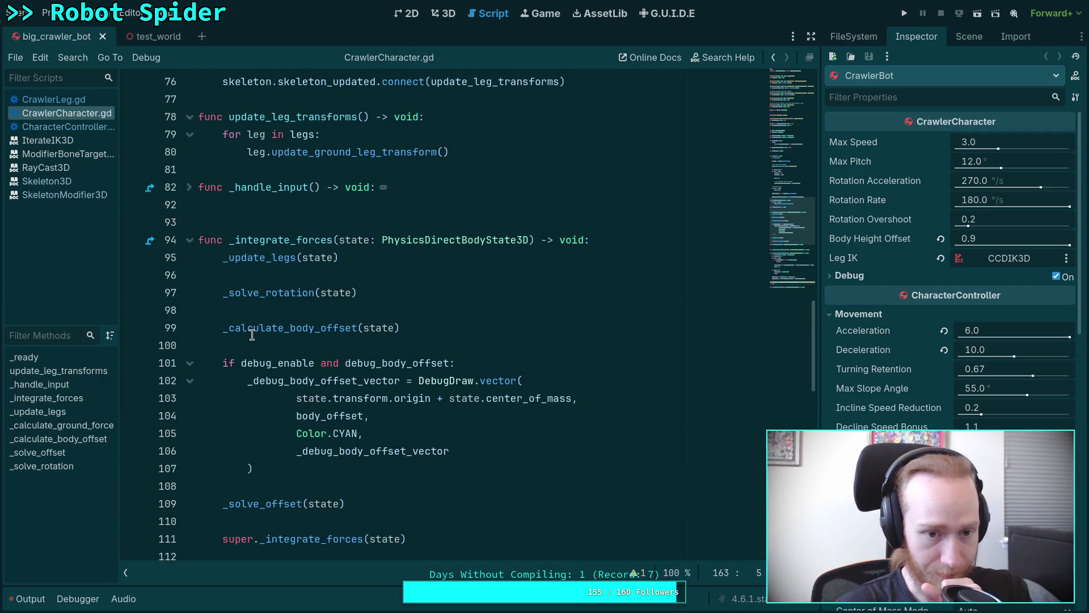
{"action": "scroll", "coordinate": [199, 381], "scroll_direction": "down", "scroll_amount": 10}
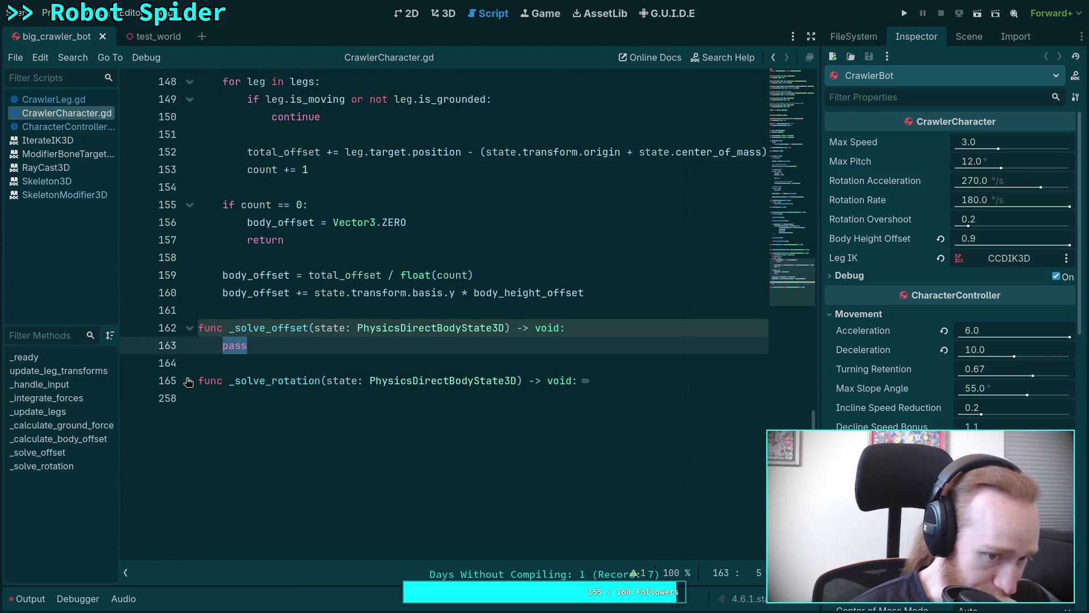
{"action": "scroll", "coordinate": [292, 344], "scroll_direction": "up", "scroll_amount": 6}
{"action": "scroll", "coordinate": [312, 345], "scroll_direction": "up", "scroll_amount": 3}
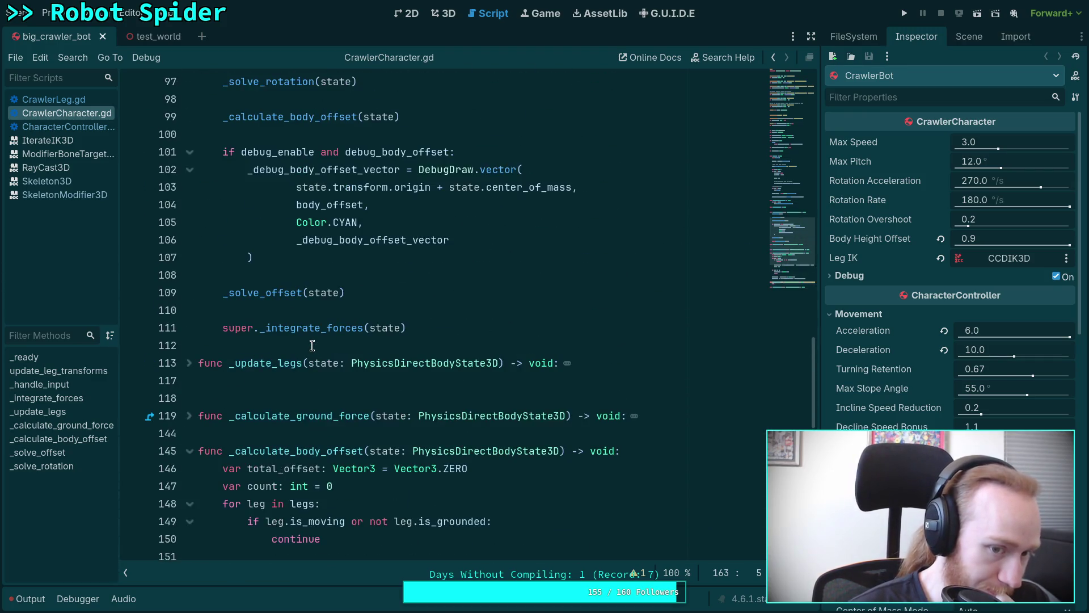
{"action": "scroll", "coordinate": [317, 345], "scroll_direction": "up", "scroll_amount": 6}
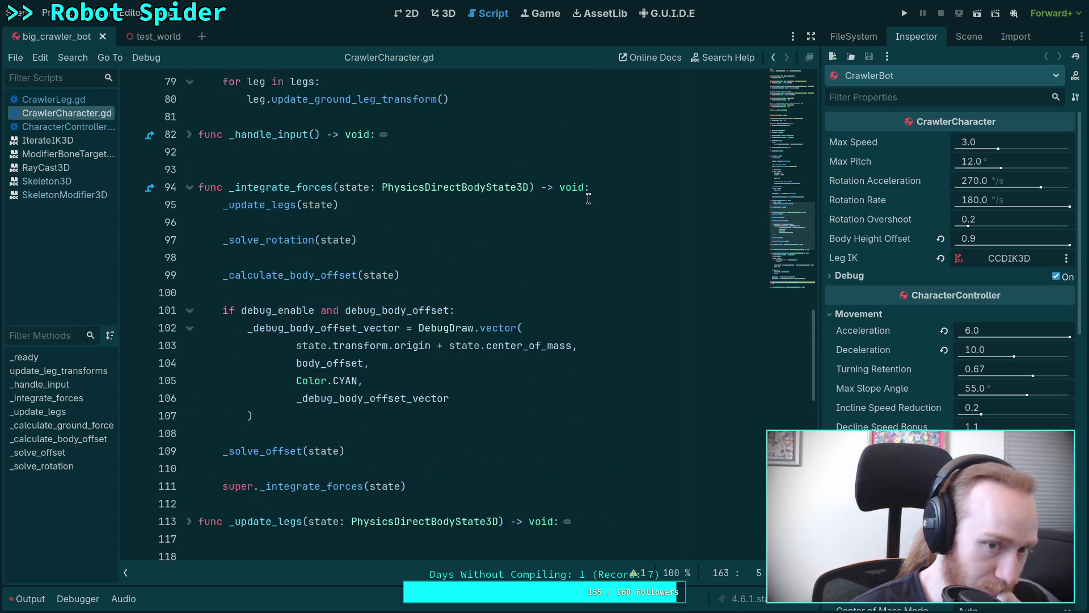
Step: Insert 'desired_acceleration = Vector3.ZERO' as the first line of _integrate_forces, followed by a blank line
{"action": "left_click", "coordinate": [644, 188]}
{"action": "key", "text": "Return"}
{"action": "type", "text": "des"}
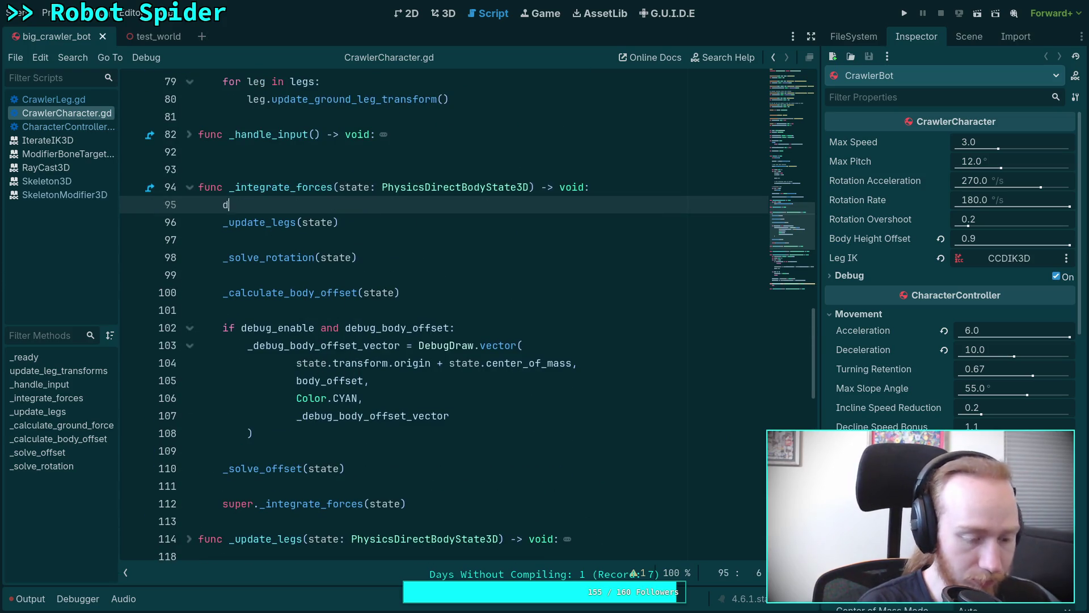
{"action": "key", "text": "Return"}
{"action": "type", "text": "= Vec"}
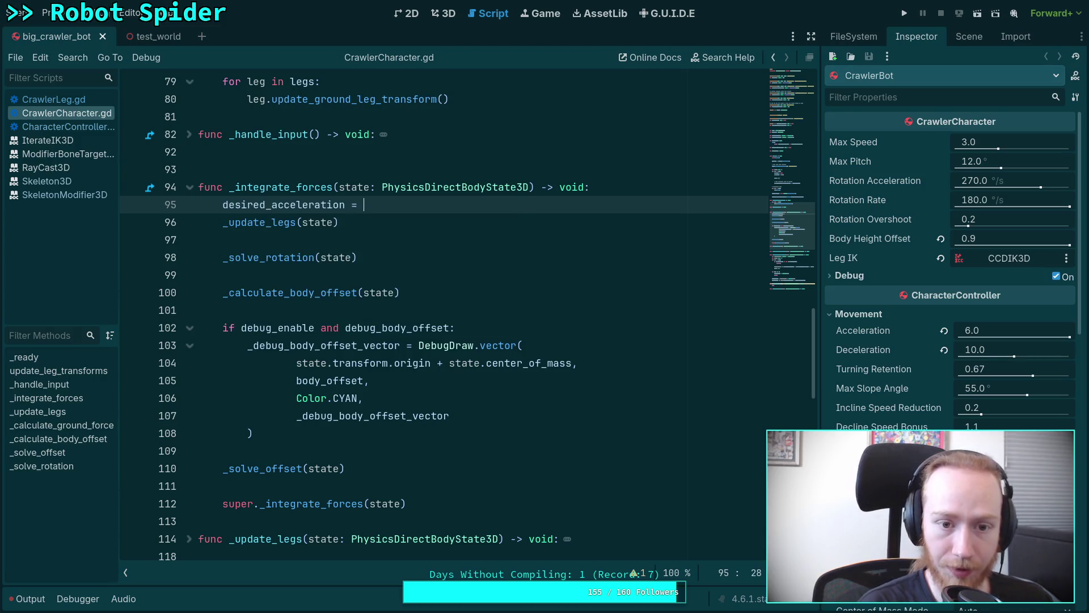
{"action": "key", "text": "Down"}
{"action": "key", "text": "Down"}
{"action": "key", "text": "Return"}
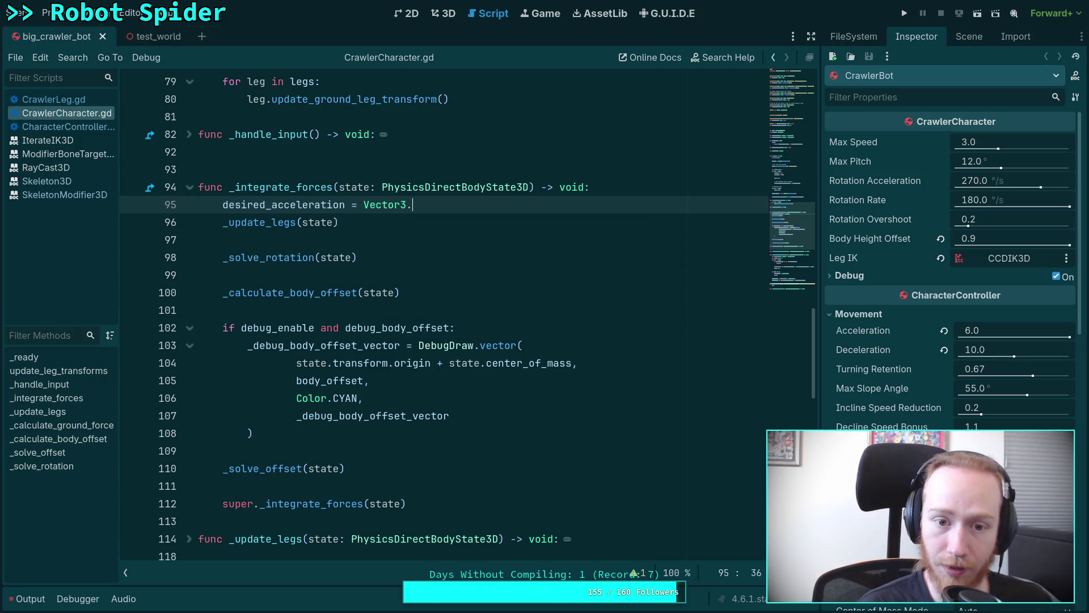
{"action": "type", "text": ".Z"}
{"action": "key", "text": "Return"}
{"action": "key", "text": "Return"}
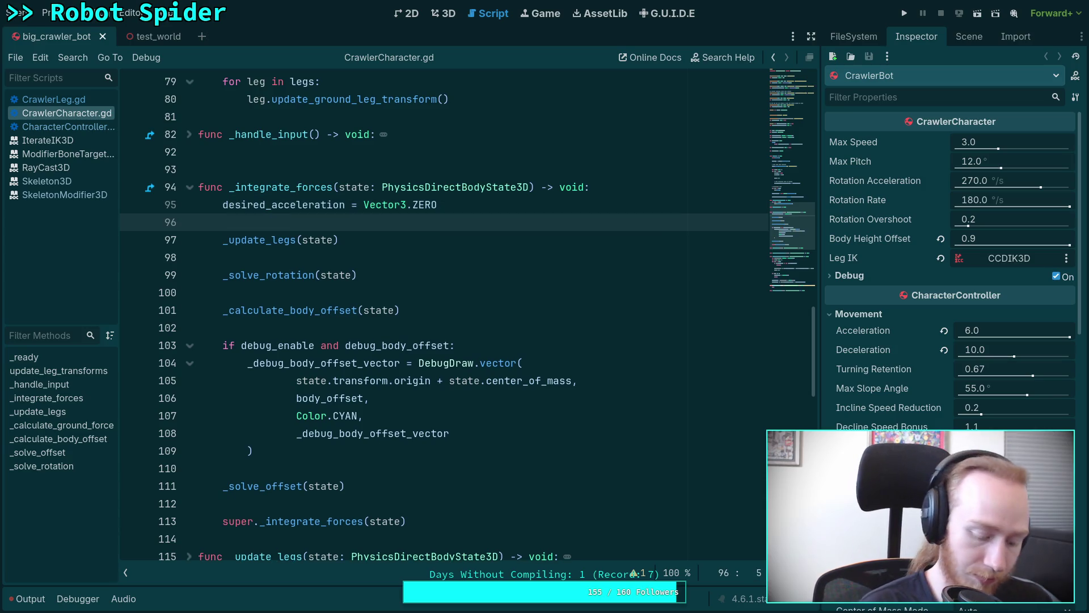
{"action": "key", "text": "BackSpace"}
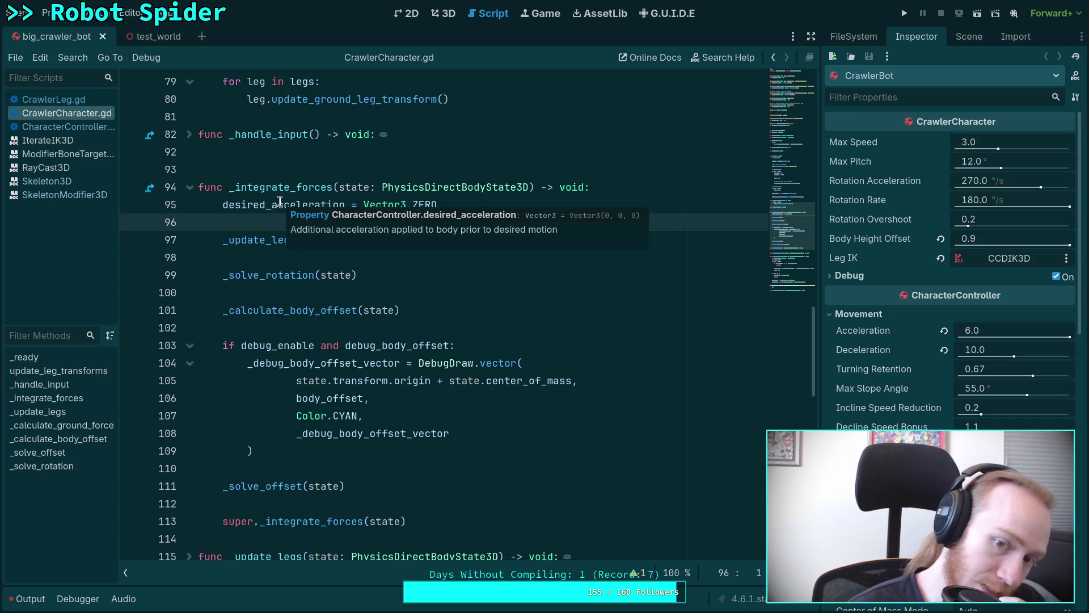
{"action": "double_click", "coordinate": [238, 208]}
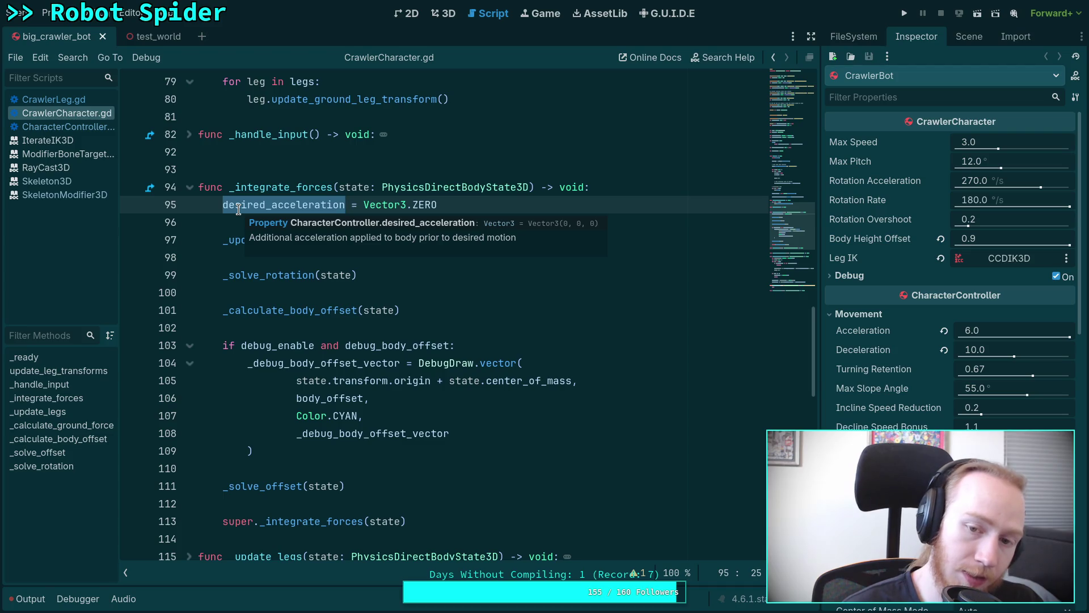
{"action": "scroll", "coordinate": [405, 285], "scroll_direction": "down", "scroll_amount": 15}
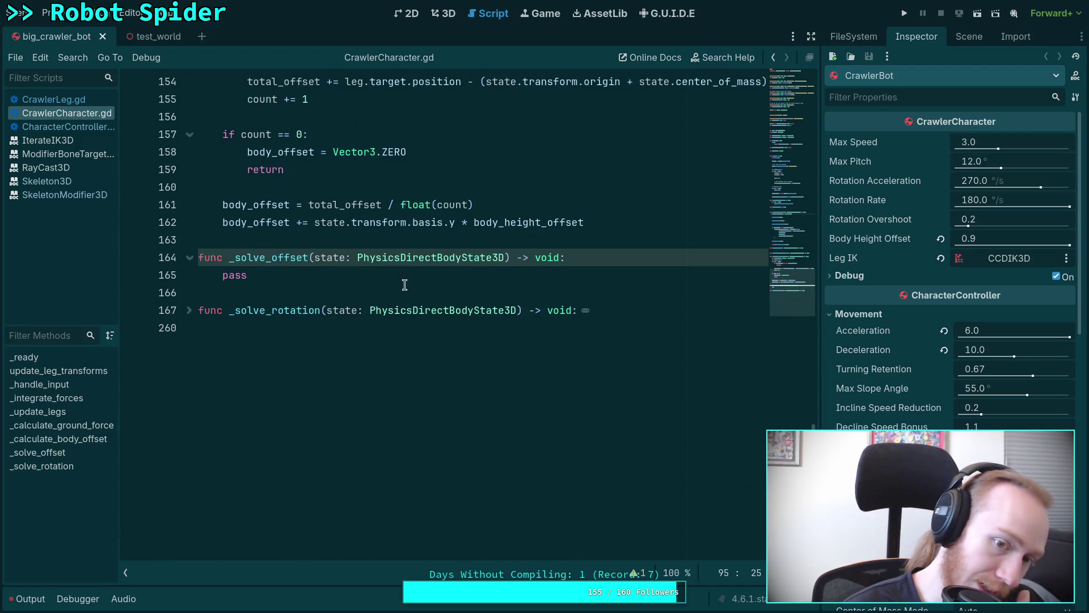
Step: Replace pass in _solve_offset with 'var offset_up: Vector3 = state.transform.basis.y * body_offset'
{"action": "left_click", "coordinate": [267, 273]}
{"action": "double_click", "coordinate": [234, 275]}
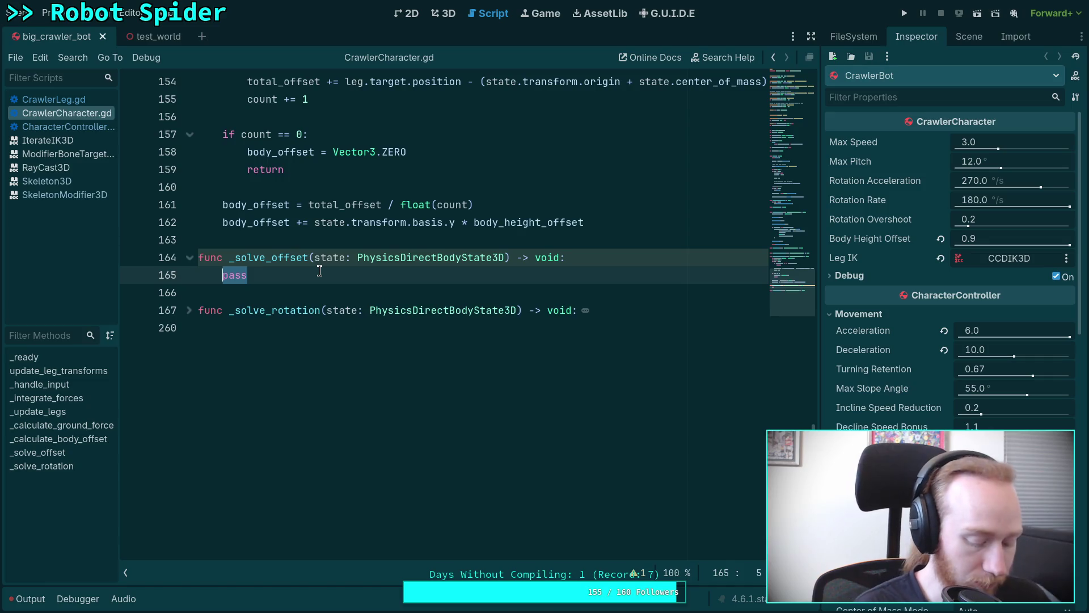
{"action": "type", "text": "var"}
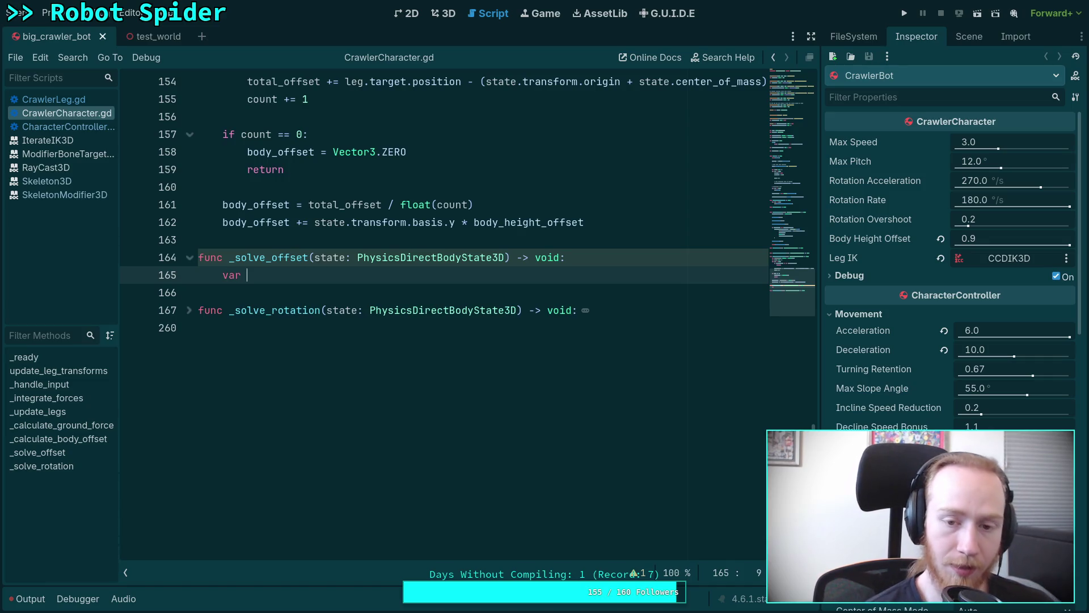
{"action": "key", "text": "BackSpace"}
{"action": "key", "text": "BackSpace"}
{"action": "key", "text": "BackSpace"}
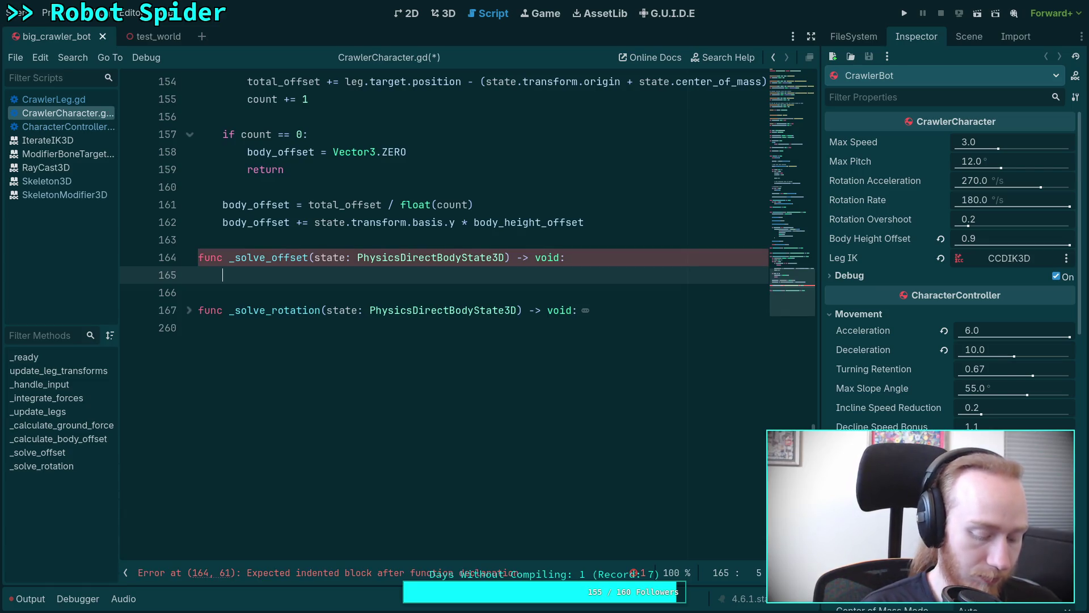
{"action": "type", "text": "var l"}
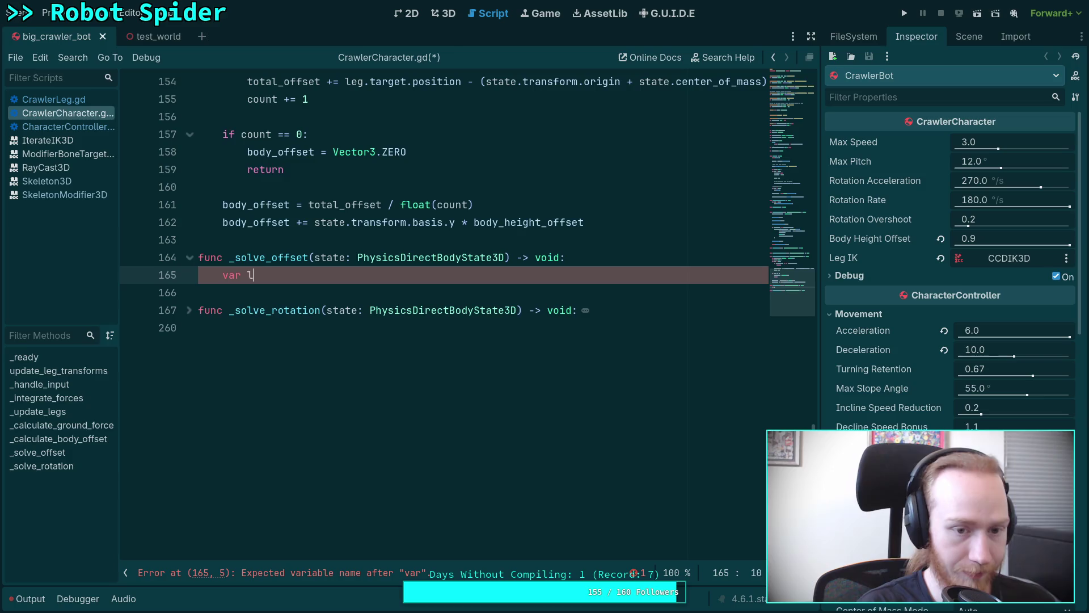
{"action": "type", "text": "atera"}
{"action": "key", "text": "BackSpace"}
{"action": "key", "text": "BackSpace"}
{"action": "key", "text": "BackSpace"}
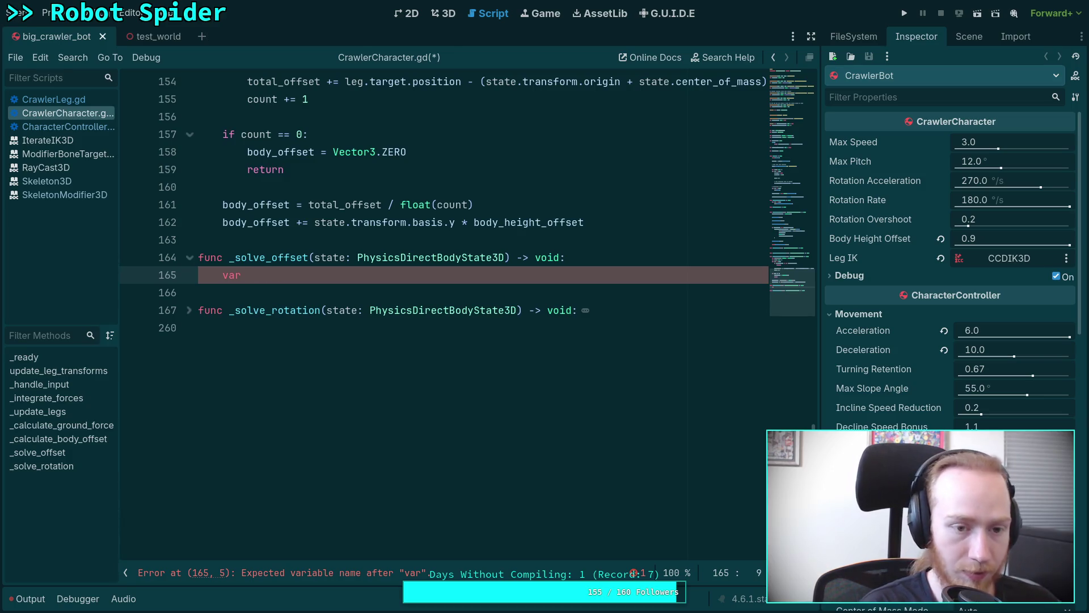
{"action": "type", "text": "offset_up"}
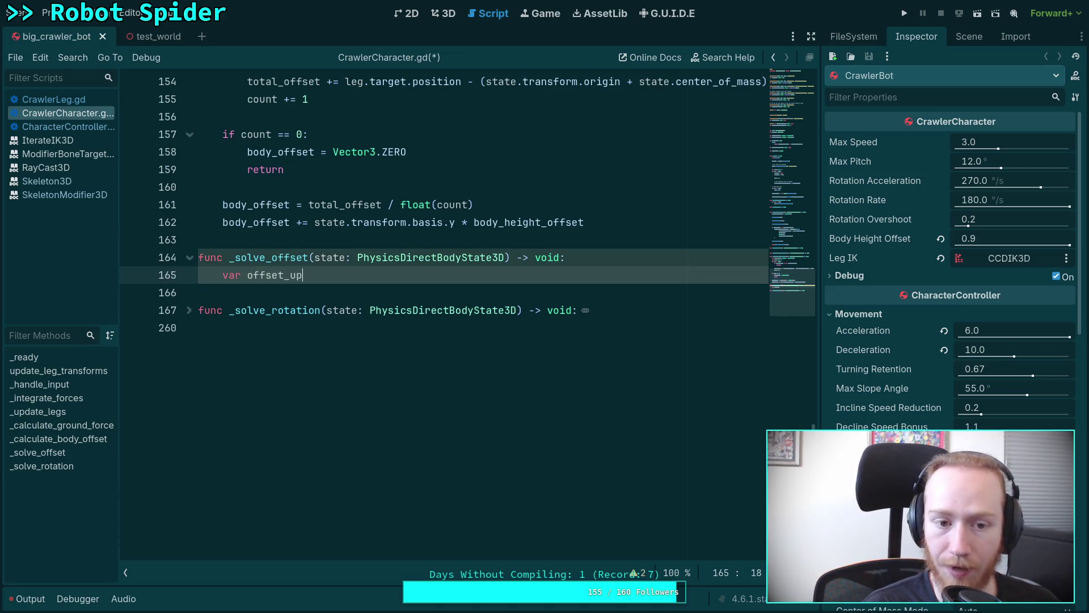
{"action": "type", "text": ": Vector3 = "}
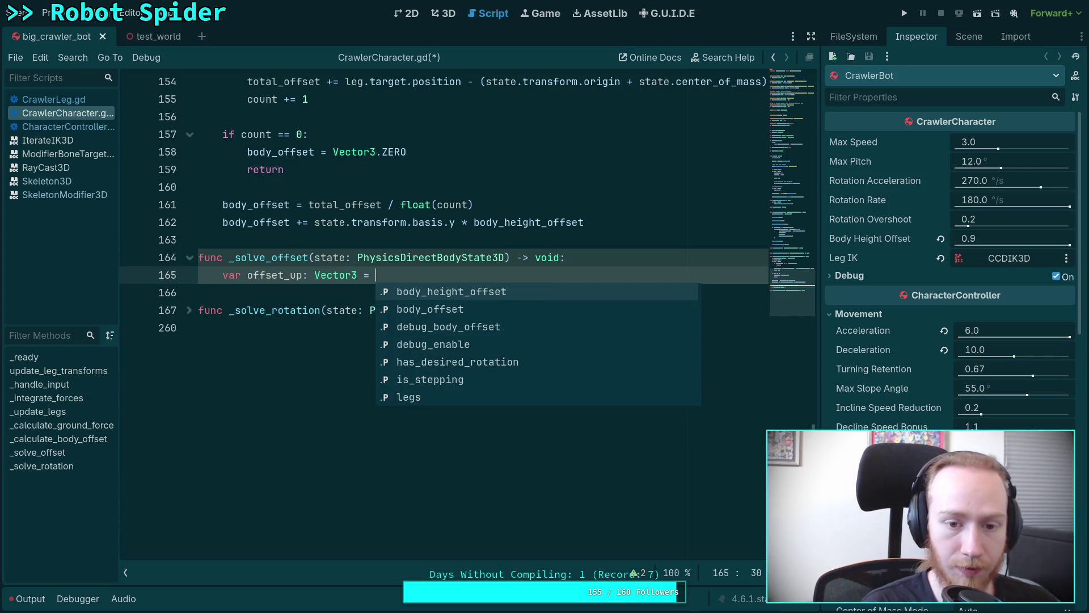
{"action": "type", "text": "state.transform."}
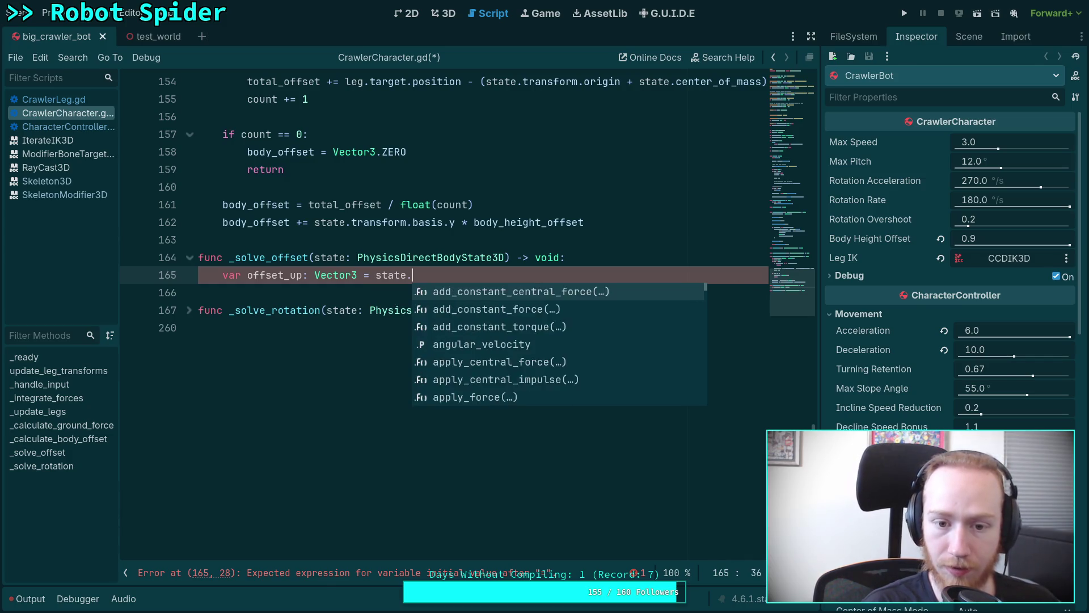
{"action": "type", "text": "basis.y * "}
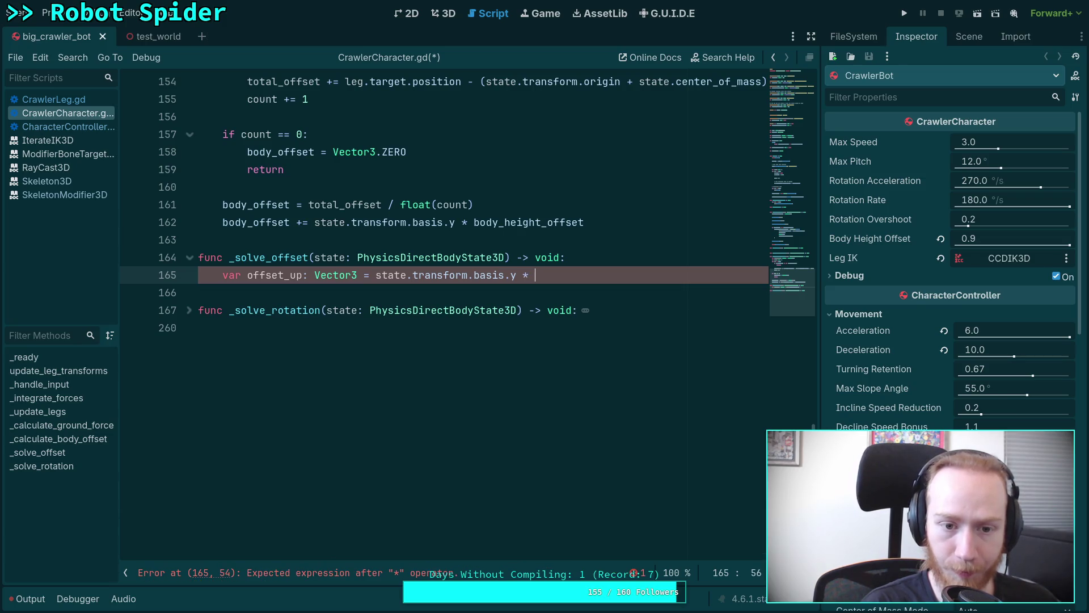
{"action": "type", "text": "bod"}
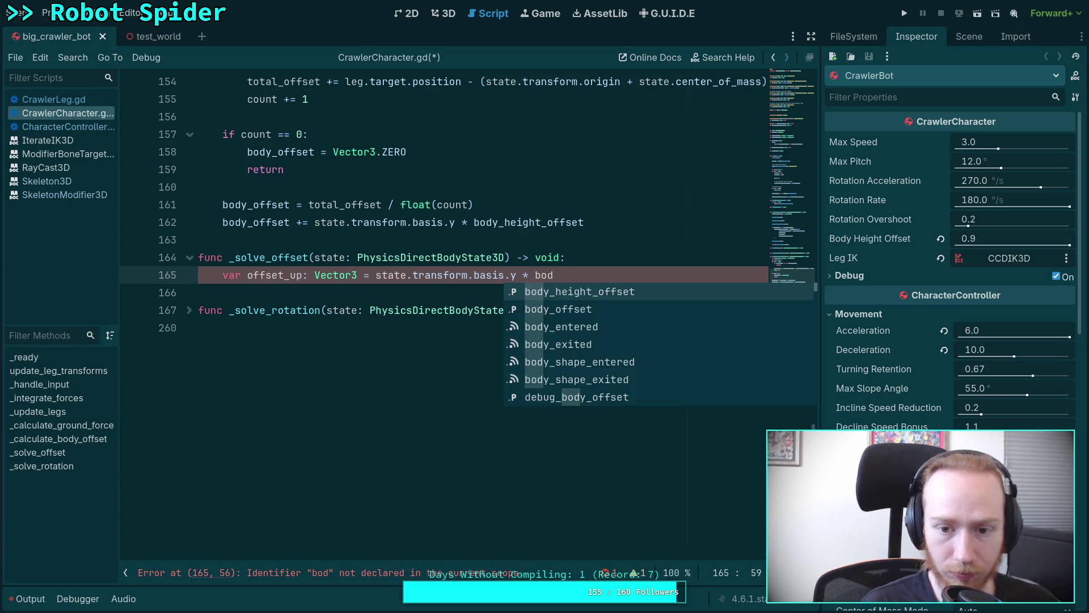
{"action": "key", "text": "Return"}
Step: Change the offset_up multiplier to state.transform.basis.tdoty(body_offset)
{"action": "type", "text": ".dot"}
{"action": "key", "text": "Return"}
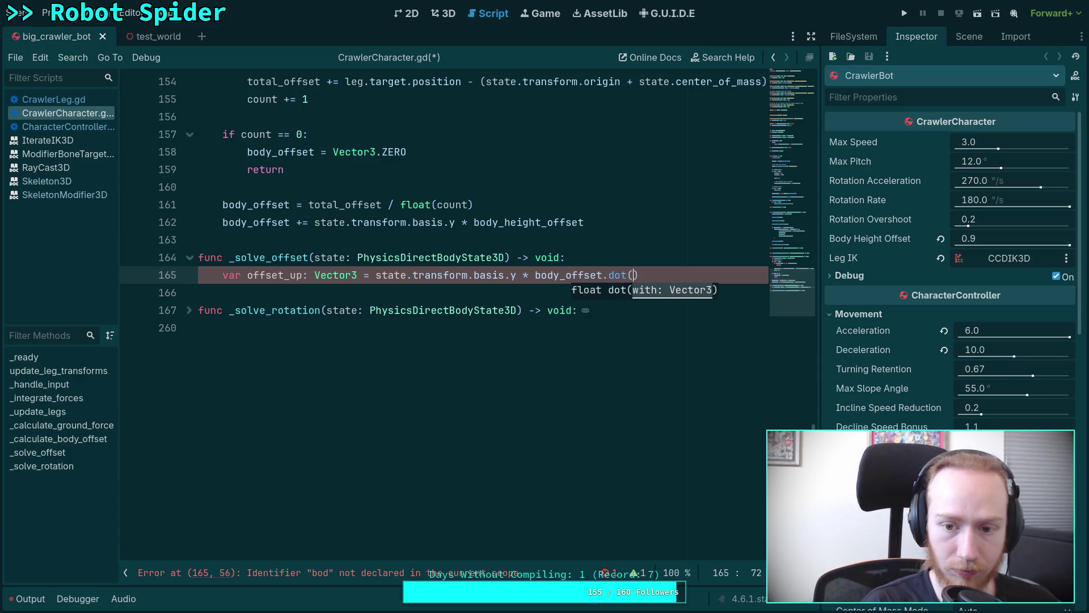
{"action": "key", "text": "BackSpace"}
{"action": "key", "text": "BackSpace"}
{"action": "key", "text": "BackSpace"}
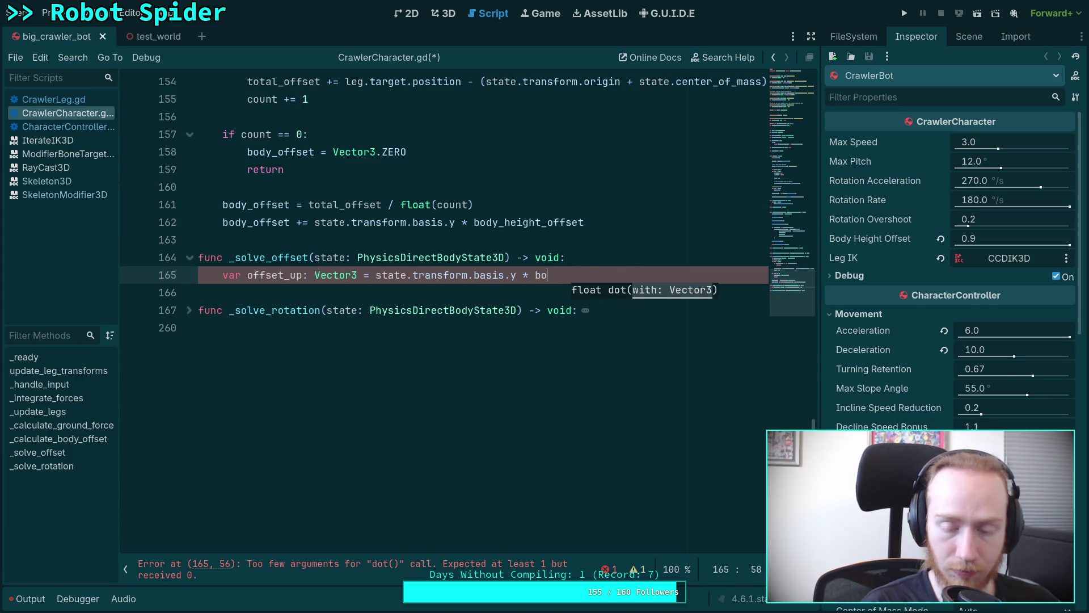
{"action": "type", "text": "state.transform."}
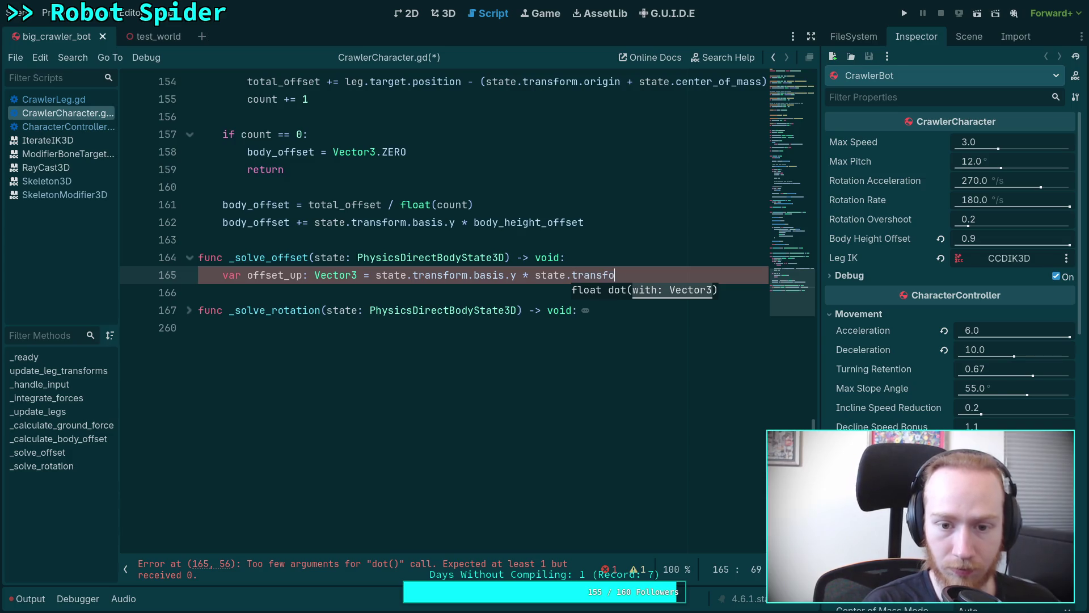
{"action": "type", "text": "basis.t"}
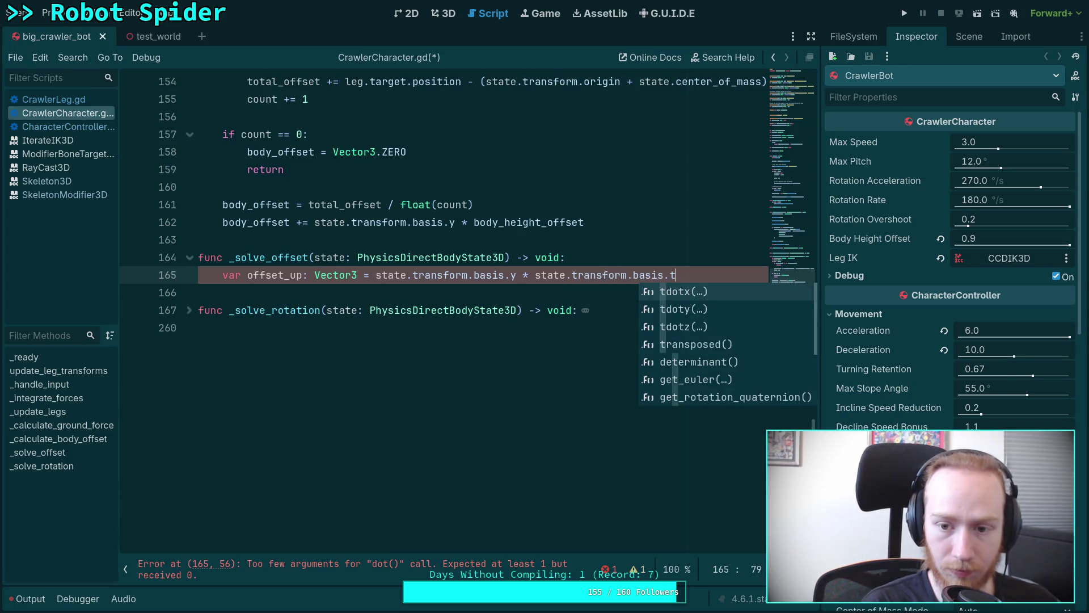
{"action": "key", "text": "Down"}
{"action": "key", "text": "Return"}
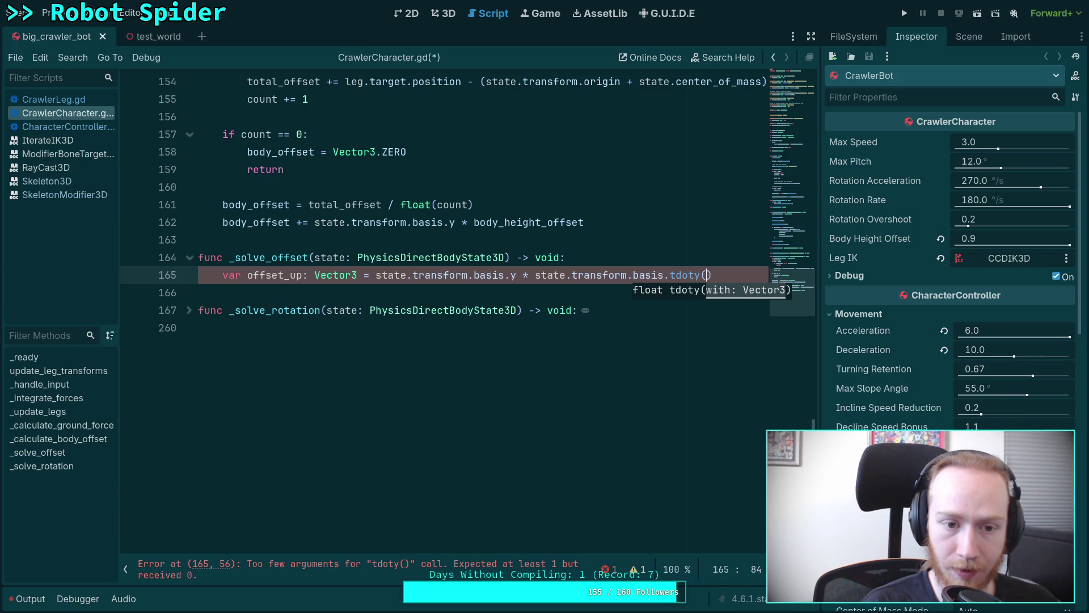
{"action": "type", "text": "bod"}
{"action": "key", "text": "Down"}
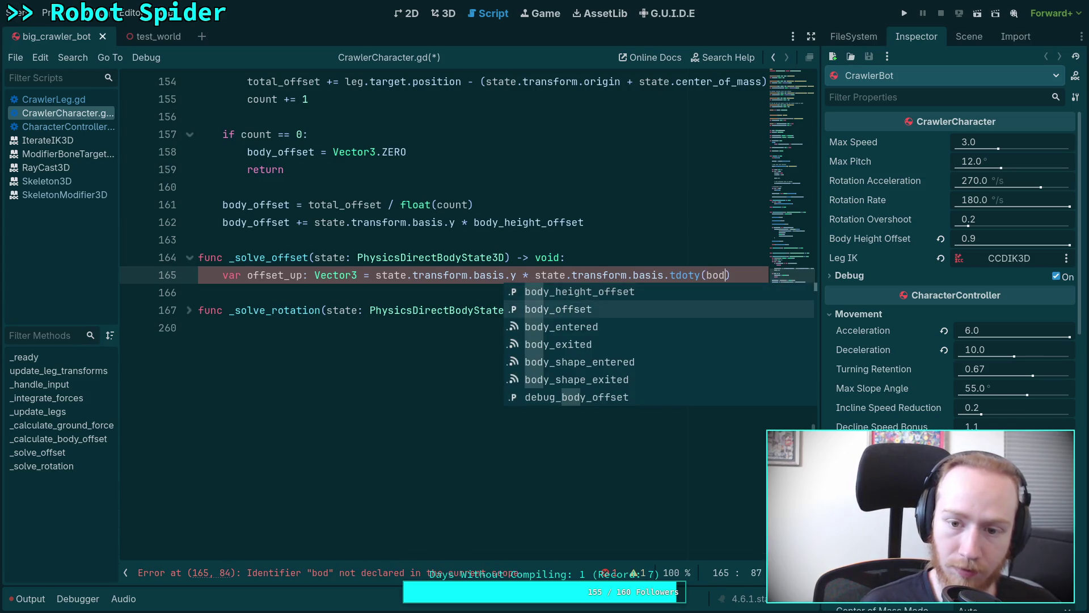
{"action": "key", "text": "Return"}
{"action": "key", "text": "Return"}
Step: Start the next line with 'var offset_lateral: Vector3 = body_offset'
{"action": "type", "text": "var late"}
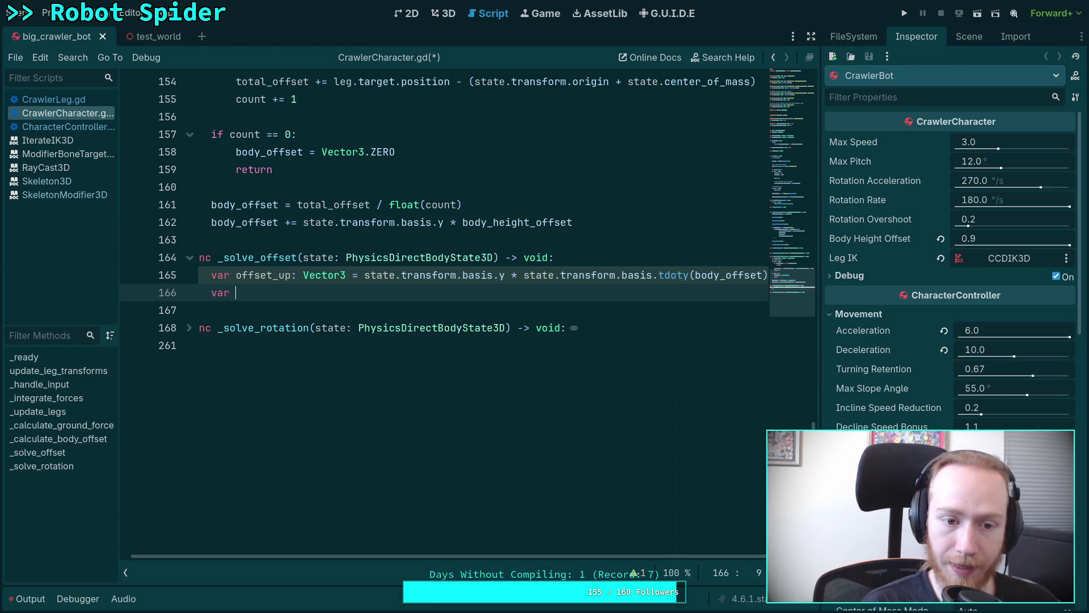
{"action": "type", "text": "ral"}
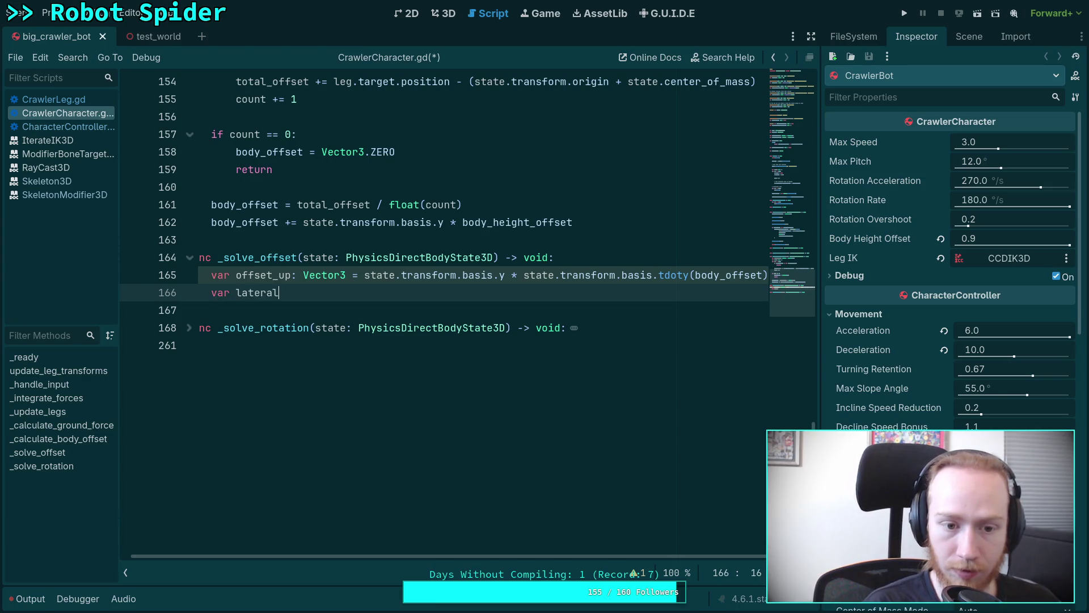
{"action": "key", "text": "BackSpace"}
{"action": "key", "text": "BackSpace"}
{"action": "key", "text": "BackSpace"}
{"action": "type", "text": "offset_sa"}
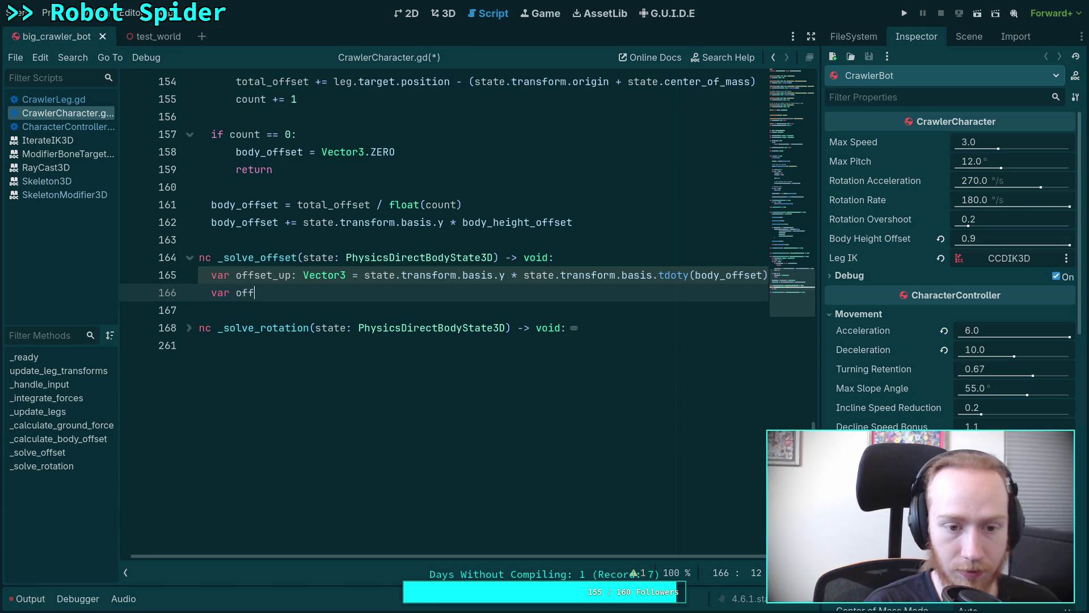
{"action": "key", "text": "BackSpace"}
{"action": "key", "text": "BackSpace"}
{"action": "type", "text": "lateral:"}
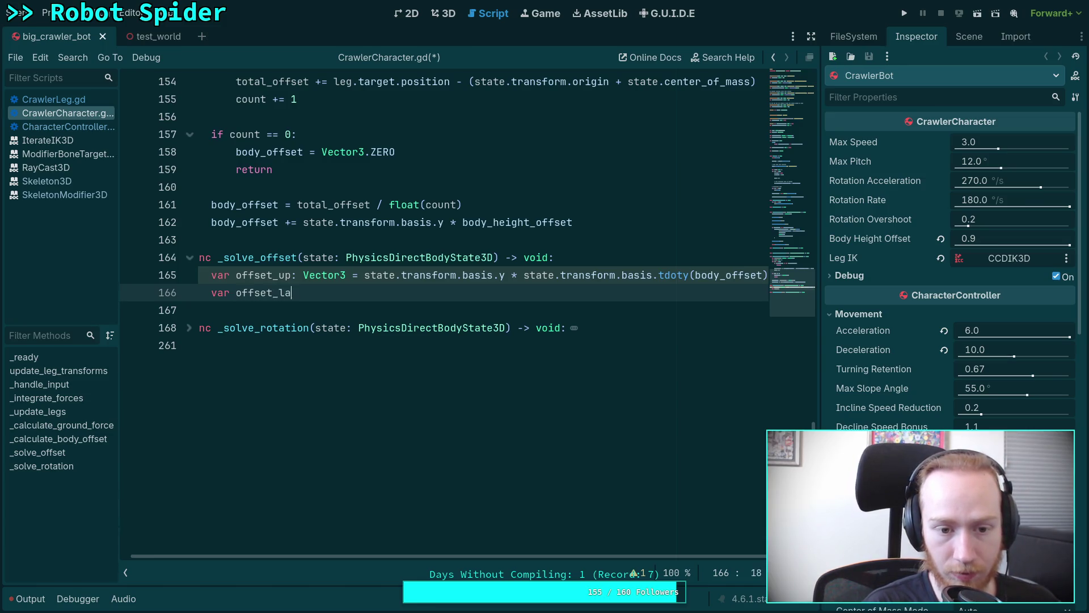
{"action": "type", "text": " Vecto"}
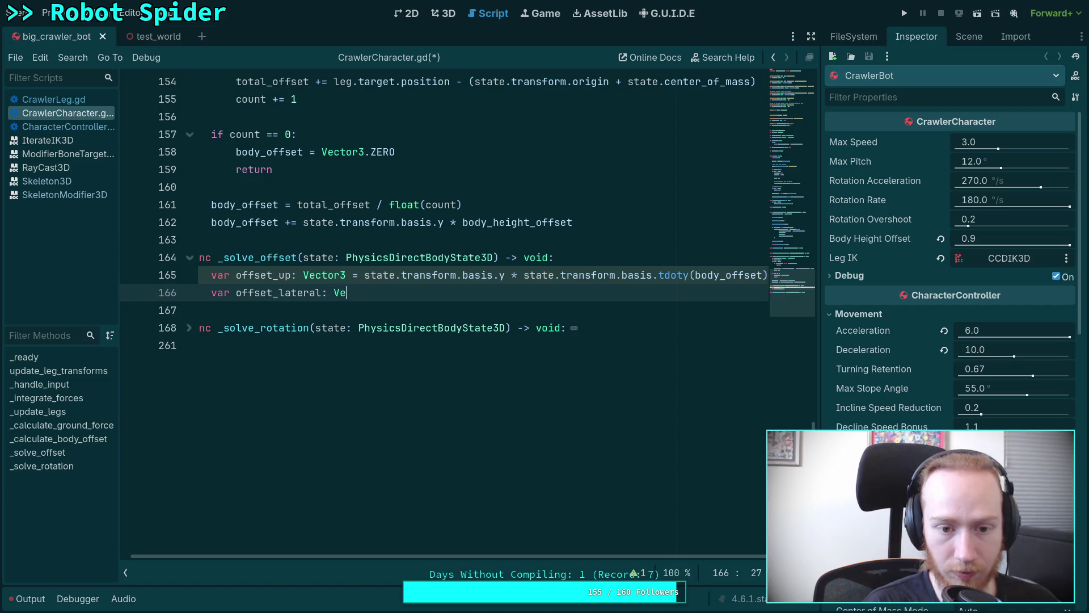
{"action": "type", "text": "r3 = "}
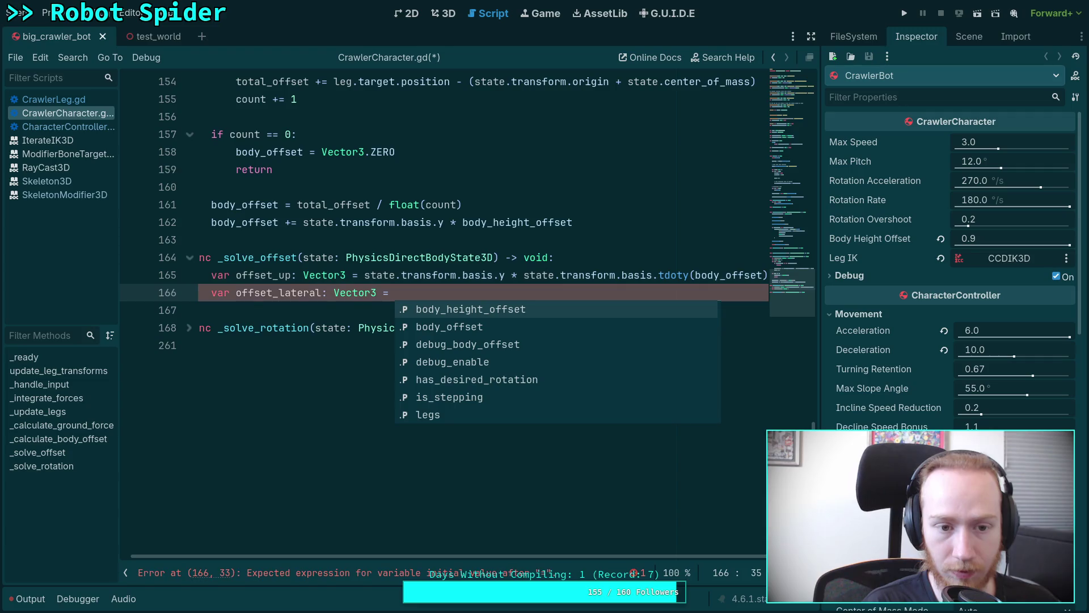
{"action": "type", "text": "body_offset"}
{"action": "scroll", "coordinate": [425, 284], "scroll_direction": "up", "scroll_amount": 20}
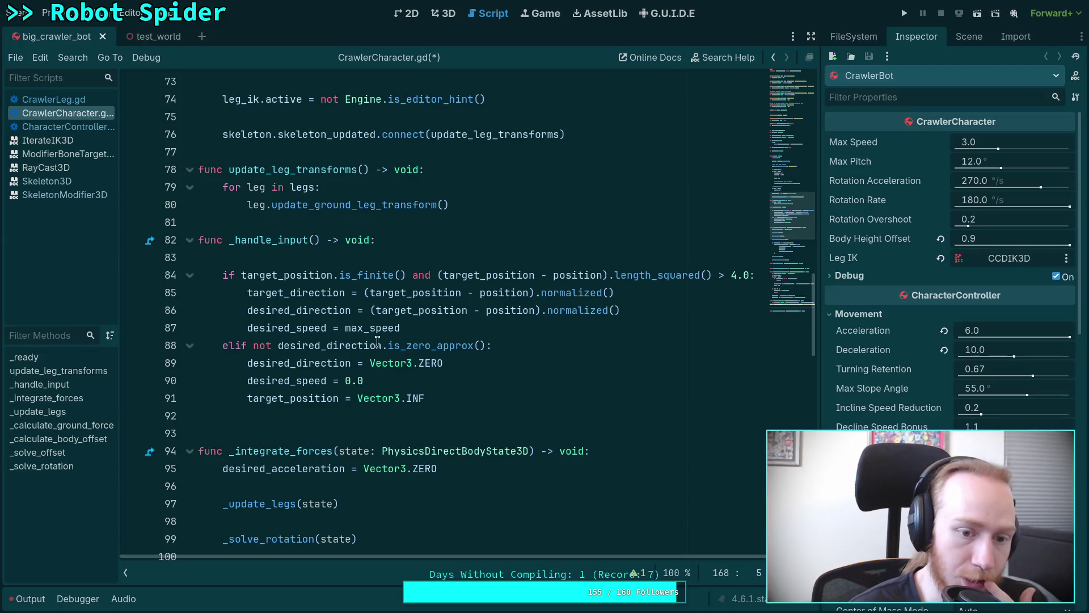
{"action": "mouse_move", "coordinate": [425, 398]}
{"action": "left_mouse_down"}
{"action": "mouse_move", "coordinate": [224, 344]}
{"action": "mouse_move", "coordinate": [225, 274]}
{"action": "left_mouse_up"}
{"action": "scroll", "coordinate": [477, 355], "scroll_direction": "down", "scroll_amount": 7}
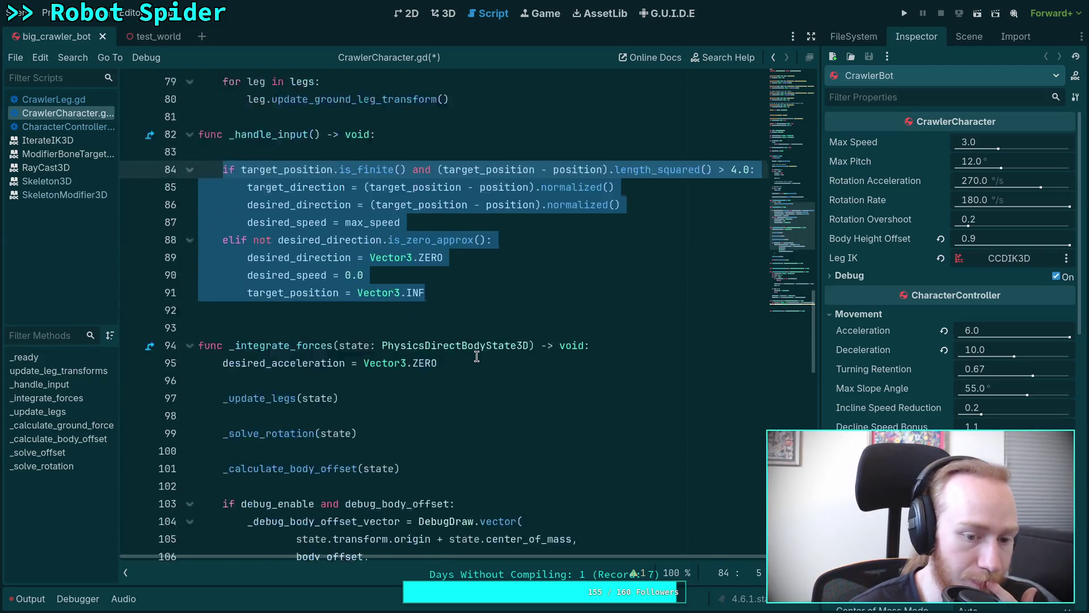
{"action": "scroll", "coordinate": [477, 355], "scroll_direction": "up", "scroll_amount": 2}
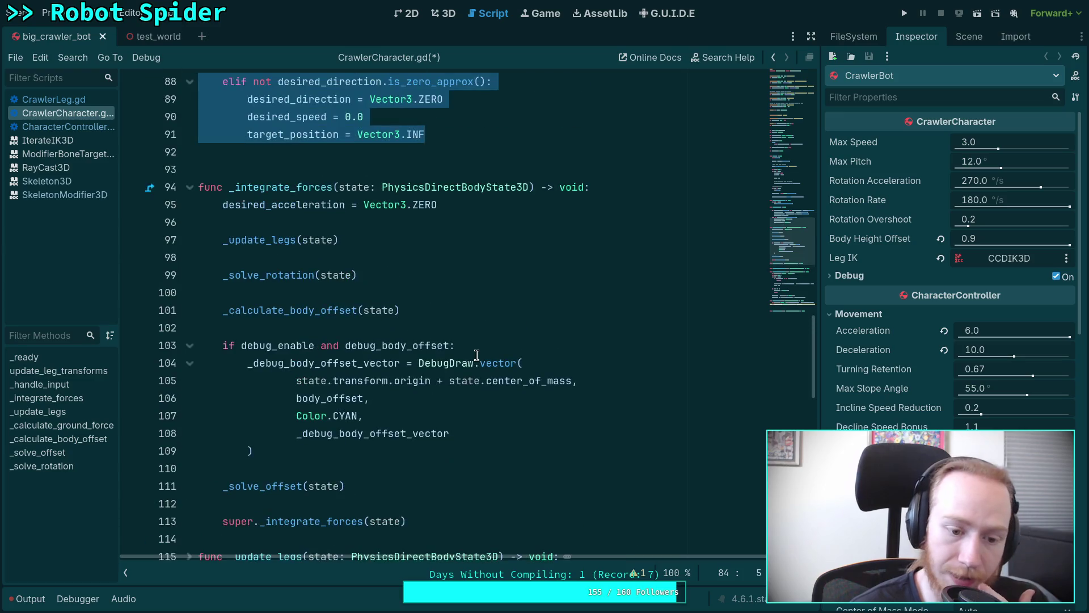
{"action": "double_click", "coordinate": [286, 486]}
{"action": "scroll", "coordinate": [314, 311], "scroll_direction": "up", "scroll_amount": 3}
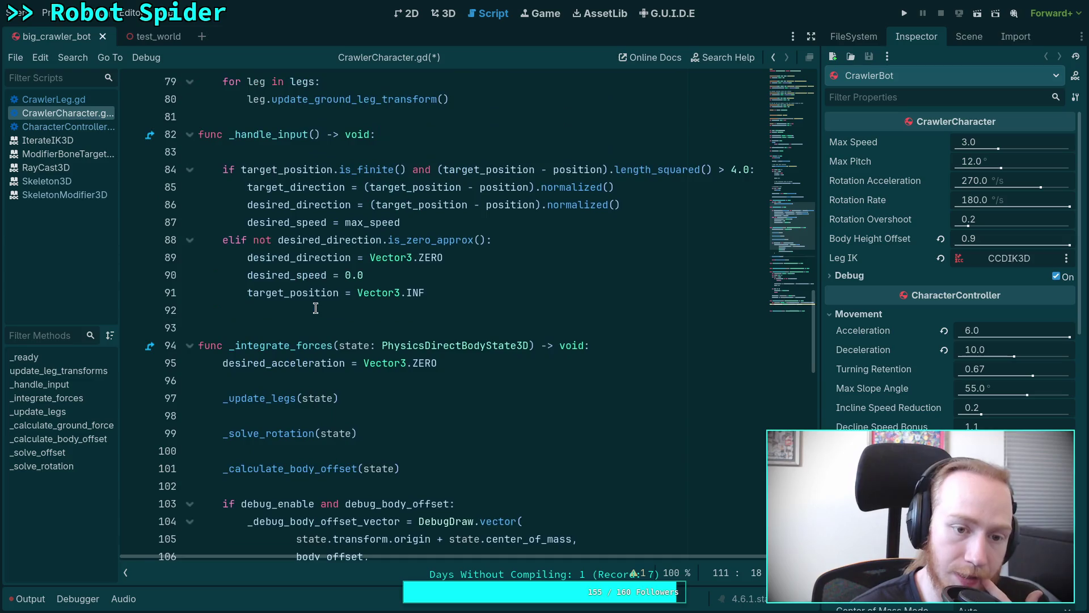
{"action": "double_click", "coordinate": [276, 205]}
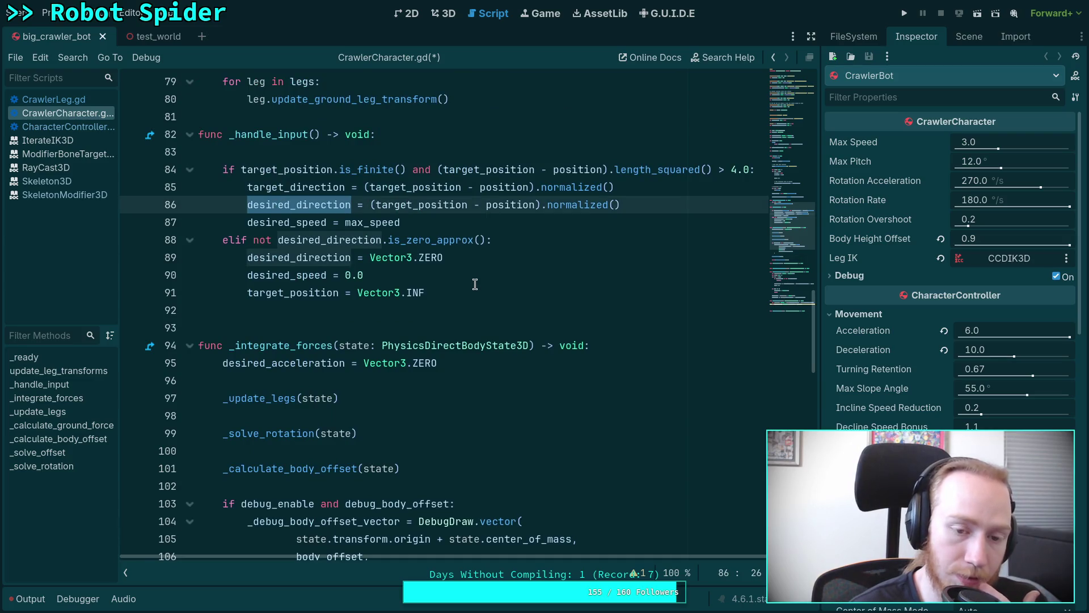
{"action": "left_click", "coordinate": [420, 324]}
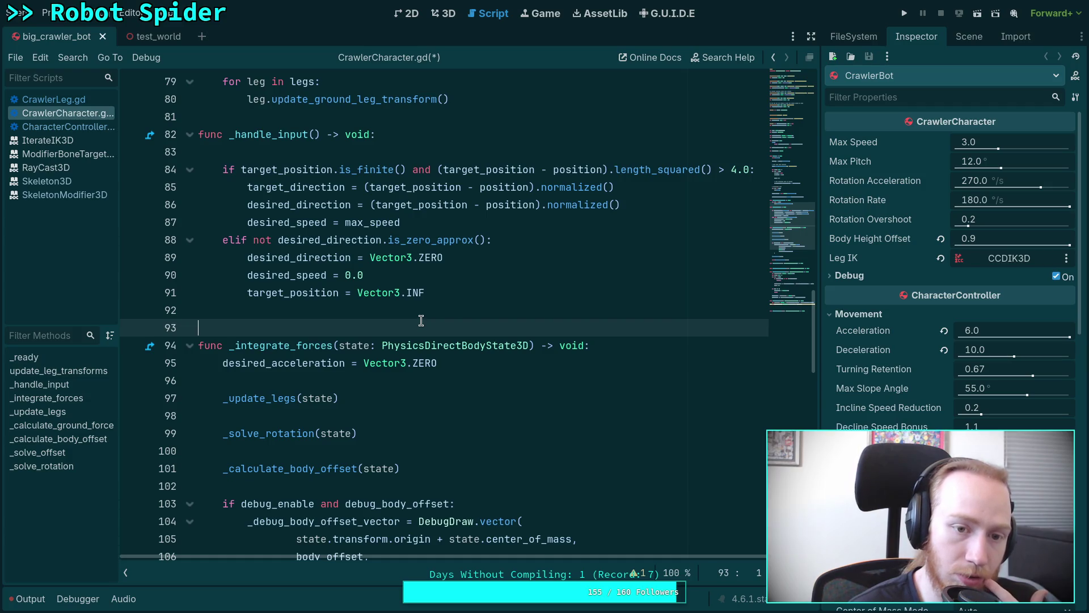
{"action": "scroll", "coordinate": [421, 320], "scroll_direction": "up", "scroll_amount": 2}
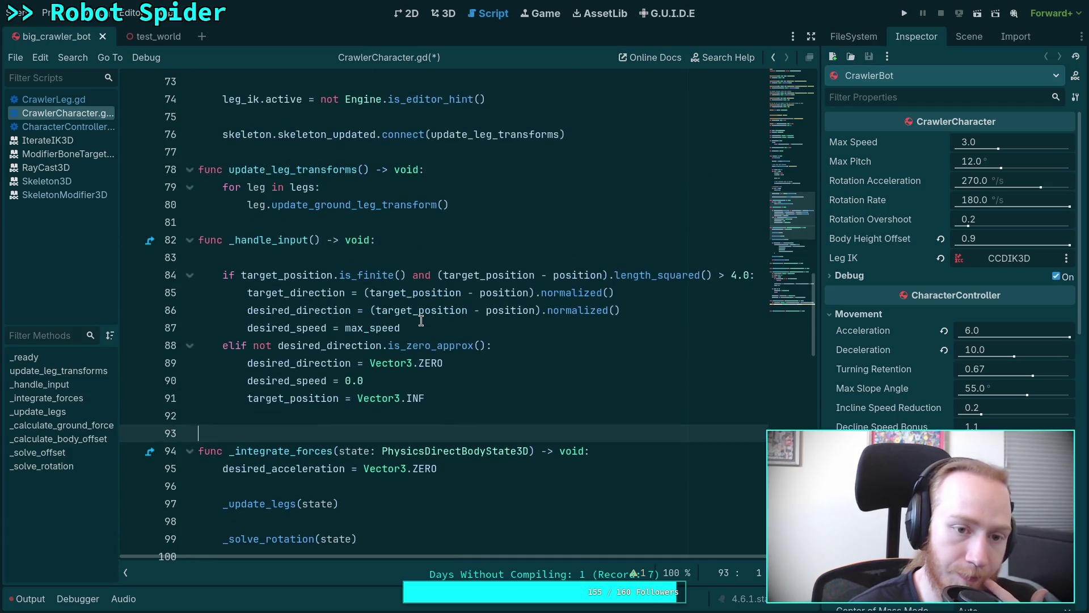
{"action": "scroll", "coordinate": [421, 320], "scroll_direction": "down", "scroll_amount": 5}
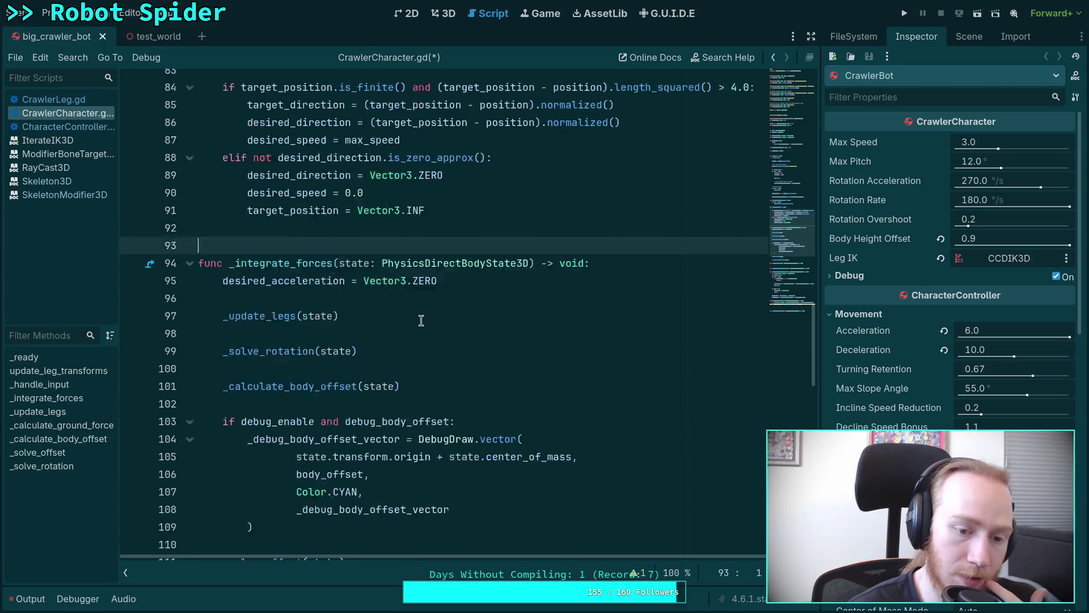
{"action": "scroll", "coordinate": [421, 321], "scroll_direction": "down", "scroll_amount": 1}
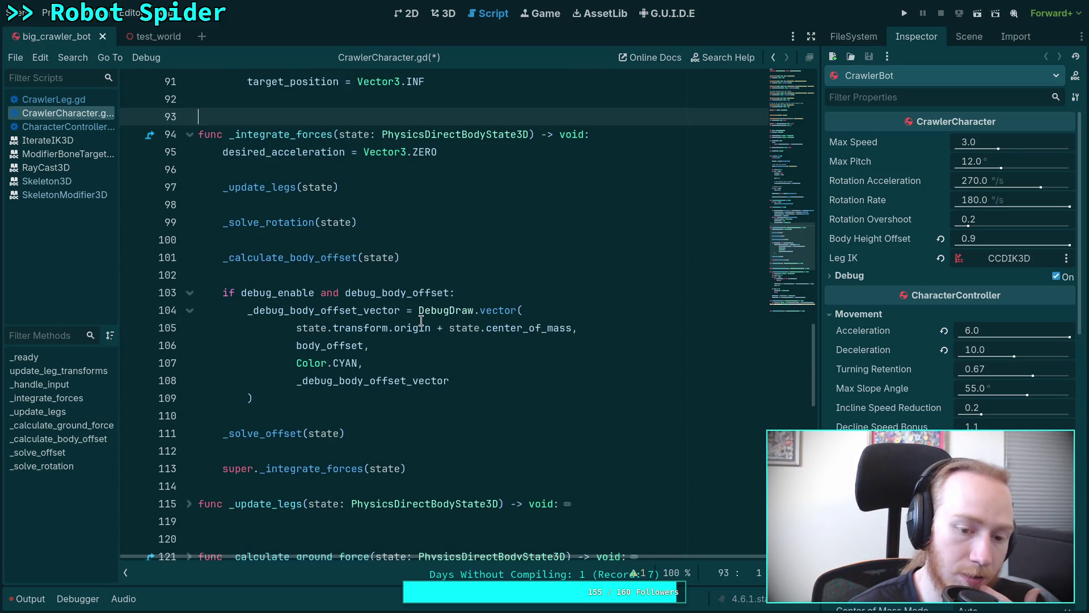
Step: Inspect the _handle_input() call in CharacterController's _integrate_forces, then return to CrawlerCharacter.gd
{"action": "left_click", "coordinate": [56, 132]}
{"action": "scroll", "coordinate": [704, 352], "scroll_direction": "up", "scroll_amount": 18}
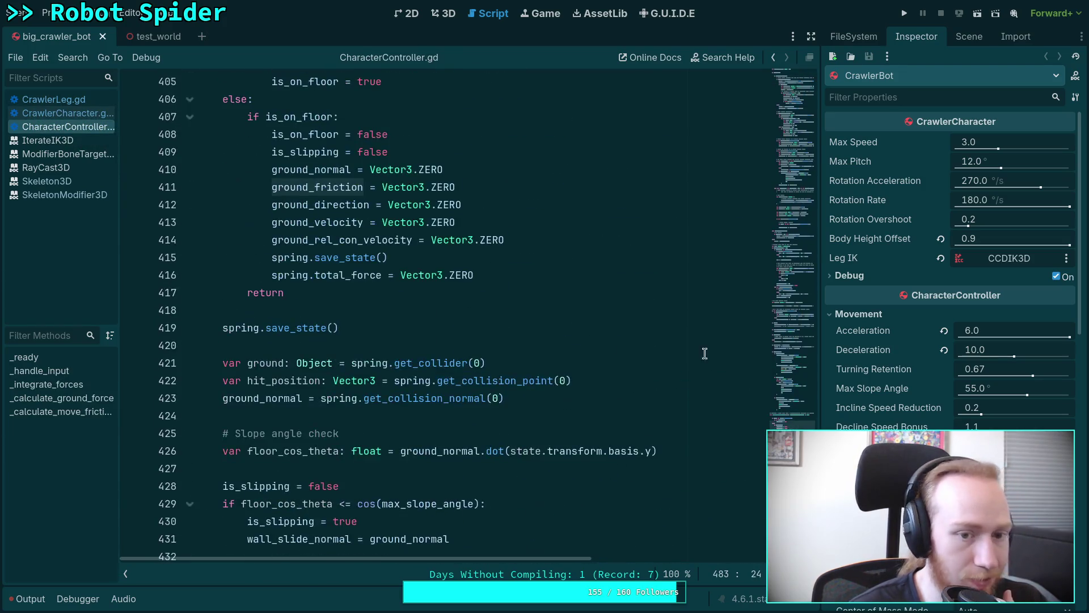
{"action": "left_click", "coordinate": [784, 185]}
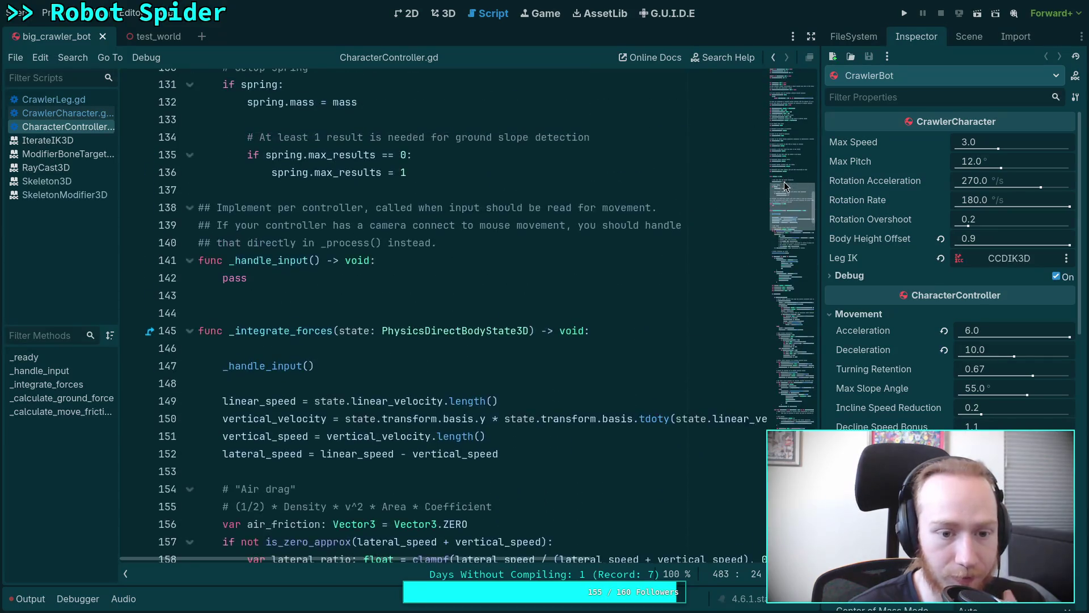
{"action": "scroll", "coordinate": [784, 184], "scroll_direction": "down", "scroll_amount": 2}
{"action": "double_click", "coordinate": [235, 257]}
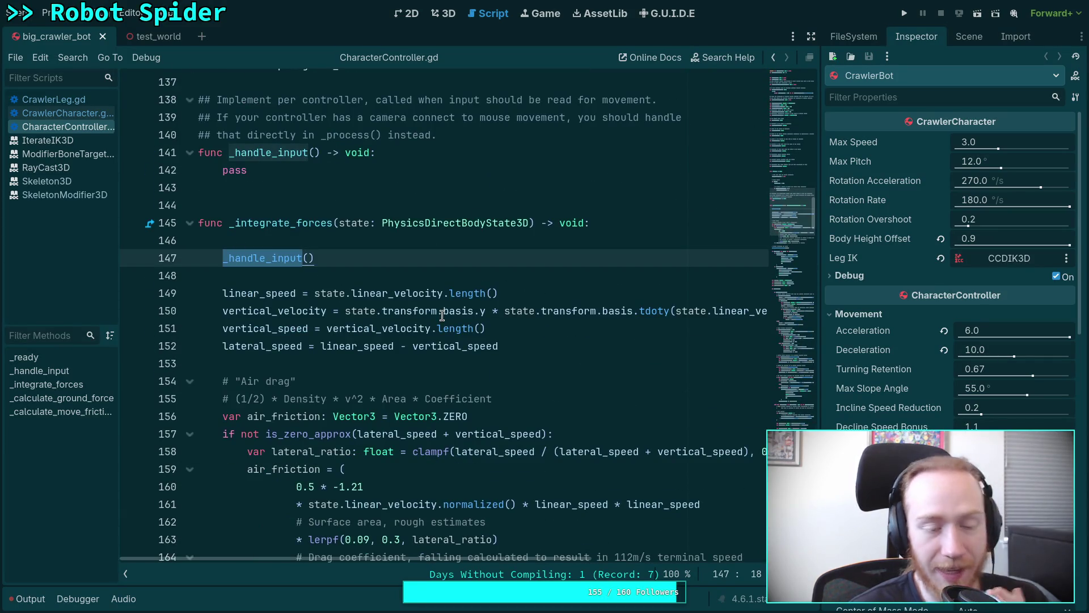
{"action": "mouse_move", "coordinate": [316, 232]}
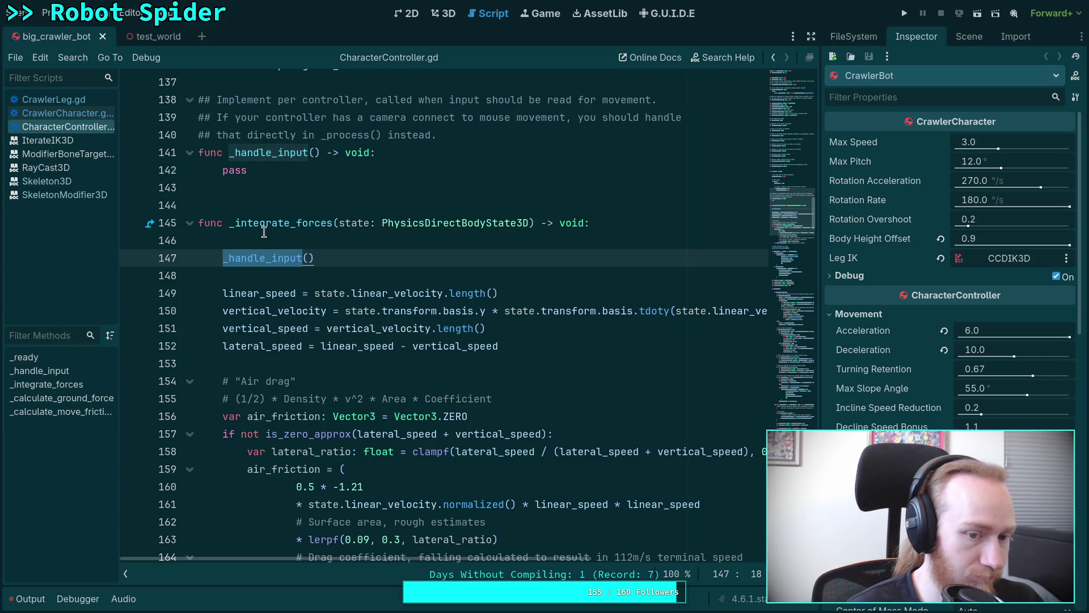
{"action": "left_click", "coordinate": [55, 113]}
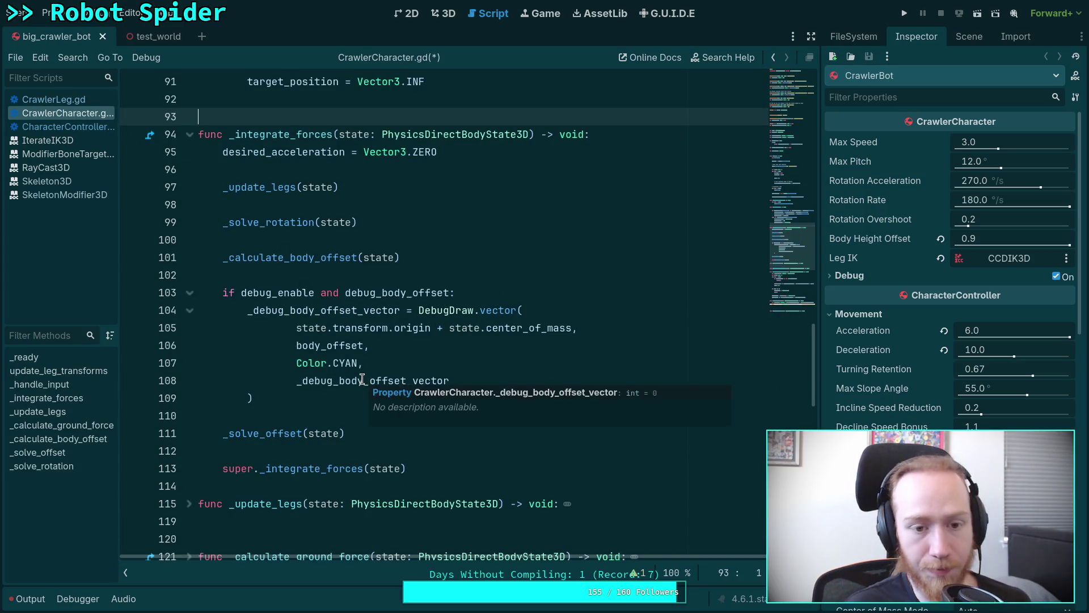
{"action": "left_click", "coordinate": [434, 229]}
{"action": "left_click", "coordinate": [418, 235]}
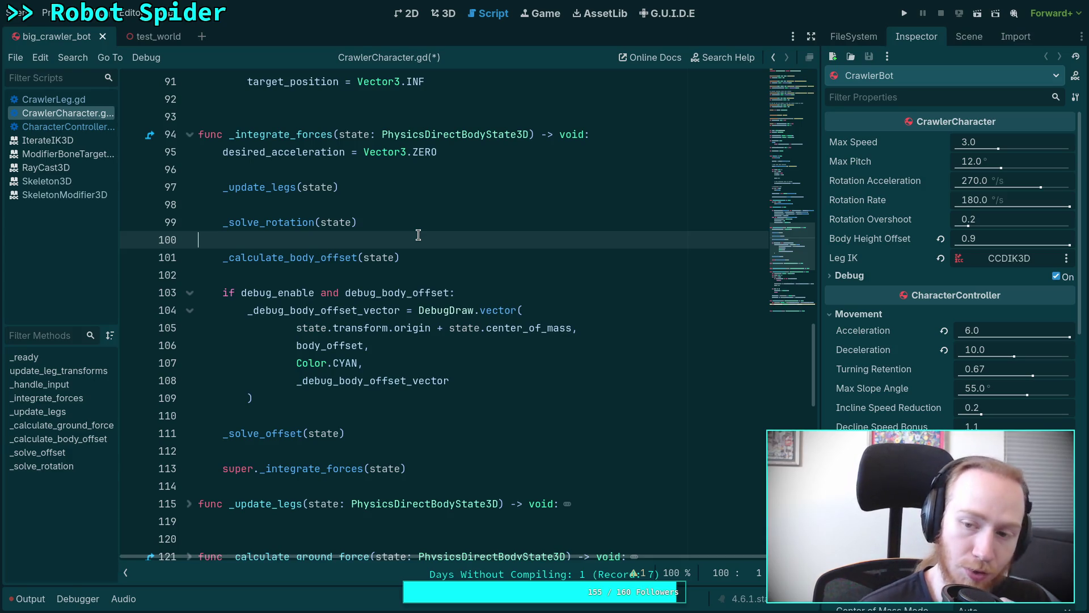
{"action": "scroll", "coordinate": [418, 234], "scroll_direction": "up", "scroll_amount": 6}
Step: In CharacterController.gd, insert new lines after the force_ground_movement declaration on line 83
{"action": "left_click", "coordinate": [39, 127]}
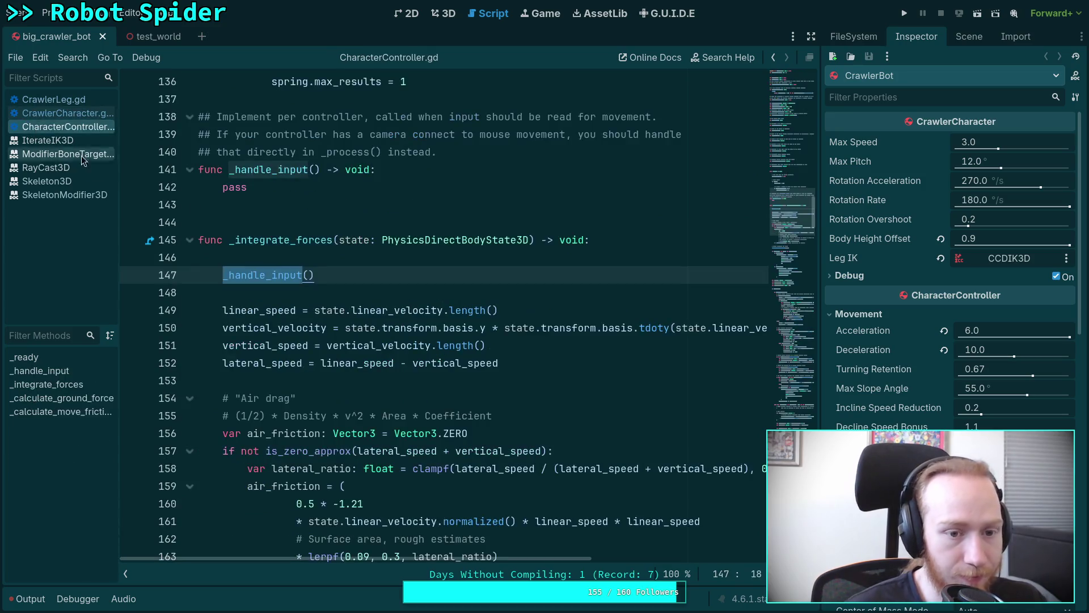
{"action": "scroll", "coordinate": [443, 340], "scroll_direction": "up", "scroll_amount": 10}
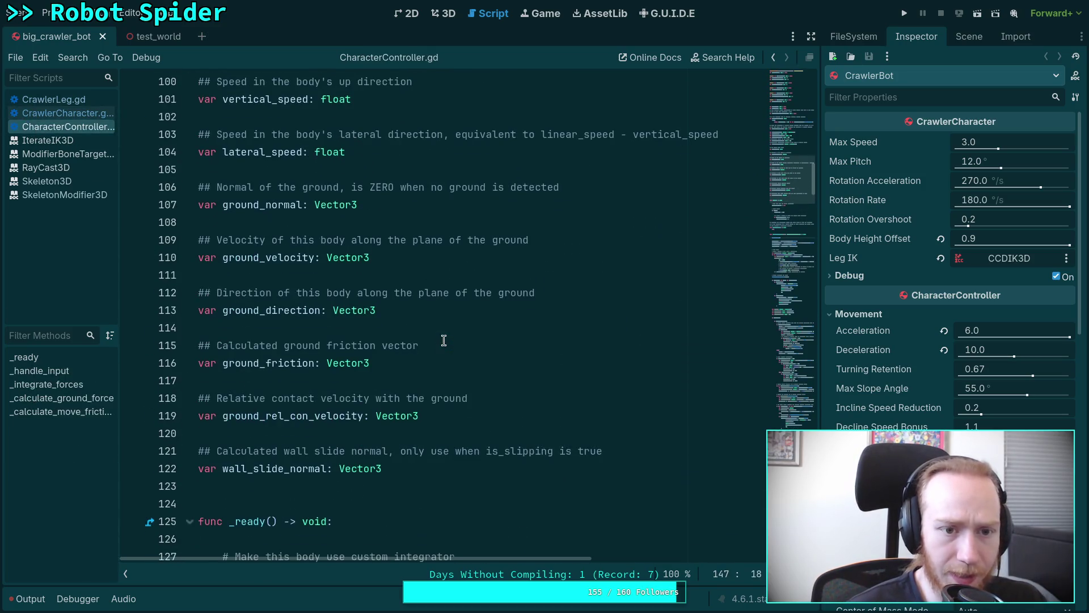
{"action": "scroll", "coordinate": [444, 340], "scroll_direction": "up", "scroll_amount": 9}
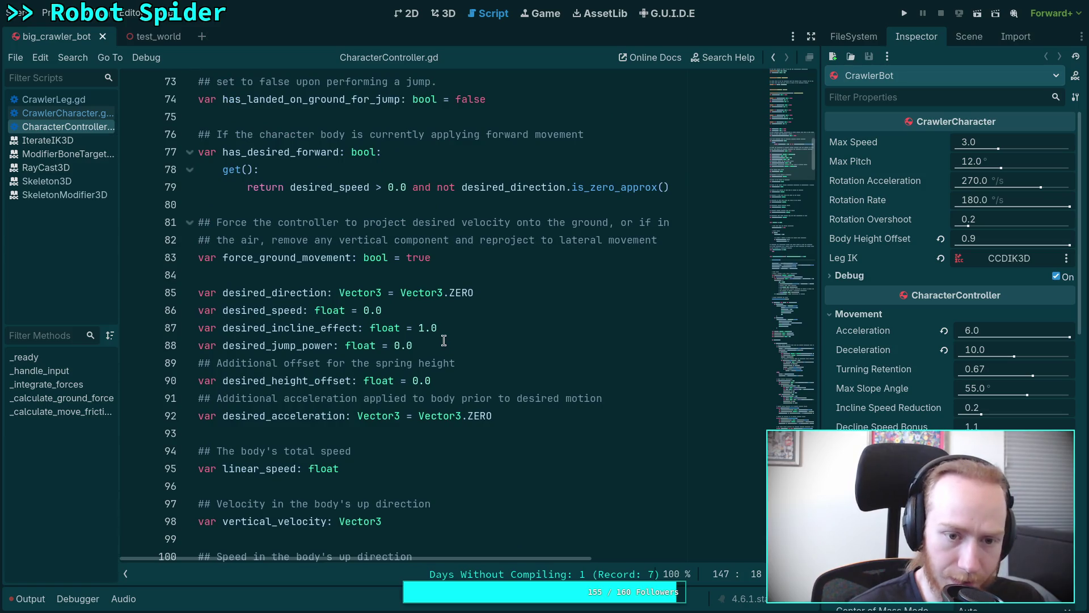
{"action": "scroll", "coordinate": [444, 340], "scroll_direction": "up", "scroll_amount": 3}
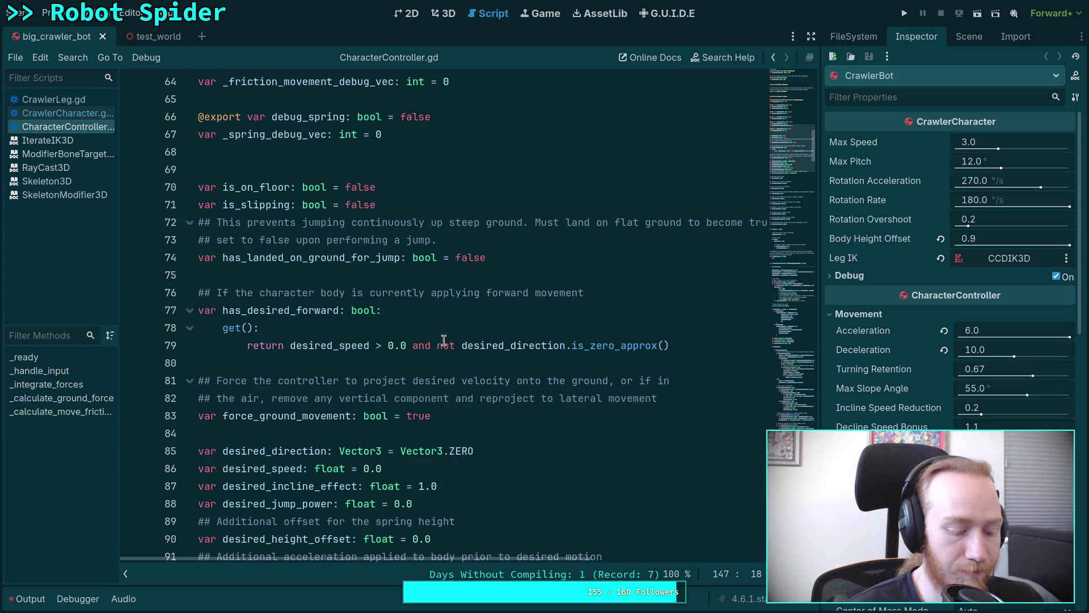
{"action": "scroll", "coordinate": [448, 348], "scroll_direction": "down", "scroll_amount": 1}
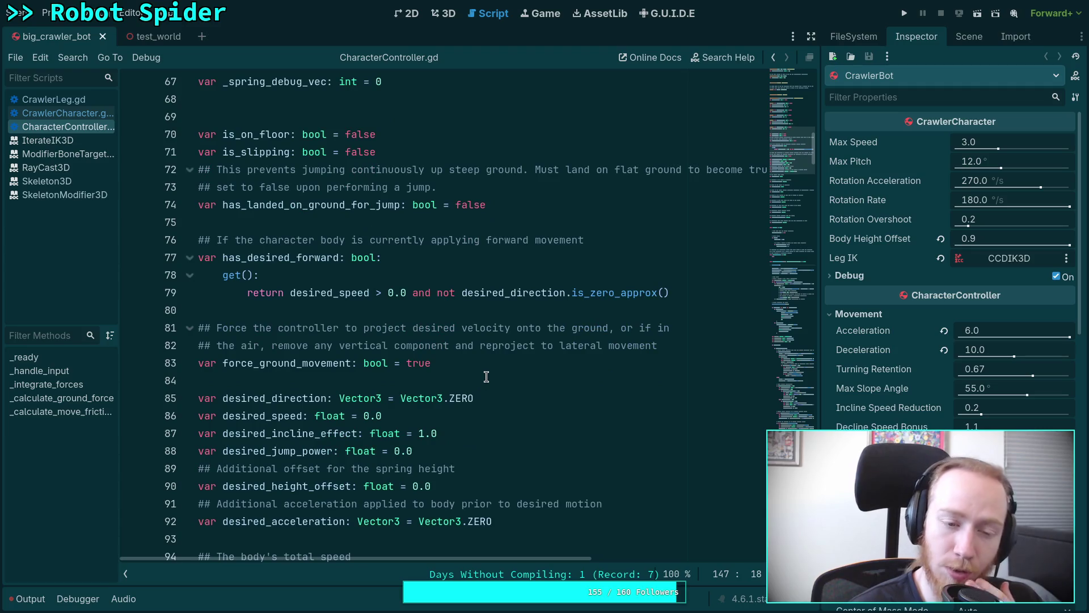
{"action": "left_click", "coordinate": [469, 367]}
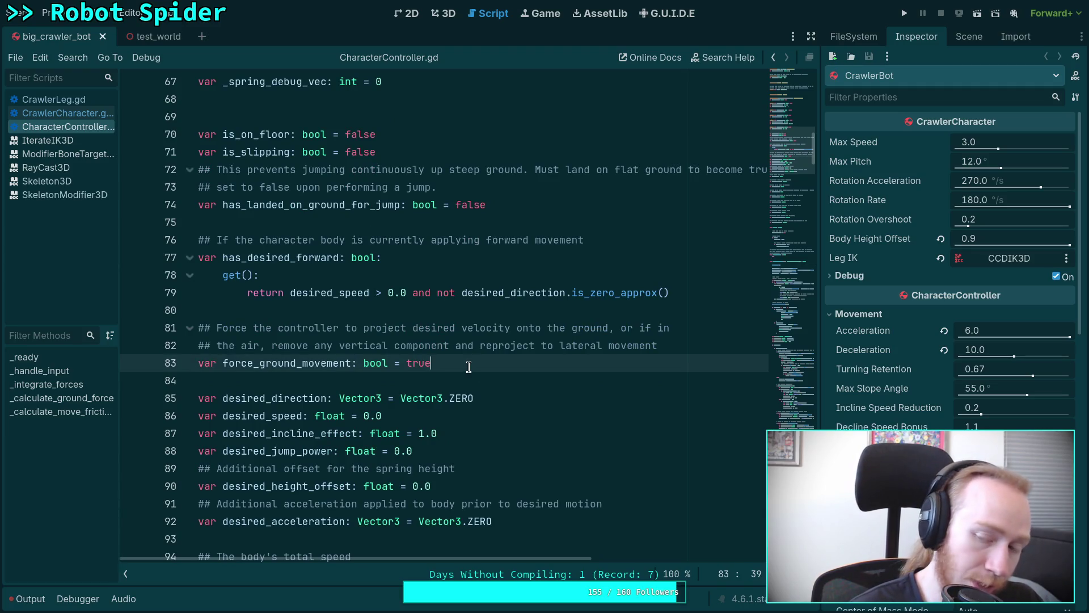
{"action": "scroll", "coordinate": [469, 367], "scroll_direction": "up", "scroll_amount": 3}
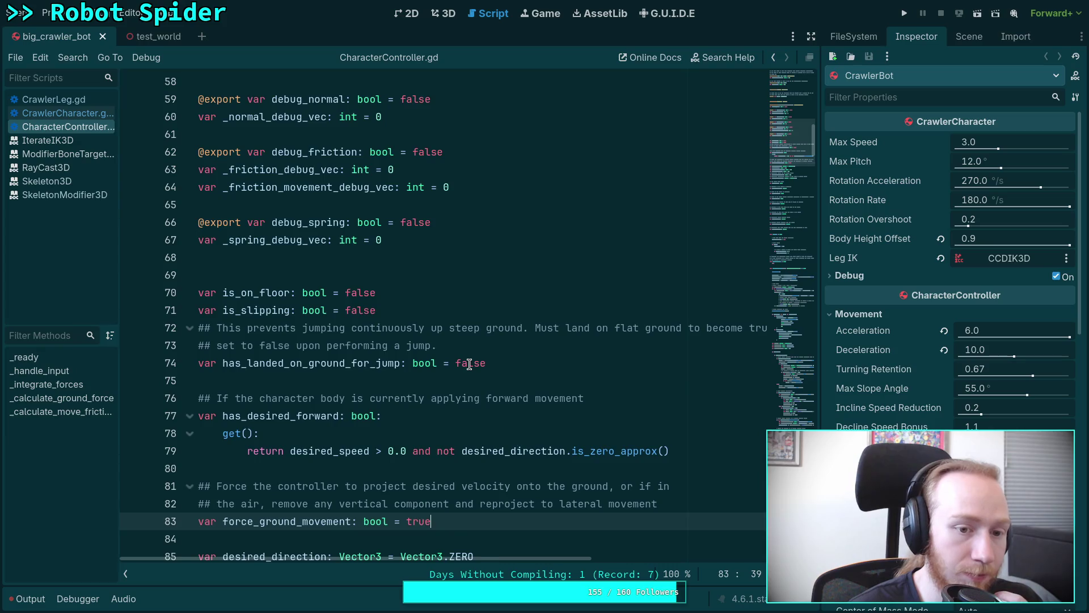
{"action": "scroll", "coordinate": [469, 365], "scroll_direction": "up", "scroll_amount": 1}
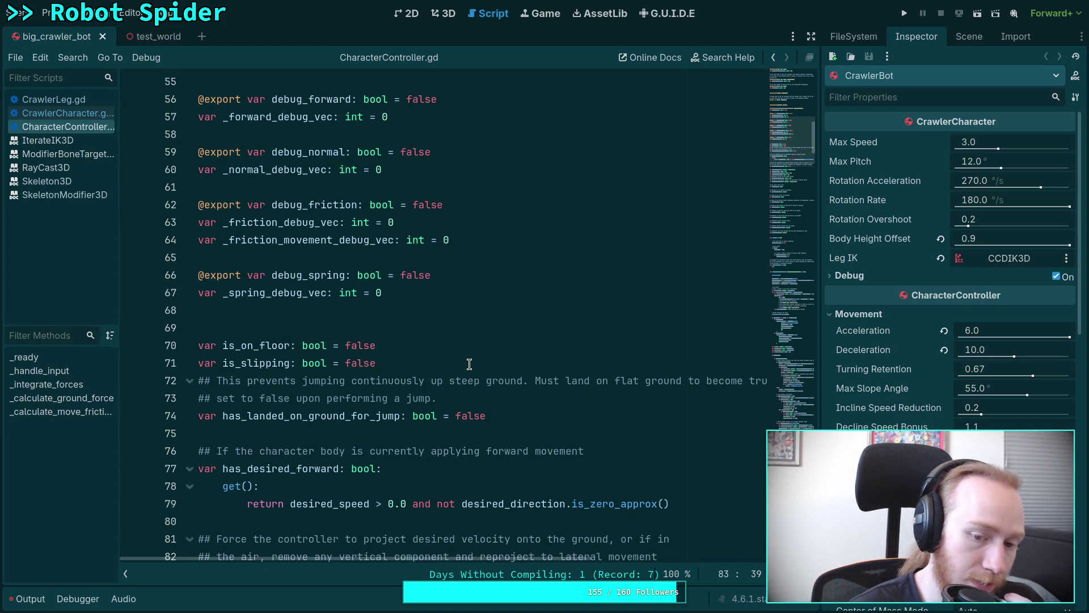
{"action": "scroll", "coordinate": [469, 364], "scroll_direction": "down", "scroll_amount": 3}
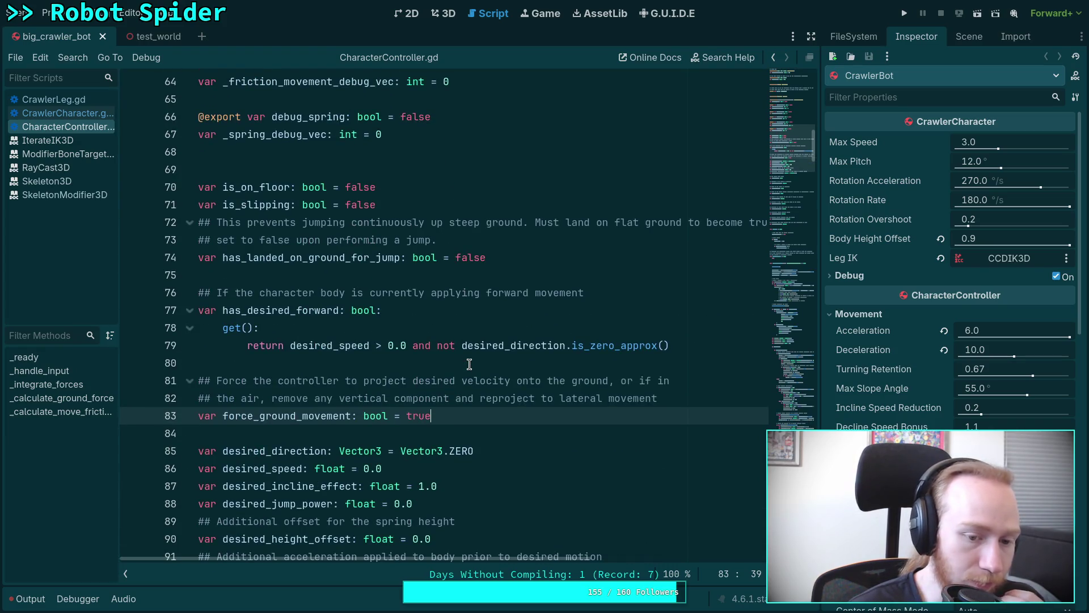
{"action": "scroll", "coordinate": [469, 364], "scroll_direction": "down", "scroll_amount": 5}
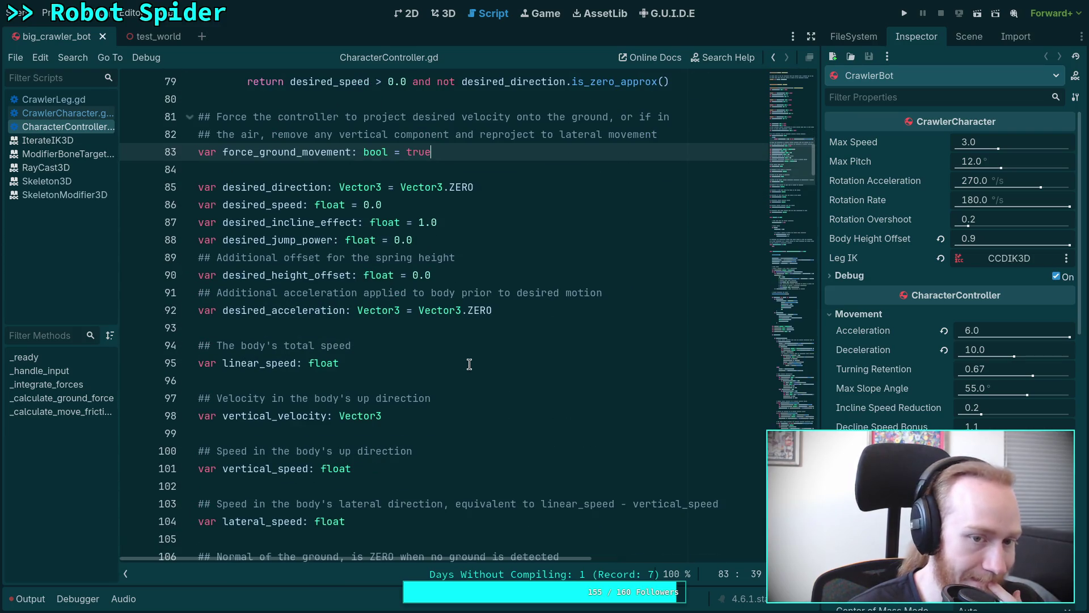
{"action": "scroll", "coordinate": [469, 364], "scroll_direction": "up", "scroll_amount": 2}
{"action": "key", "text": "Return"}
{"action": "key", "text": "Return"}
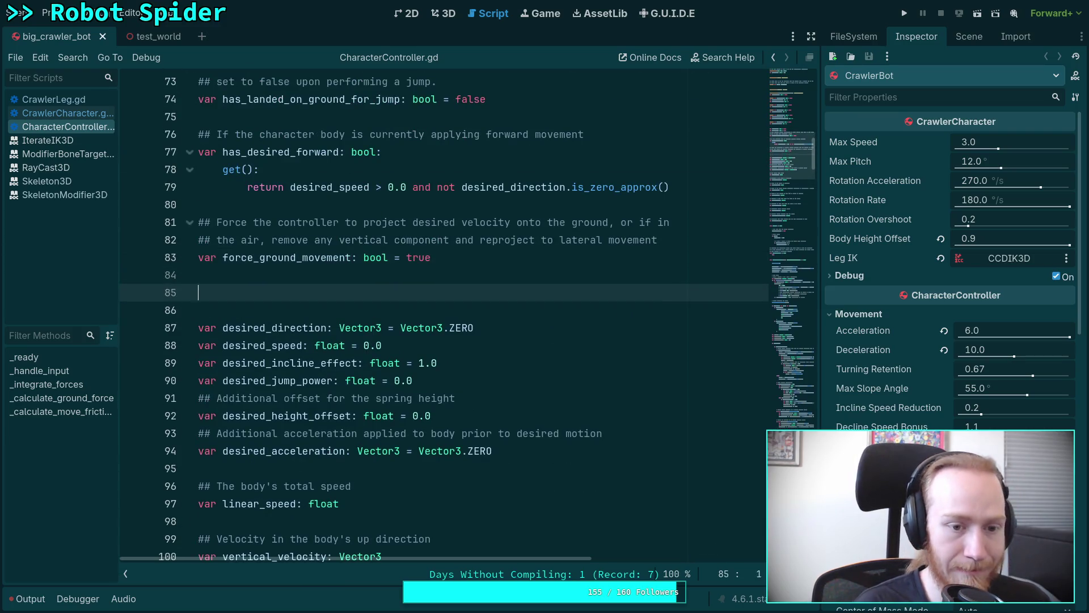
Step: Declare 'var manual_input_handling: bool = false' with a doc comment saying _handle_input() won't be called automatically
{"action": "type", "text": "var manual_"}
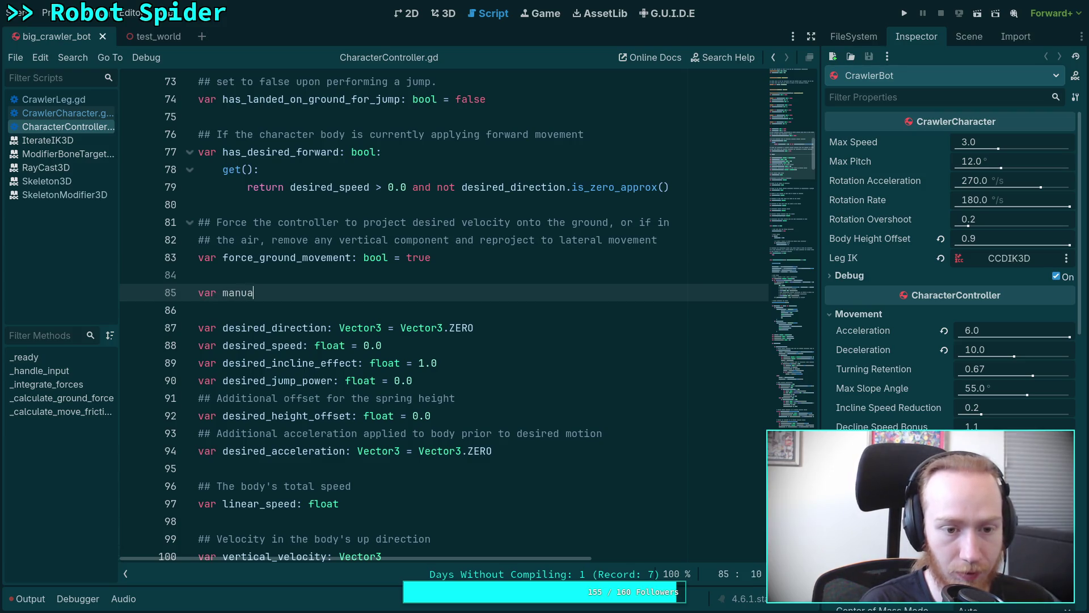
{"action": "type", "text": "input_ha"}
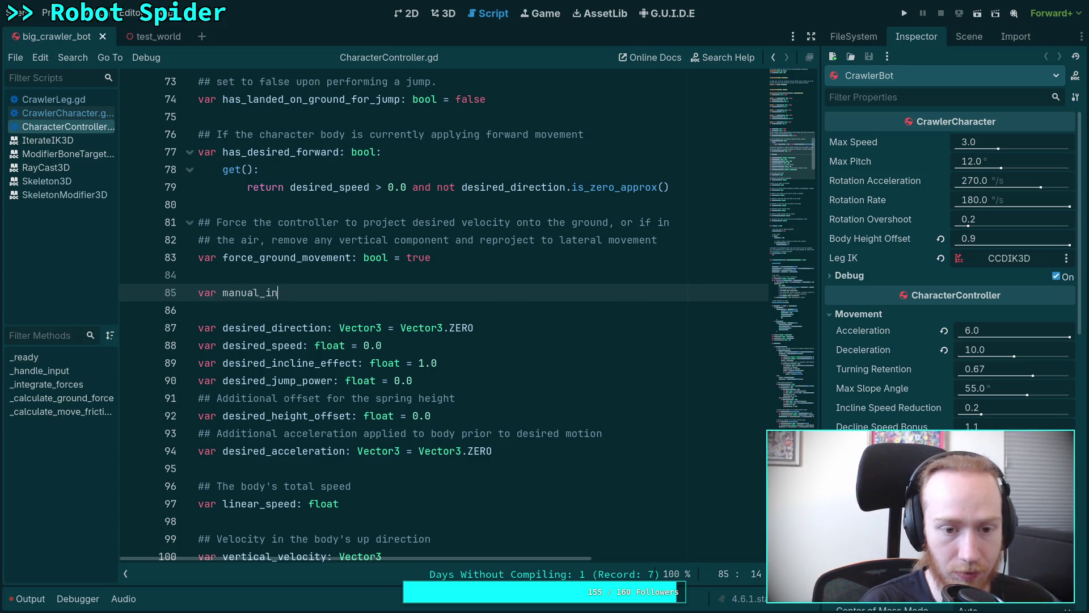
{"action": "type", "text": "ndling: bool = "}
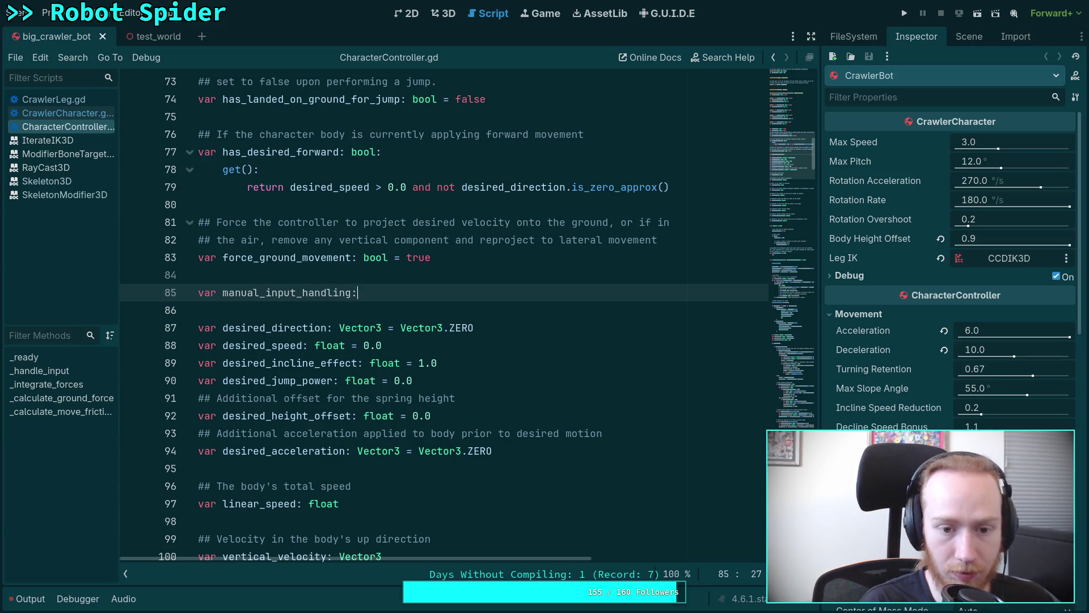
{"action": "type", "text": "fals"}
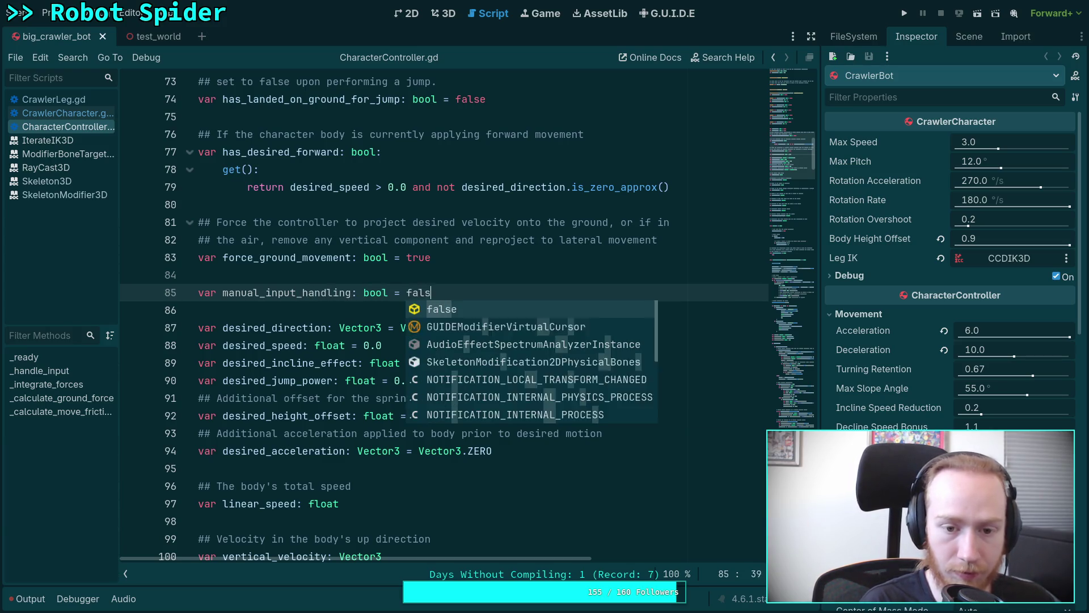
{"action": "key", "text": "Return"}
{"action": "key", "text": "ctrl+shift+Return"}
{"action": "type", "text": "##"}
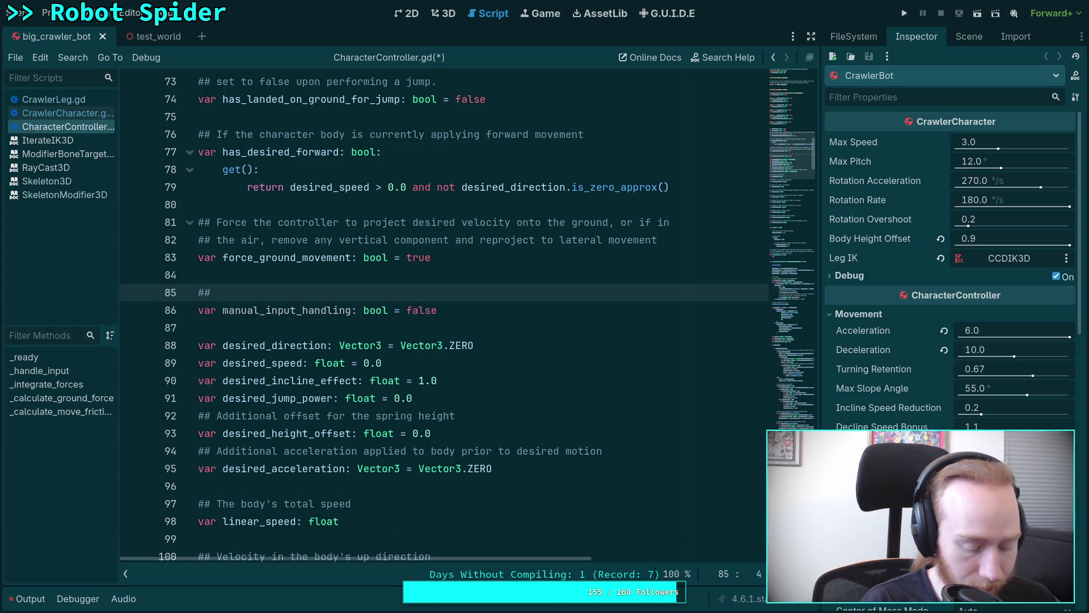
{"action": "key", "text": "BackSpace"}
{"action": "key", "text": "BackSpace"}
{"action": "type", "text": "When true, "}
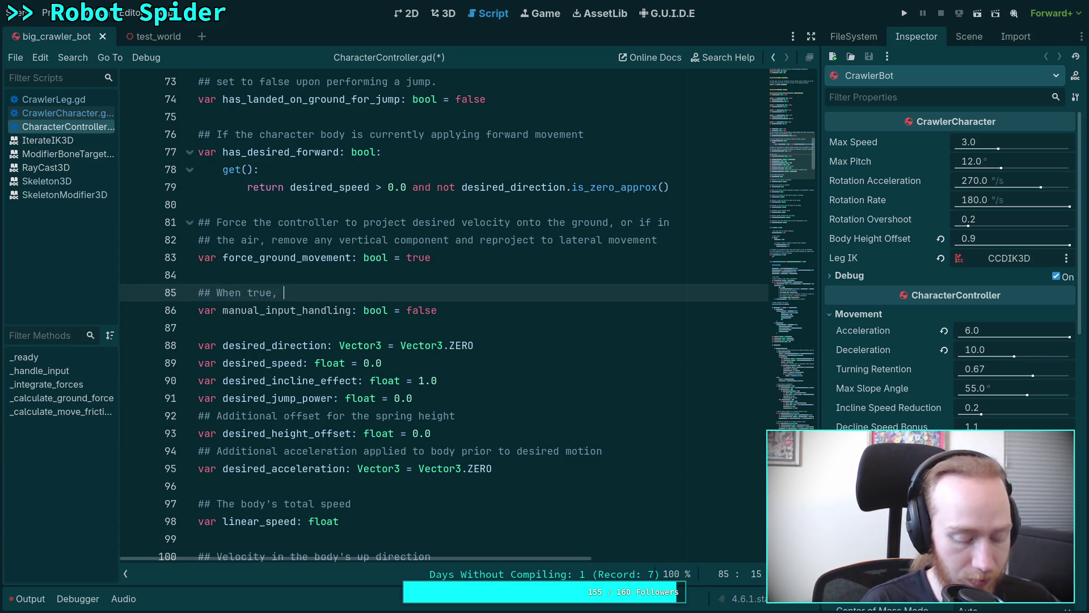
{"action": "type", "text": "inter"}
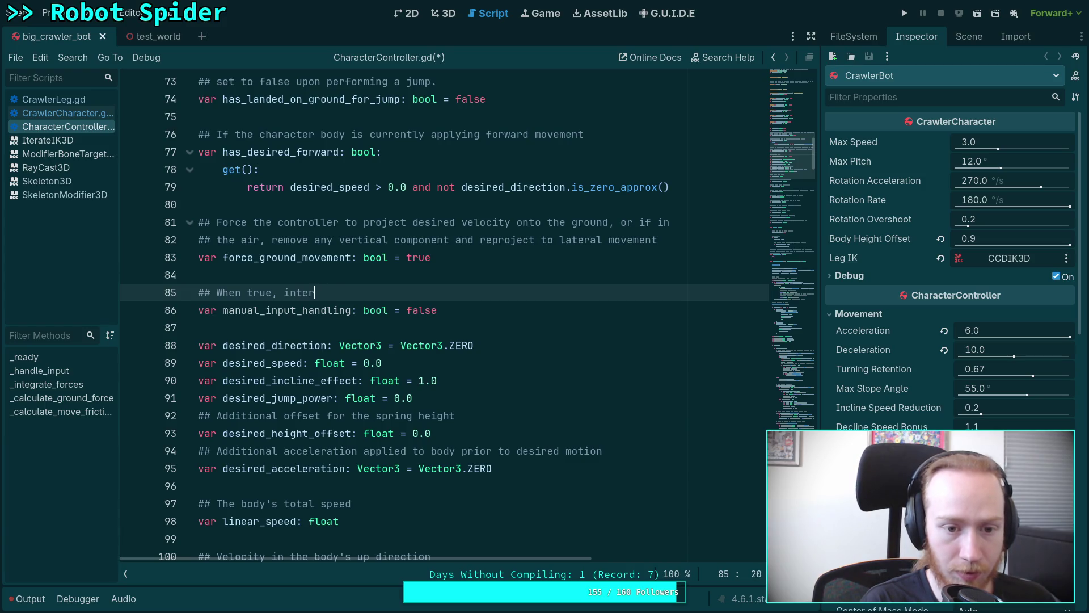
{"action": "key", "text": "BackSpace"}
{"action": "key", "text": "BackSpace"}
{"action": "key", "text": "BackSpace"}
{"action": "type", "text": "Character"}
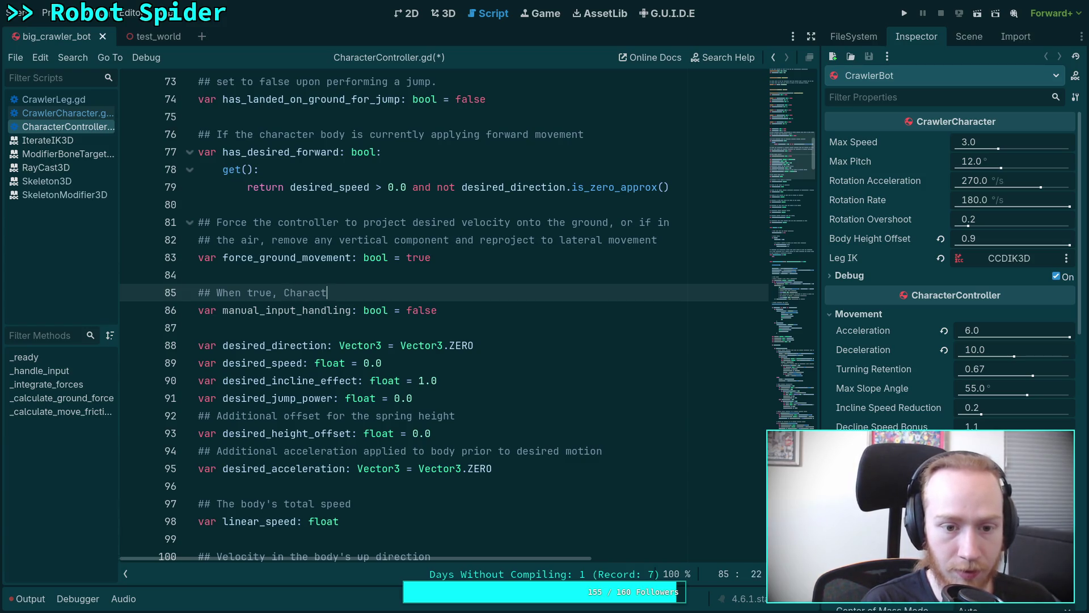
{"action": "type", "text": "ntroller will no"}
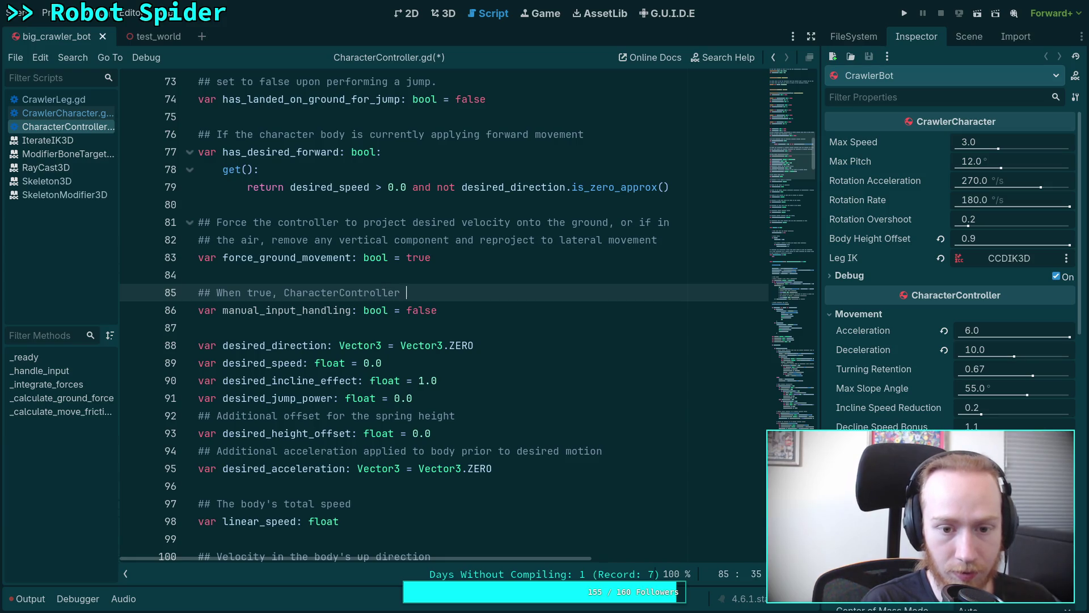
{"action": "type", "text": "call"}
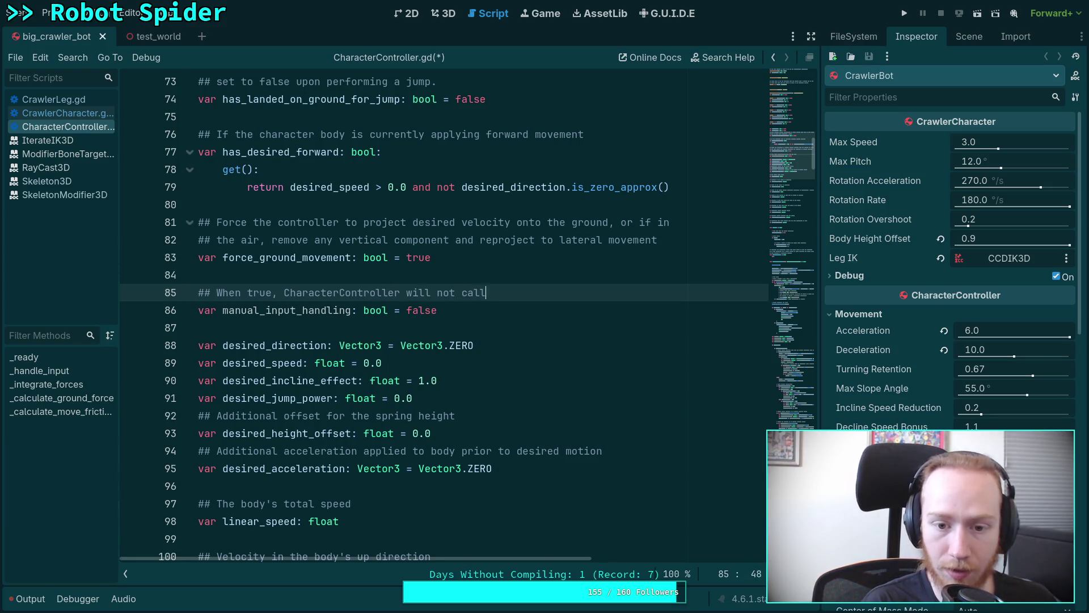
{"action": "type", "text": "'_handle_input"}
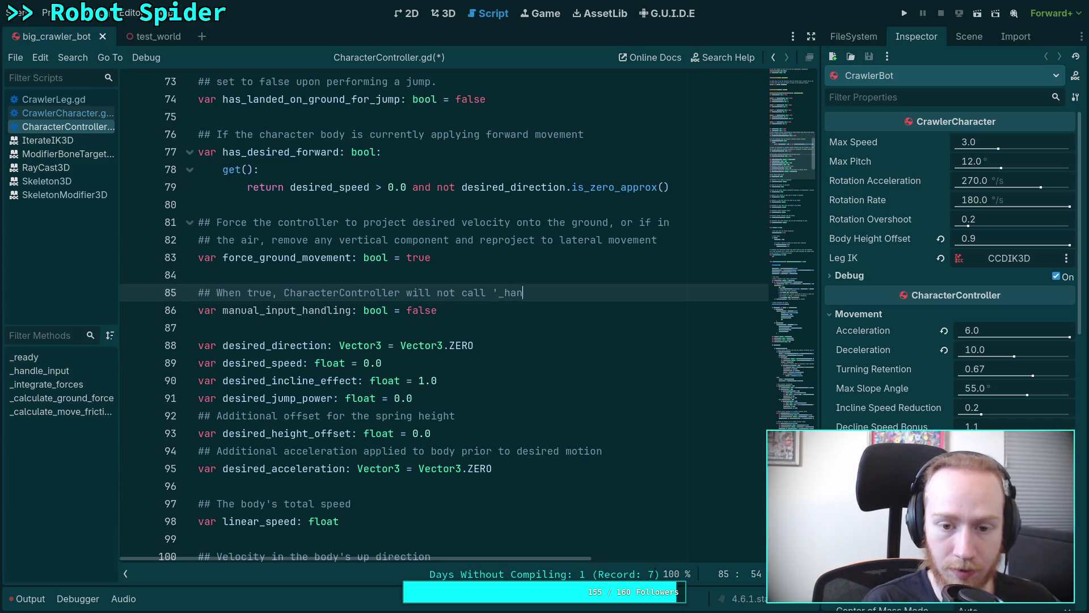
{"action": "type", "text": "()' aute"}
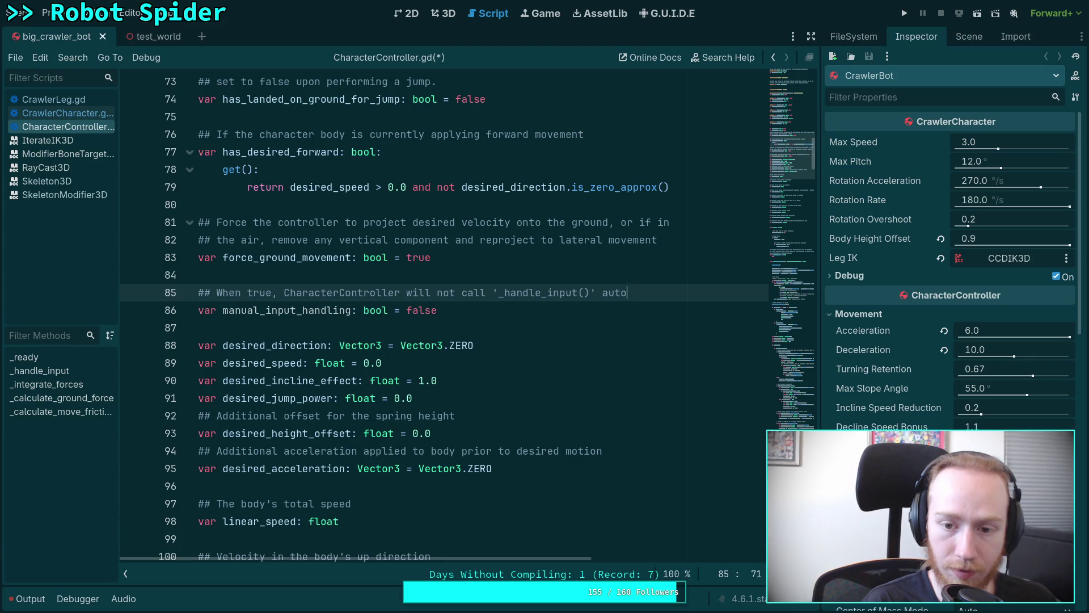
{"action": "type", "text": "matically"}
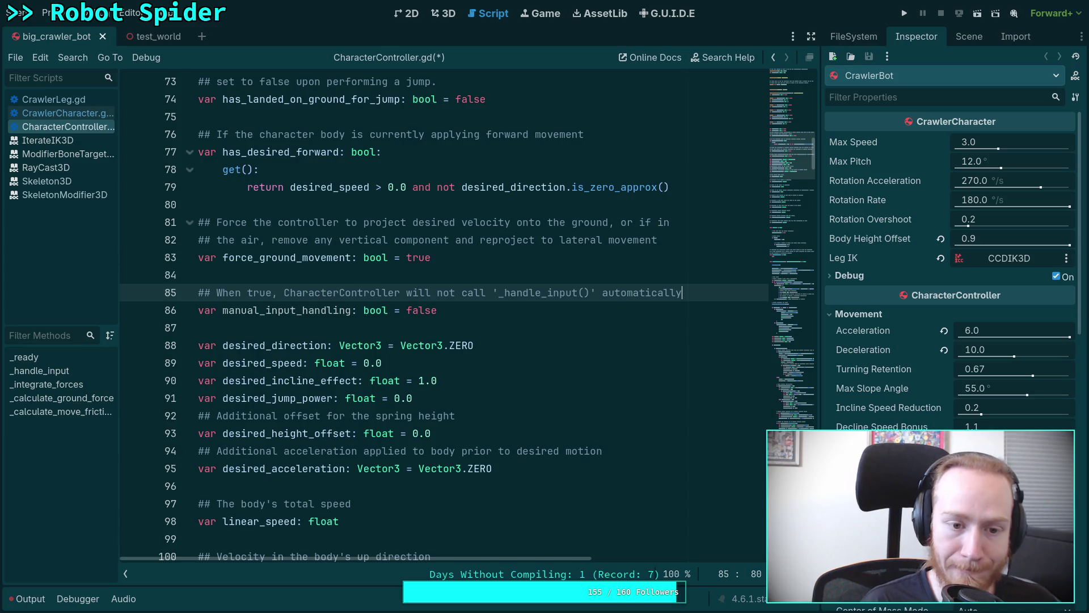
Step: Wrap the _handle_input() call in 'if not manual_input_handling:' in _integrate_forces
{"action": "mouse_move", "coordinate": [783, 286]}
{"action": "left_mouse_down"}
{"action": "mouse_move", "coordinate": [795, 240]}
{"action": "mouse_move", "coordinate": [781, 214]}
{"action": "left_mouse_up"}
{"action": "left_click", "coordinate": [321, 214]}
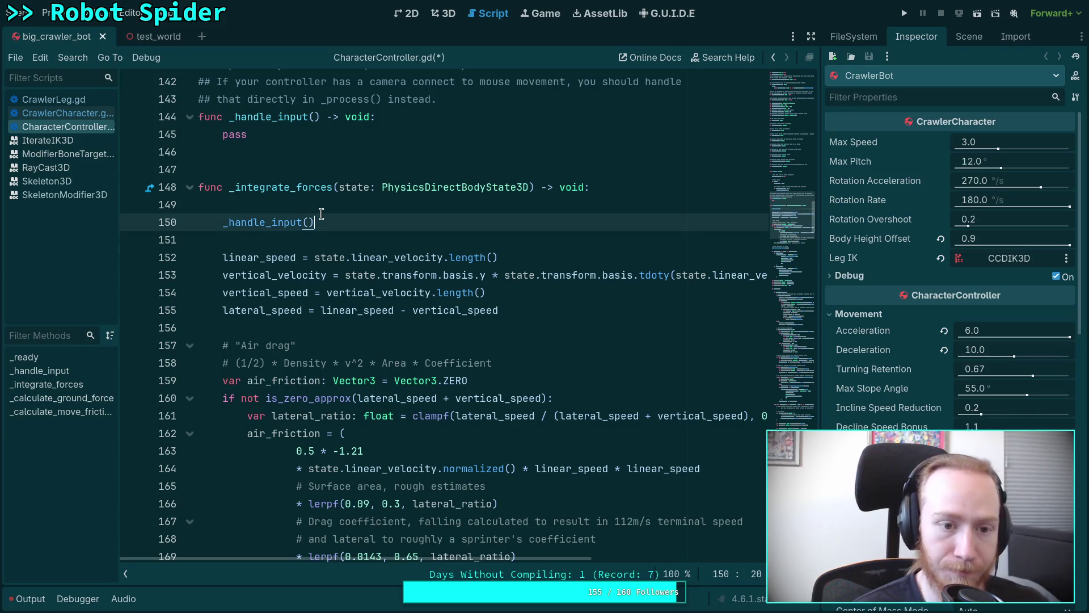
{"action": "key", "text": "ctrl+shift+Return"}
{"action": "type", "text": "f not ha"}
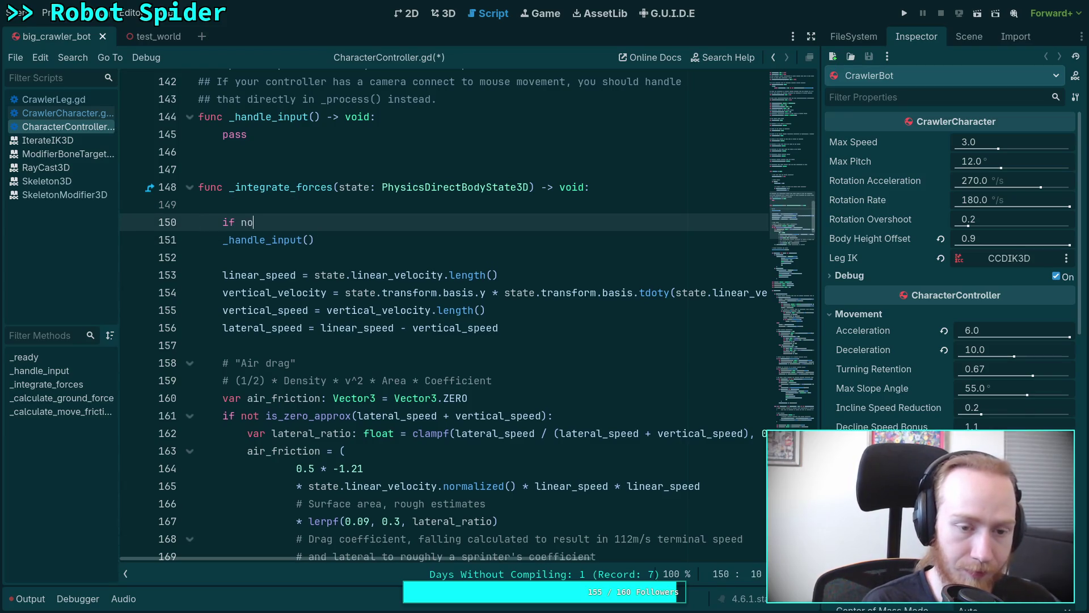
{"action": "key", "text": "BackSpace"}
{"action": "key", "text": "BackSpace"}
{"action": "type", "text": "manu"}
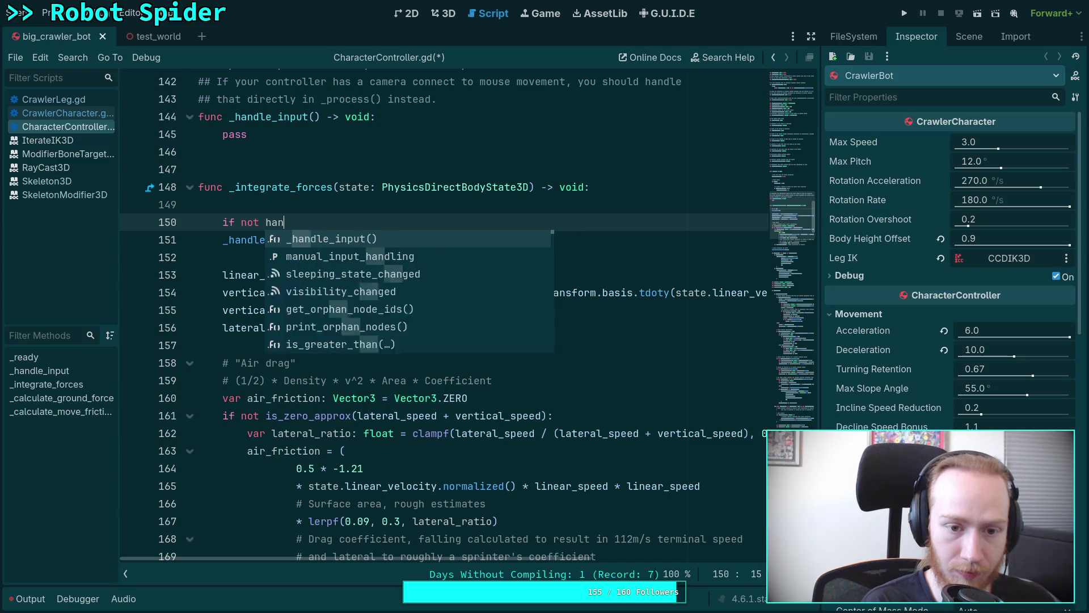
{"action": "key", "text": "Return"}
{"action": "type", "text": ":"}
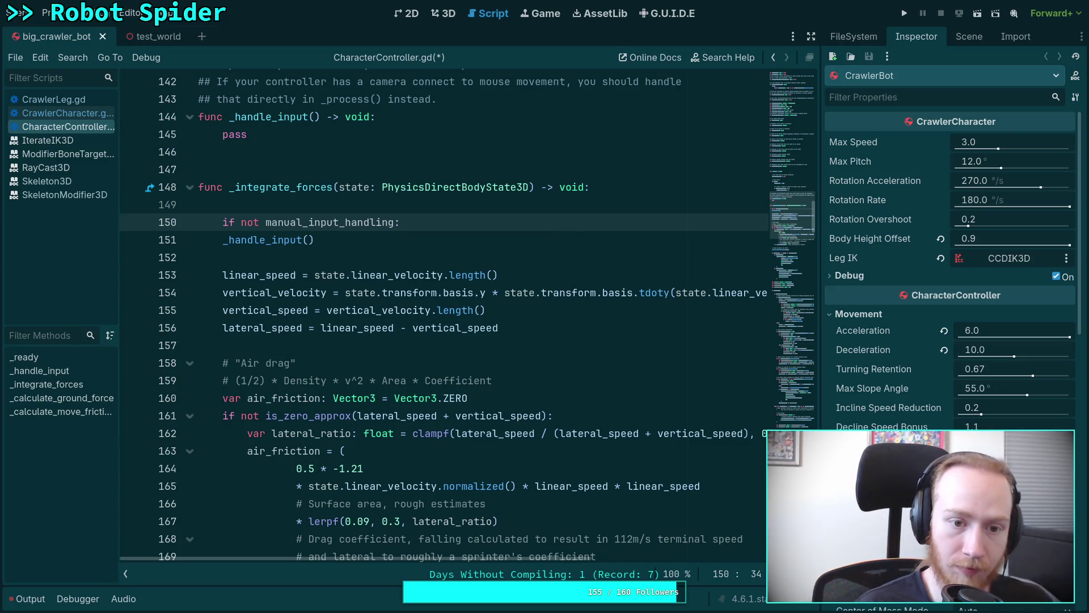
{"action": "key", "text": "Down"}
{"action": "key", "text": "Home"}
{"action": "key", "text": "Tab"}
{"action": "scroll", "coordinate": [354, 285], "scroll_direction": "up", "scroll_amount": 3}
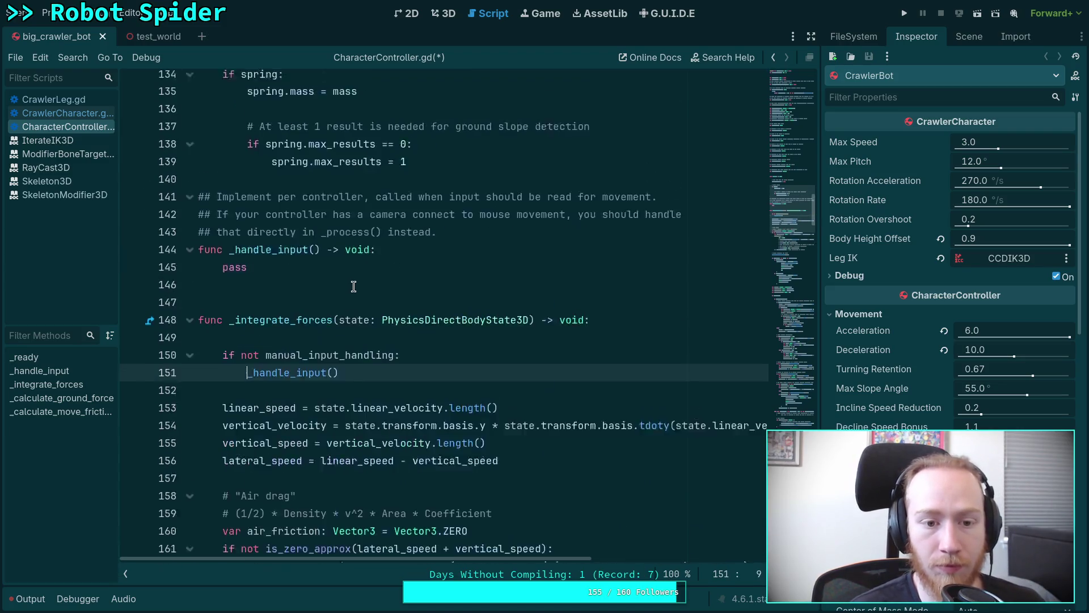
{"action": "left_click", "coordinate": [73, 112]}
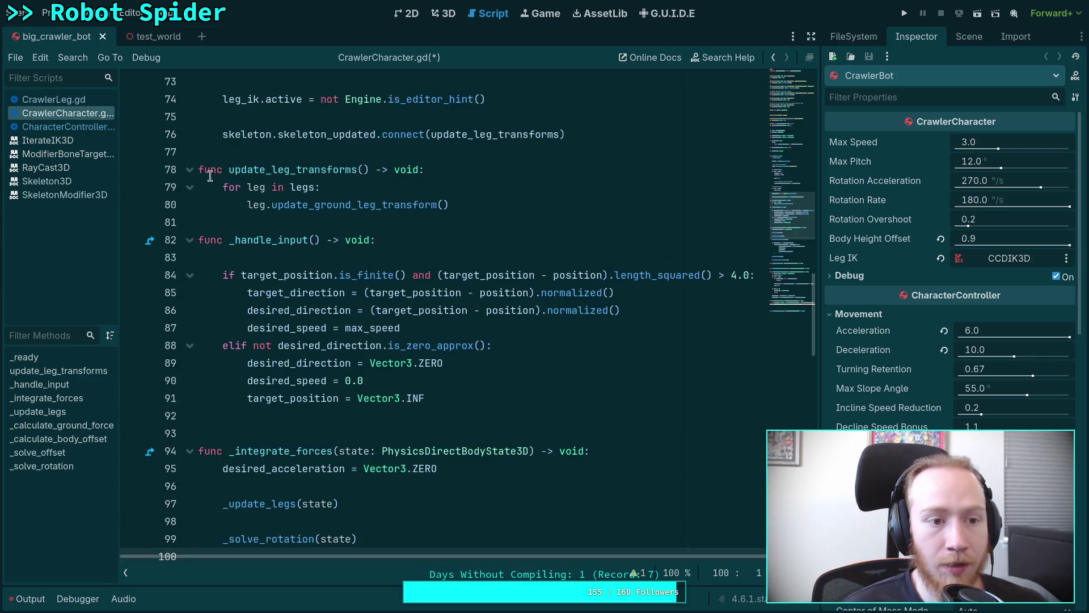
Step: Add 'manual_input_handling = true' at the start of _ready and save CrawlerCharacter.gd
{"action": "scroll", "coordinate": [392, 329], "scroll_direction": "up", "scroll_amount": 10}
{"action": "scroll", "coordinate": [437, 354], "scroll_direction": "down", "scroll_amount": 3}
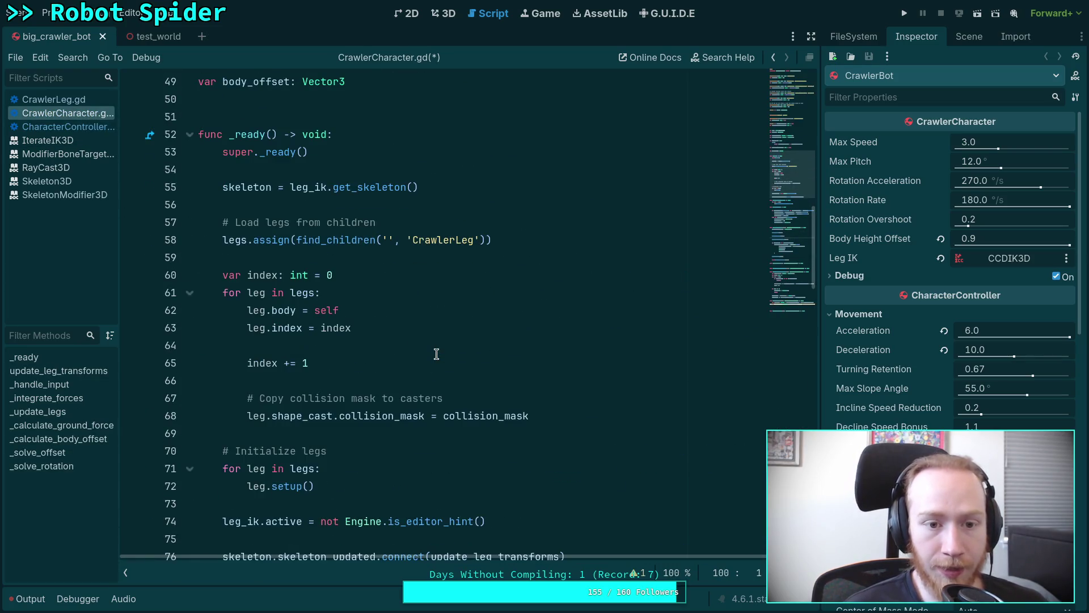
{"action": "left_click", "coordinate": [488, 170]}
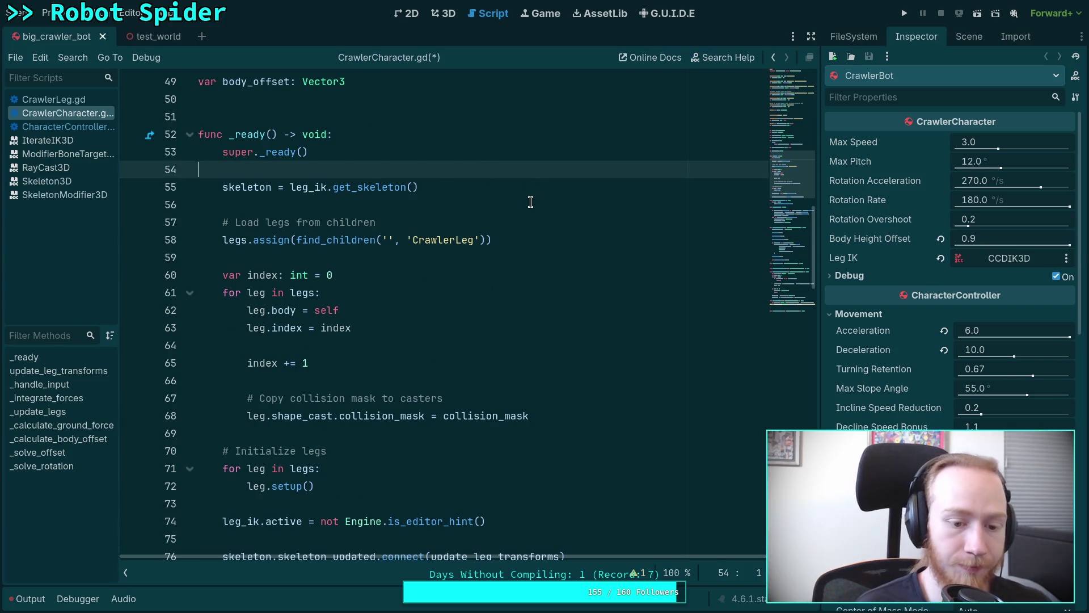
{"action": "key", "text": "Return"}
{"action": "type", "text": "hand"}
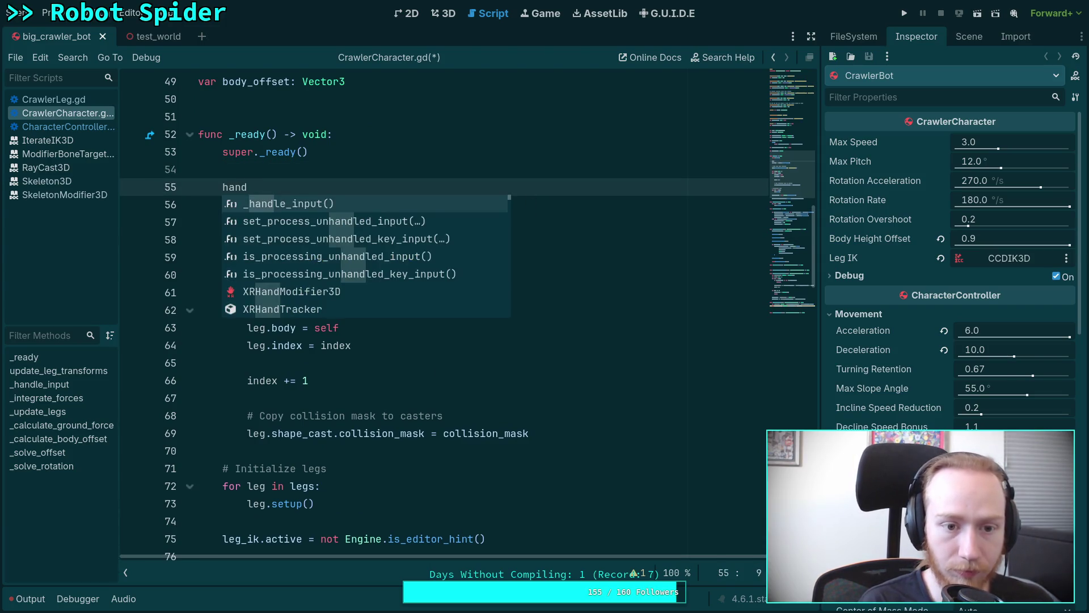
{"action": "type", "text": "le_"}
{"action": "key", "text": "BackSpace"}
{"action": "key", "text": "BackSpace"}
{"action": "key", "text": "BackSpace"}
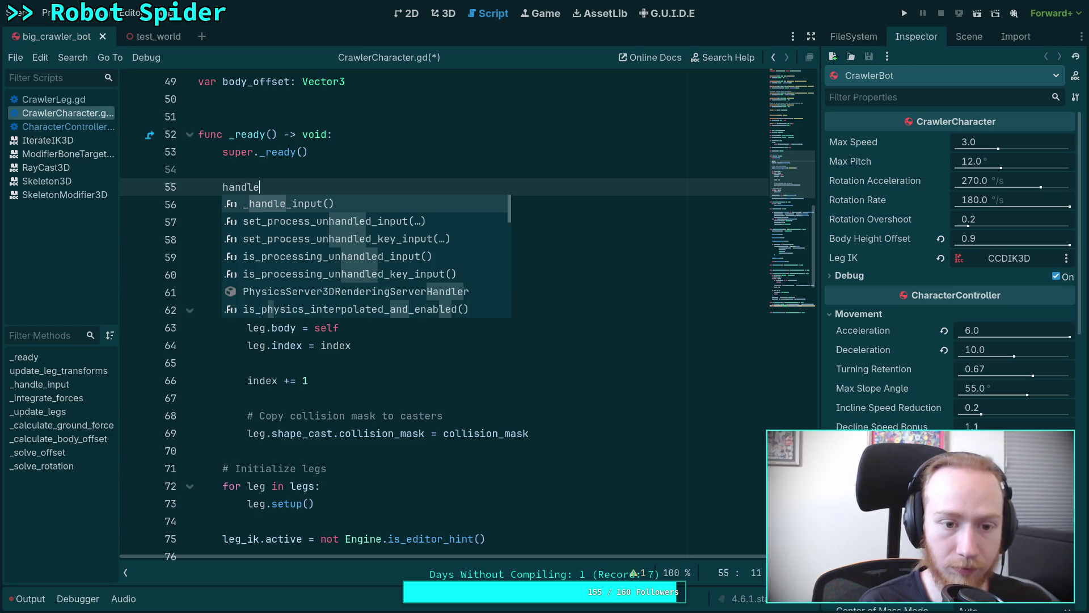
{"action": "key", "text": "ctrl+s"}
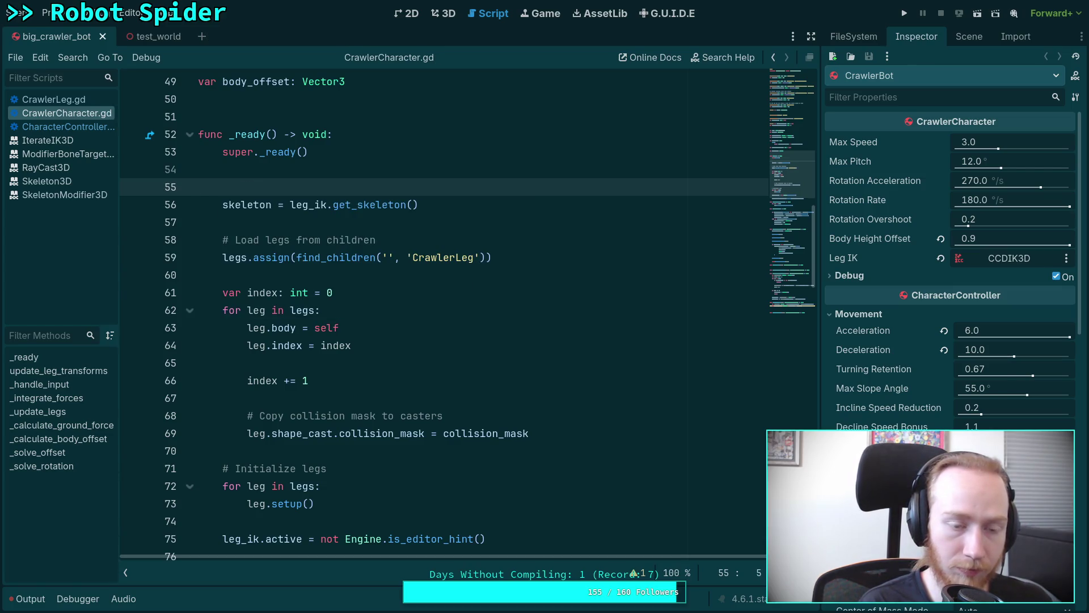
{"action": "type", "text": "man"}
{"action": "key", "text": "Return"}
{"action": "type", "text": "= t"}
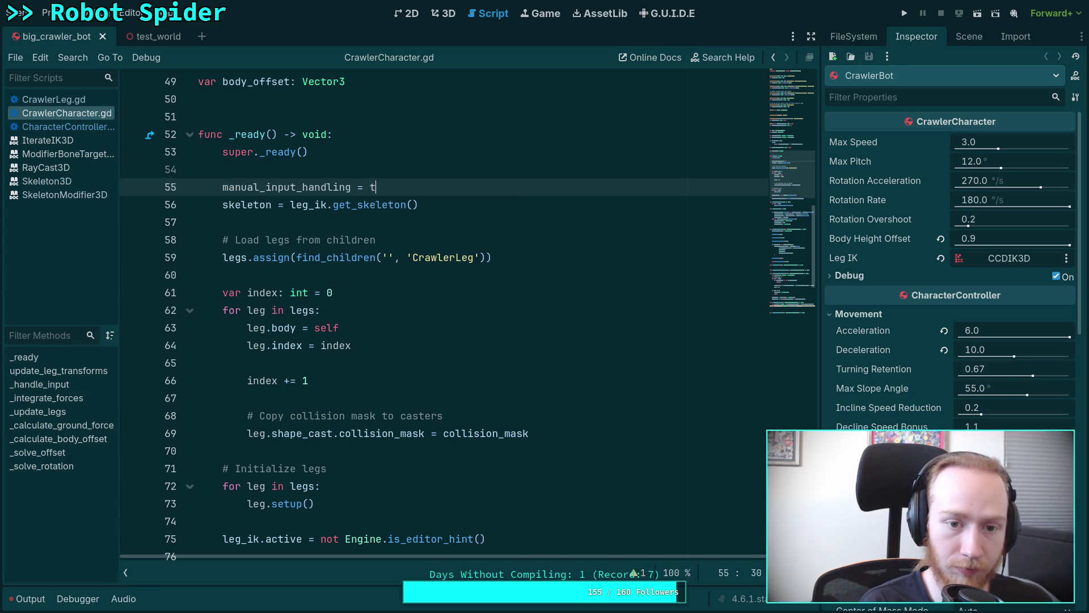
{"action": "type", "text": "rue"}
{"action": "key", "text": "ctrl+s"}
Step: Go to the end of line 96, after the desired_acceleration reset in _integrate_forces
{"action": "scroll", "coordinate": [510, 197], "scroll_direction": "down", "scroll_amount": 7}
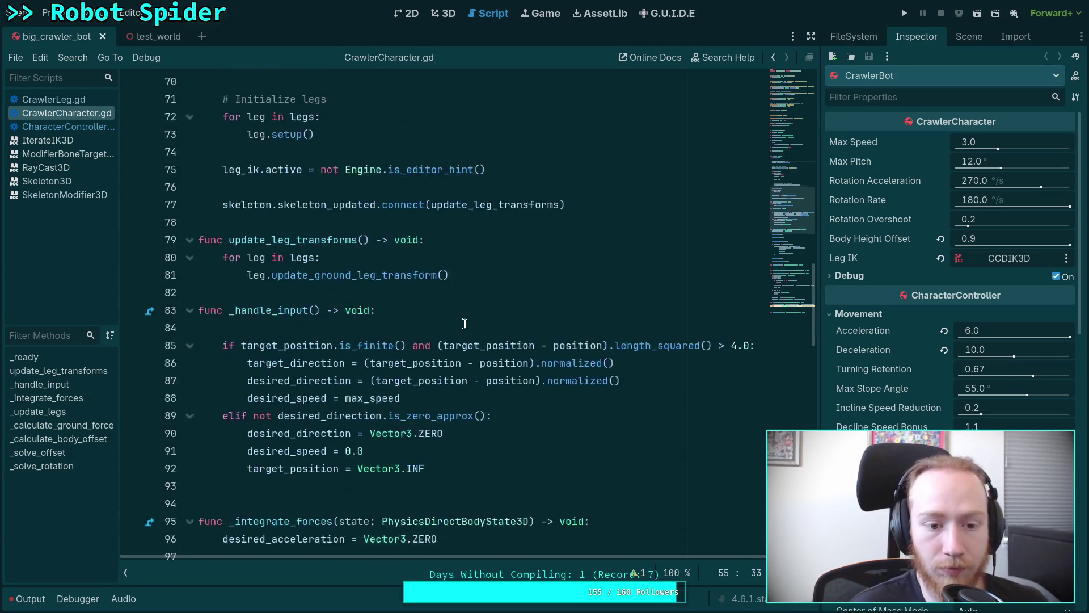
{"action": "scroll", "coordinate": [464, 323], "scroll_direction": "down", "scroll_amount": 7}
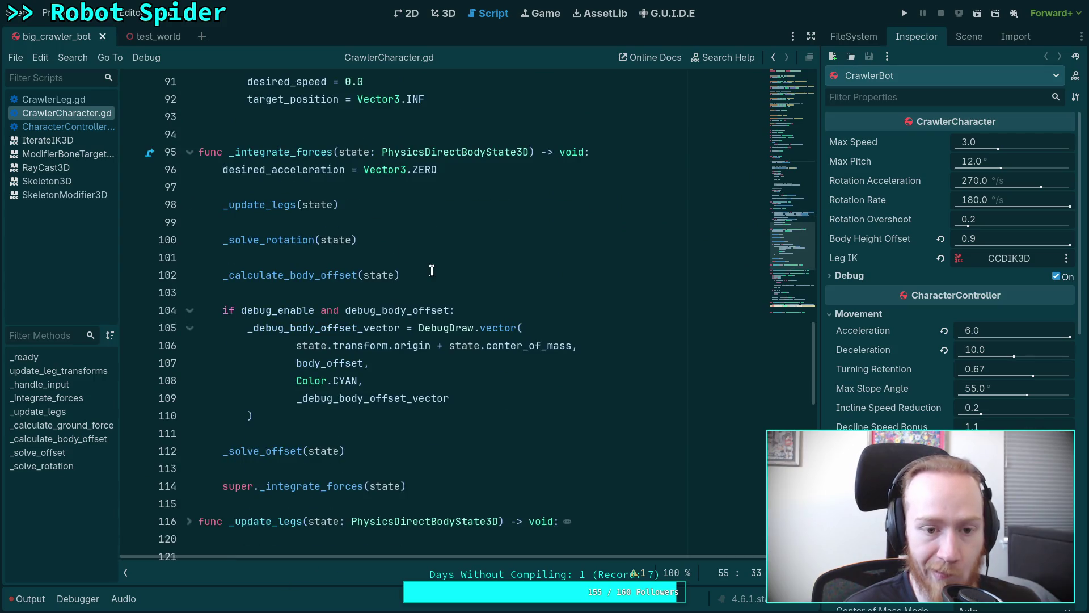
{"action": "scroll", "coordinate": [432, 270], "scroll_direction": "down", "scroll_amount": 1}
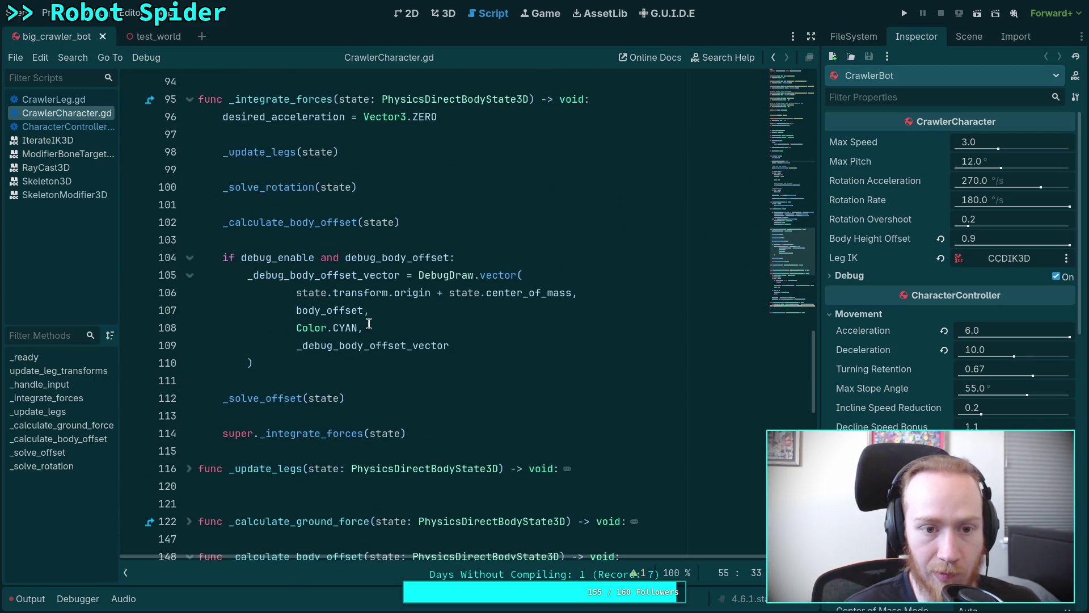
{"action": "scroll", "coordinate": [369, 324], "scroll_direction": "up", "scroll_amount": 1}
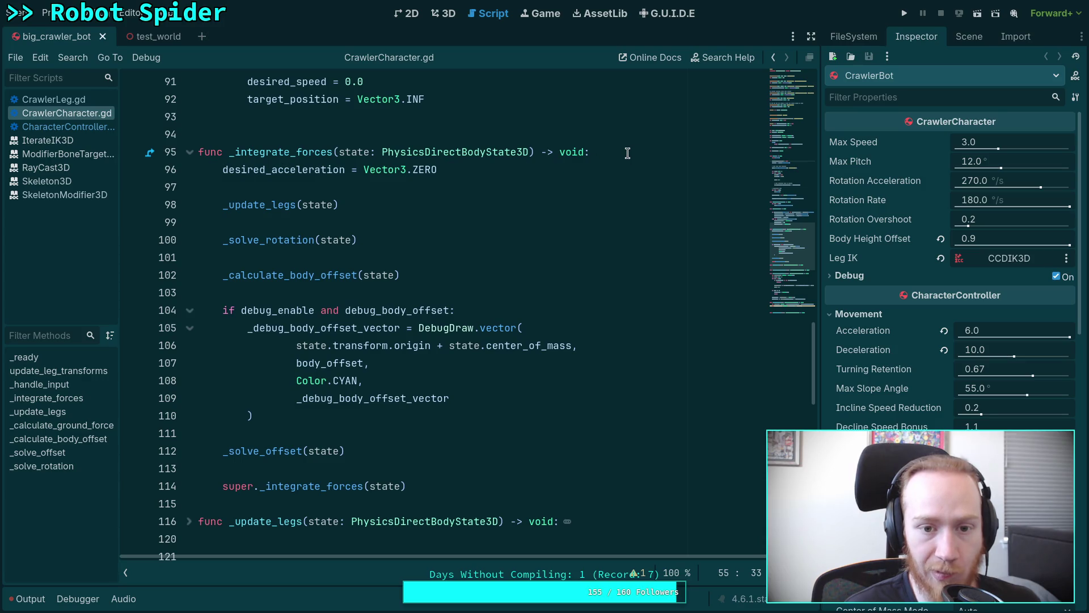
{"action": "left_click", "coordinate": [601, 169]}
Step: Add a _handle_input() call after the desired_acceleration reset and save CrawlerCharacter.gd
{"action": "key", "text": "Return"}
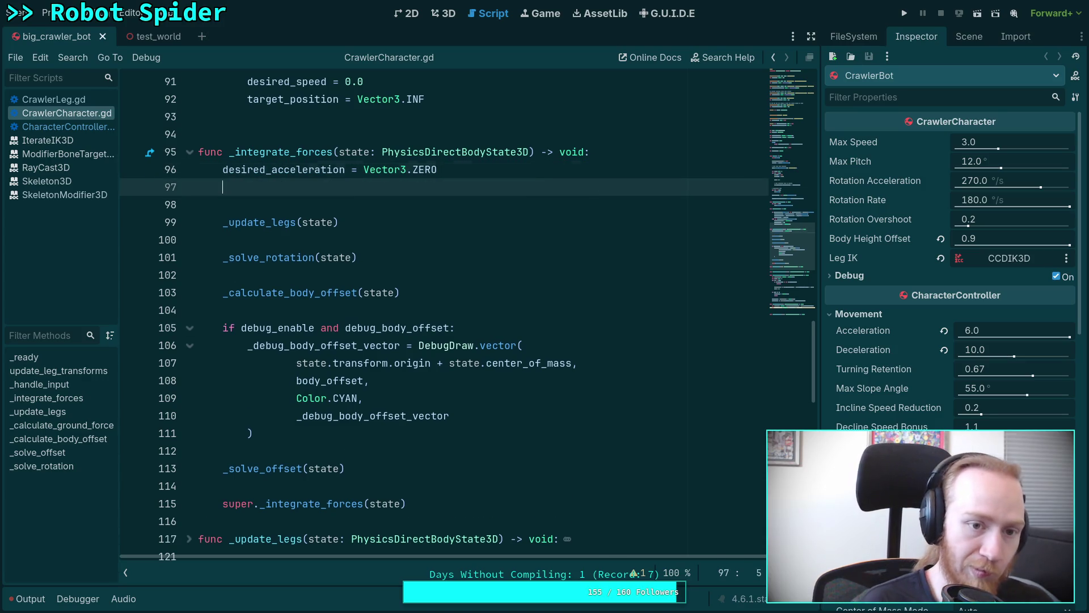
{"action": "type", "text": "_ha"}
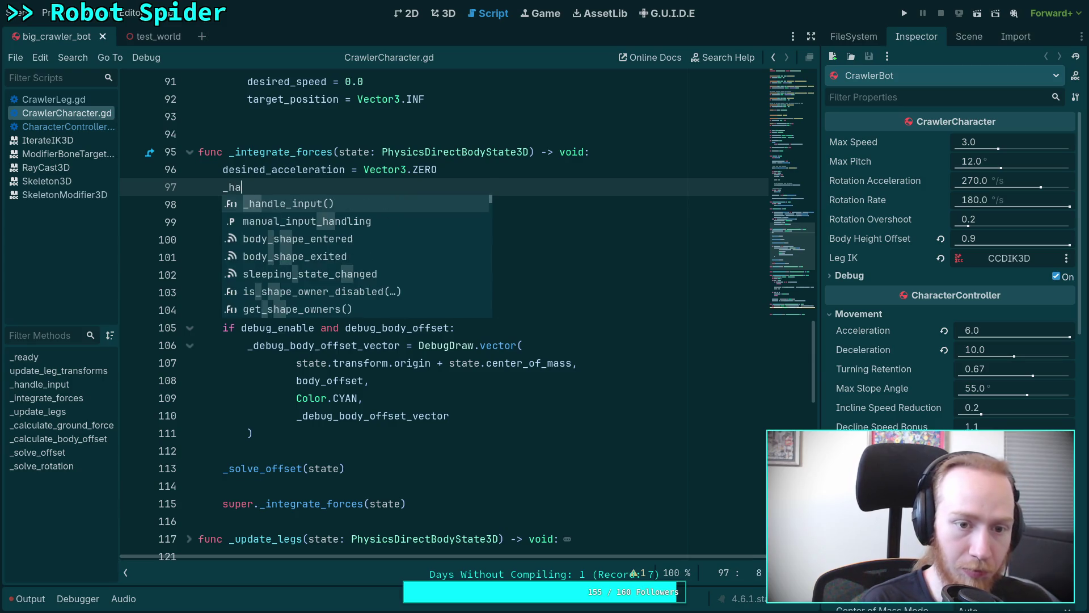
{"action": "key", "text": "Return"}
{"action": "key", "text": "ctrl+s"}
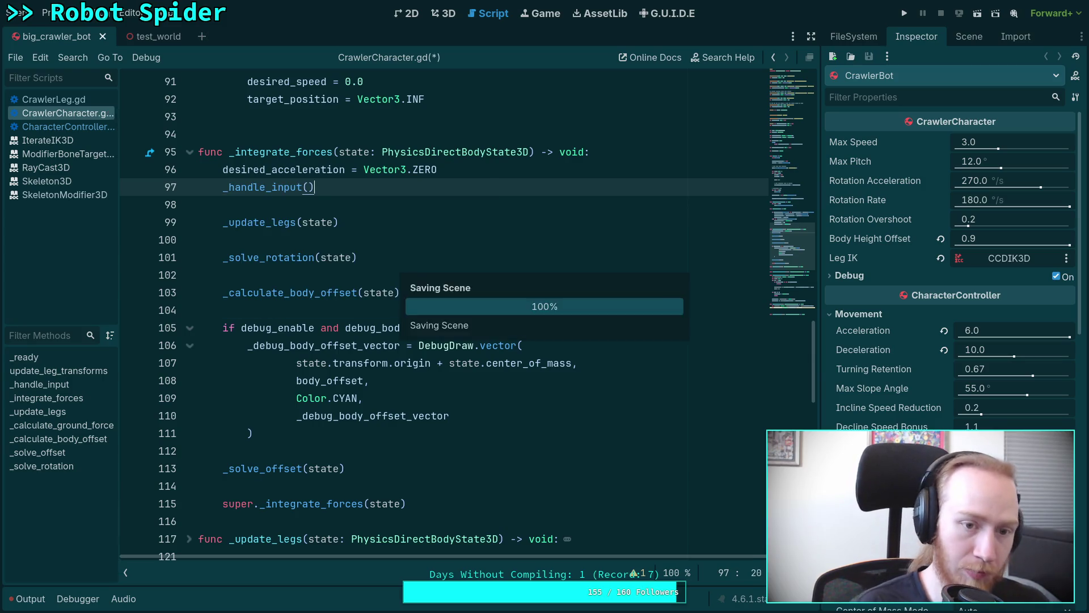
{"action": "left_click", "coordinate": [342, 307]}
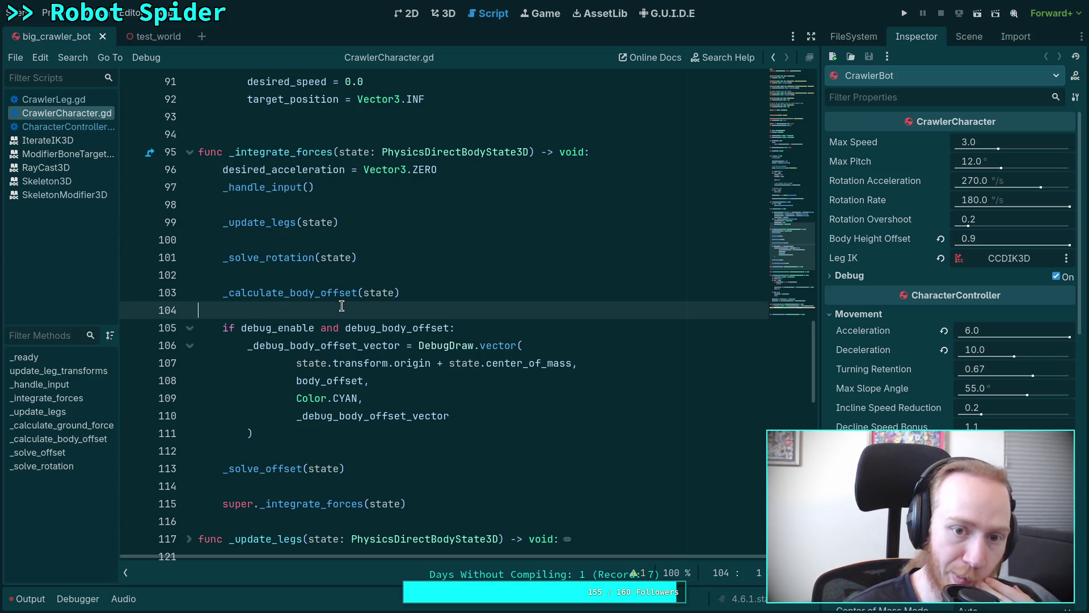
{"action": "scroll", "coordinate": [342, 306], "scroll_direction": "down", "scroll_amount": 2}
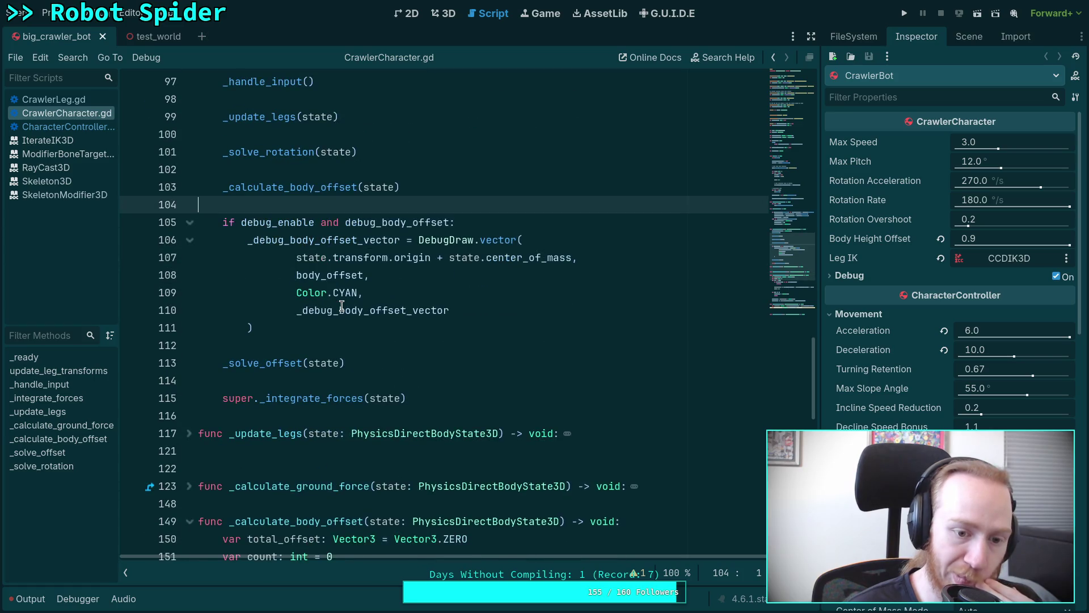
{"action": "scroll", "coordinate": [342, 307], "scroll_direction": "up", "scroll_amount": 2}
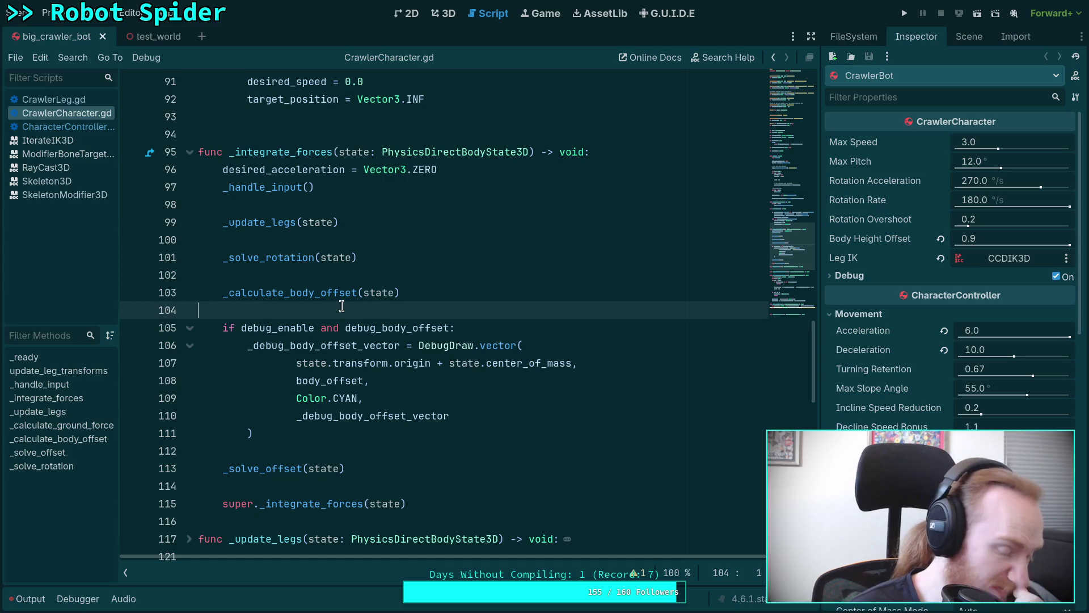
{"action": "left_click", "coordinate": [63, 126]}
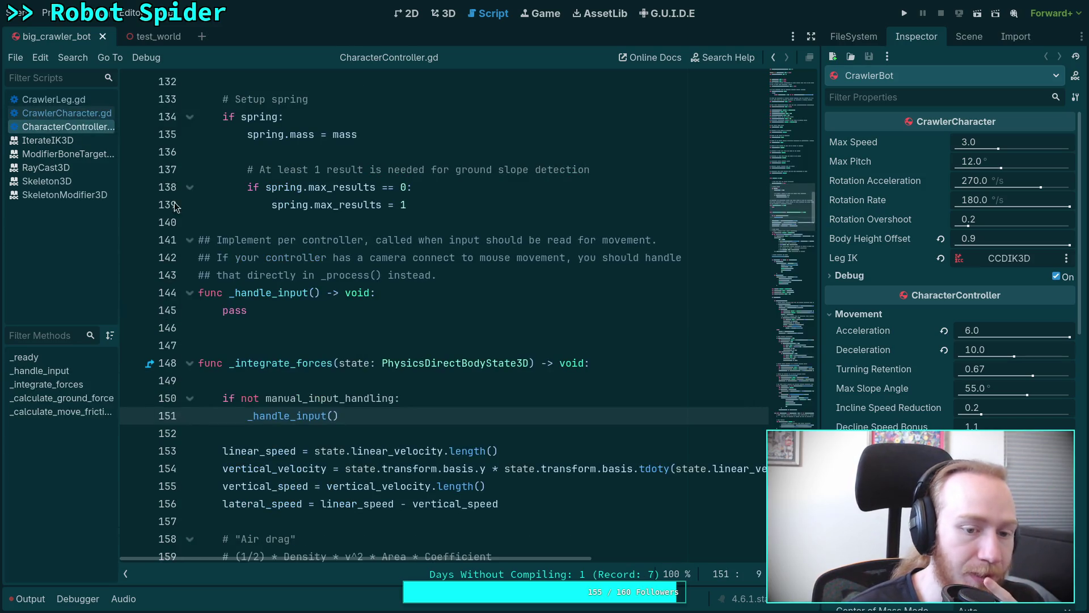
Step: In CrawlerCharacter.gd, insert a blank line after line 96 before the _handle_input() call
{"action": "left_click", "coordinate": [67, 113]}
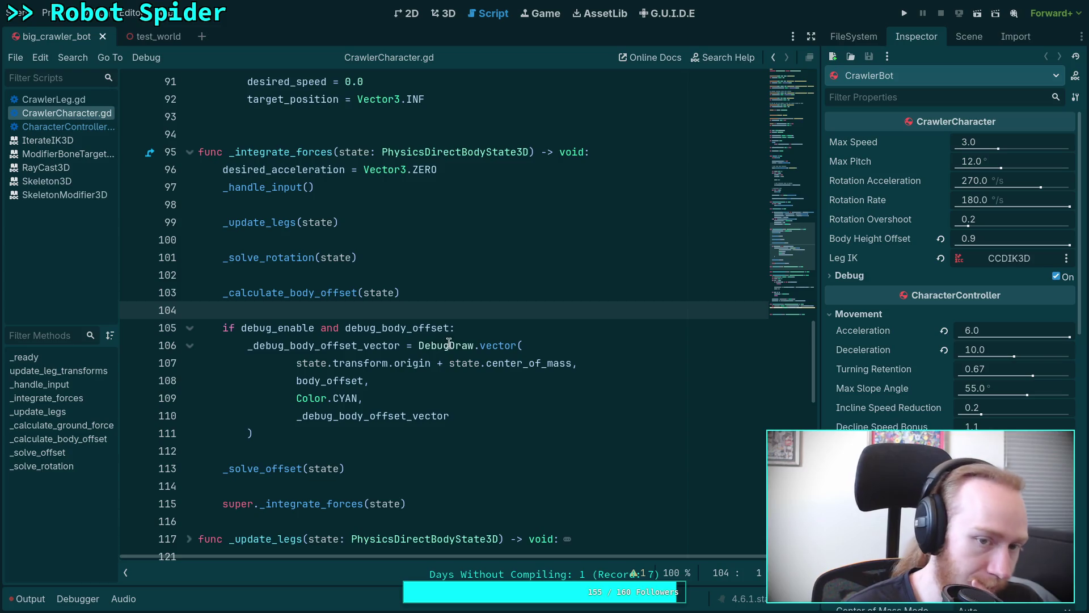
{"action": "left_click", "coordinate": [479, 176]}
{"action": "key", "text": "Return"}
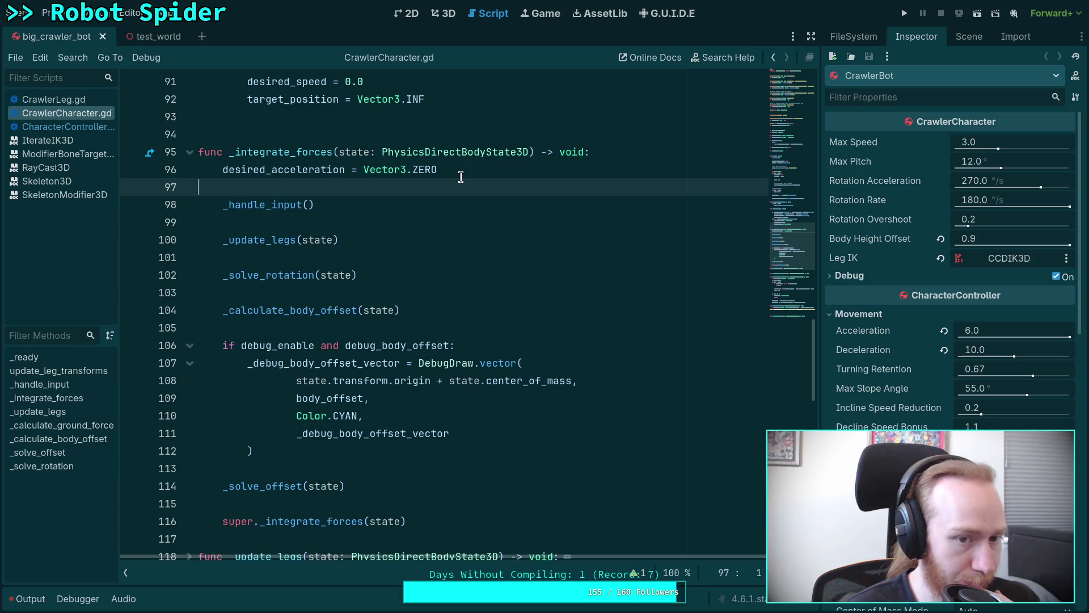
Step: Collapse the _calculate_body_offset function and review the empty lines in _solve_offset
{"action": "scroll", "coordinate": [528, 232], "scroll_direction": "down", "scroll_amount": 6}
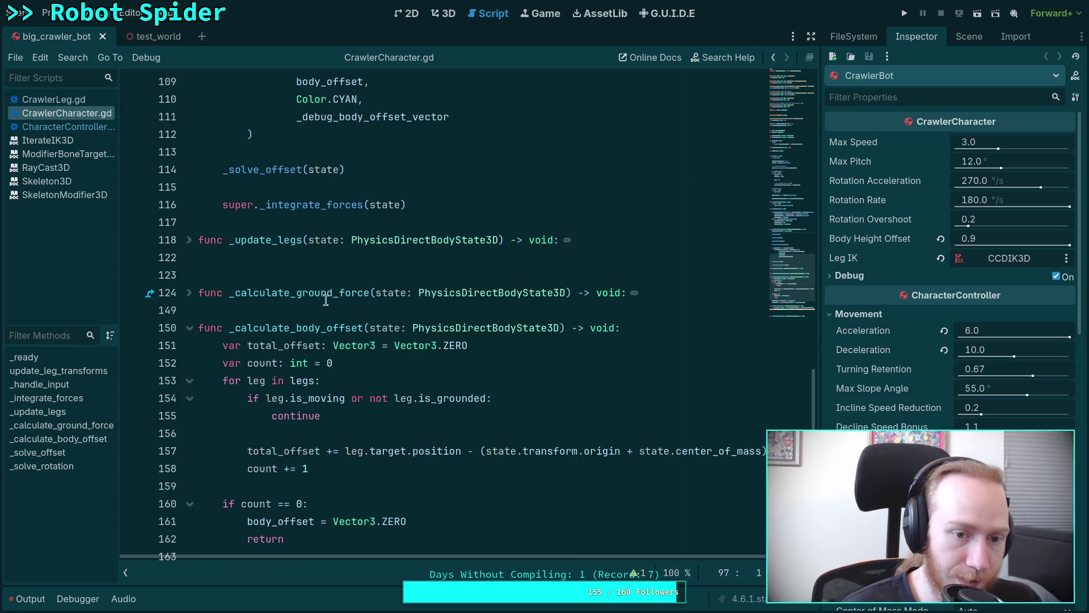
{"action": "scroll", "coordinate": [194, 241], "scroll_direction": "down", "scroll_amount": 2}
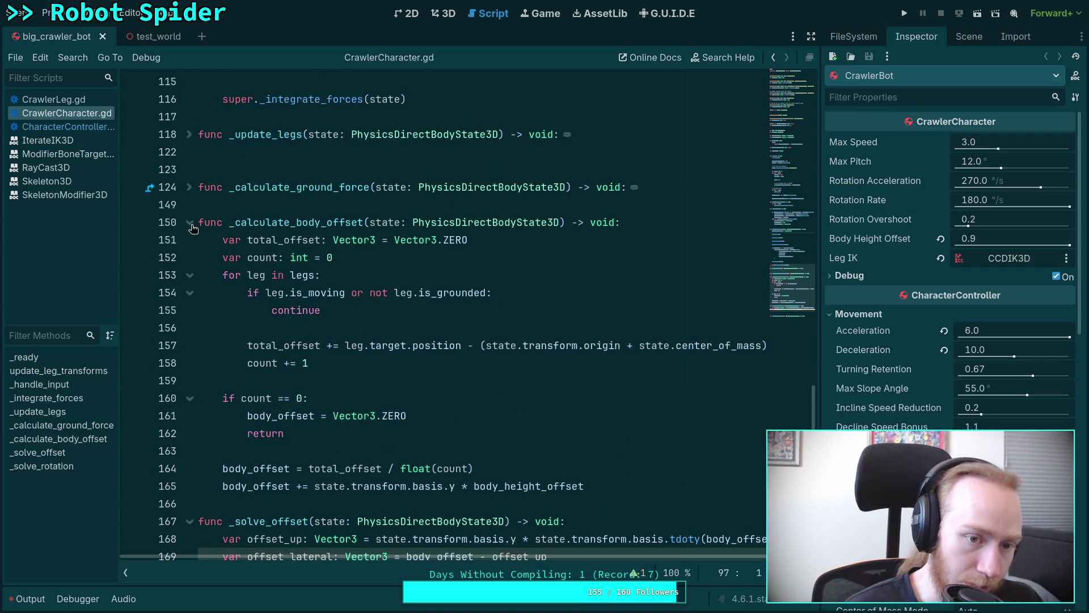
{"action": "left_click", "coordinate": [192, 225]}
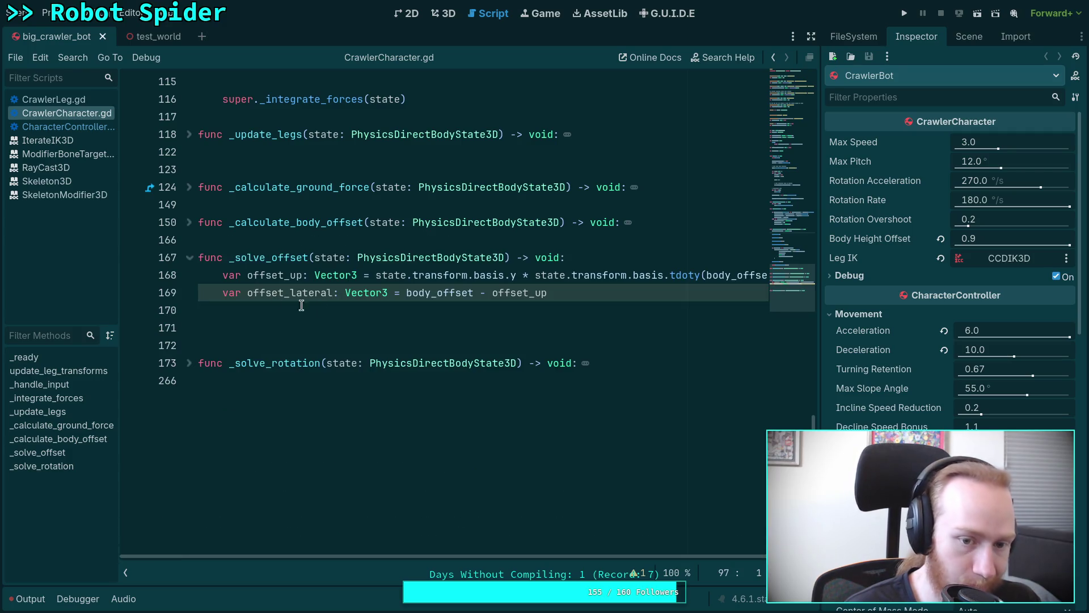
{"action": "left_click", "coordinate": [378, 324]}
{"action": "left_click", "coordinate": [390, 309]}
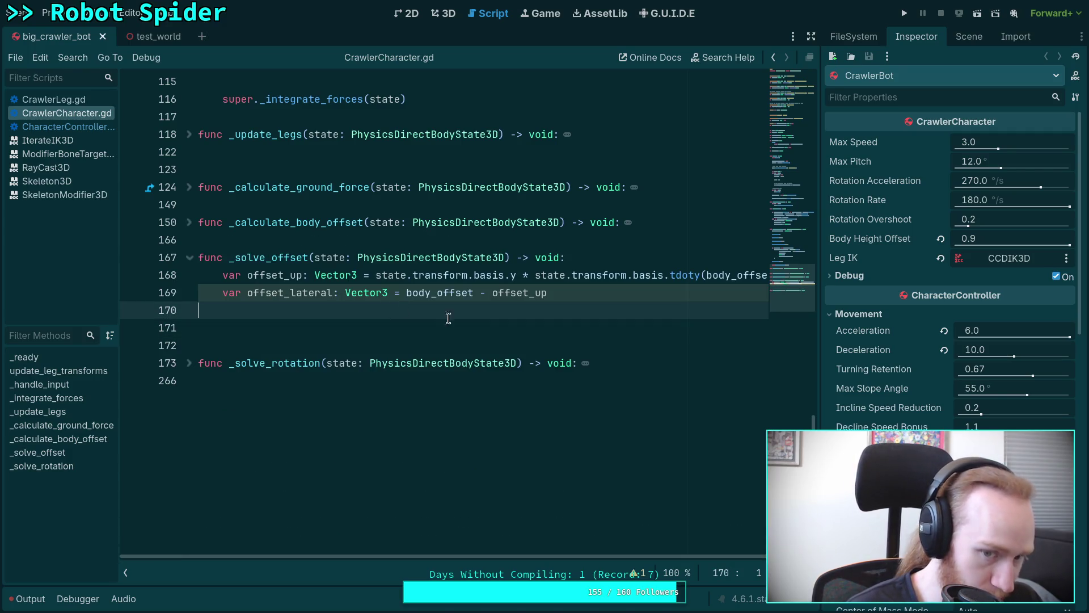
{"action": "left_click", "coordinate": [497, 321]}
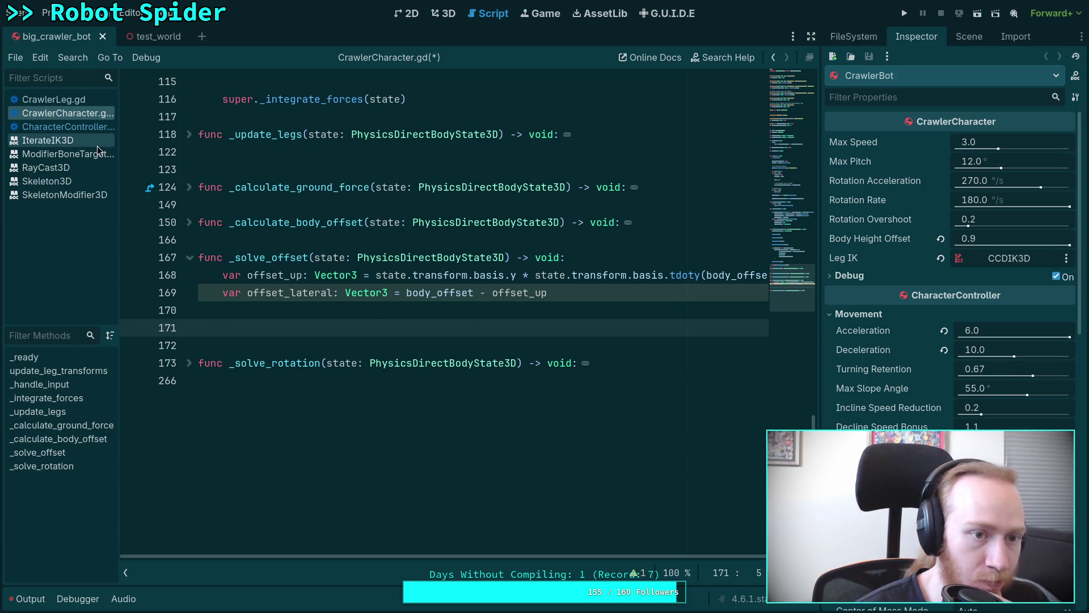
{"action": "left_click", "coordinate": [76, 127]}
{"action": "scroll", "coordinate": [338, 271], "scroll_direction": "down", "scroll_amount": 10}
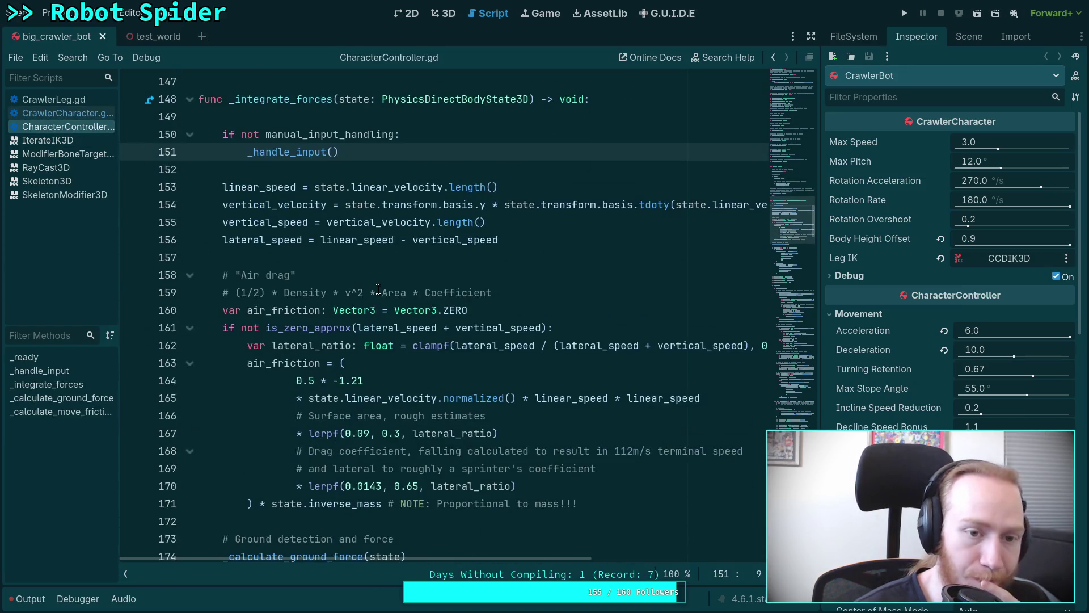
{"action": "double_click", "coordinate": [290, 152]}
{"action": "scroll", "coordinate": [405, 299], "scroll_direction": "down", "scroll_amount": 8}
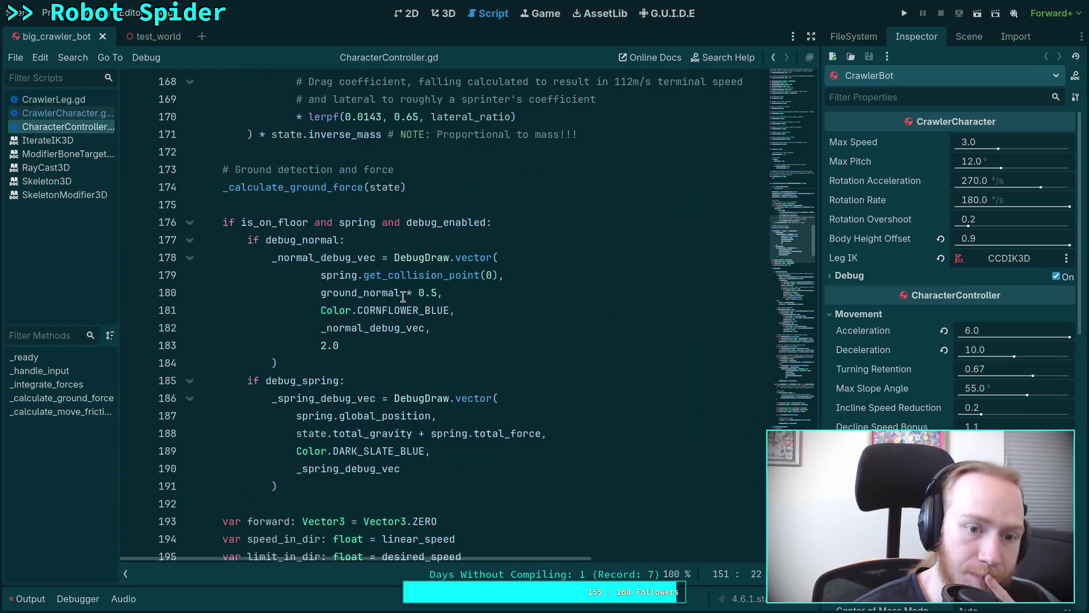
{"action": "scroll", "coordinate": [405, 298], "scroll_direction": "down", "scroll_amount": 6}
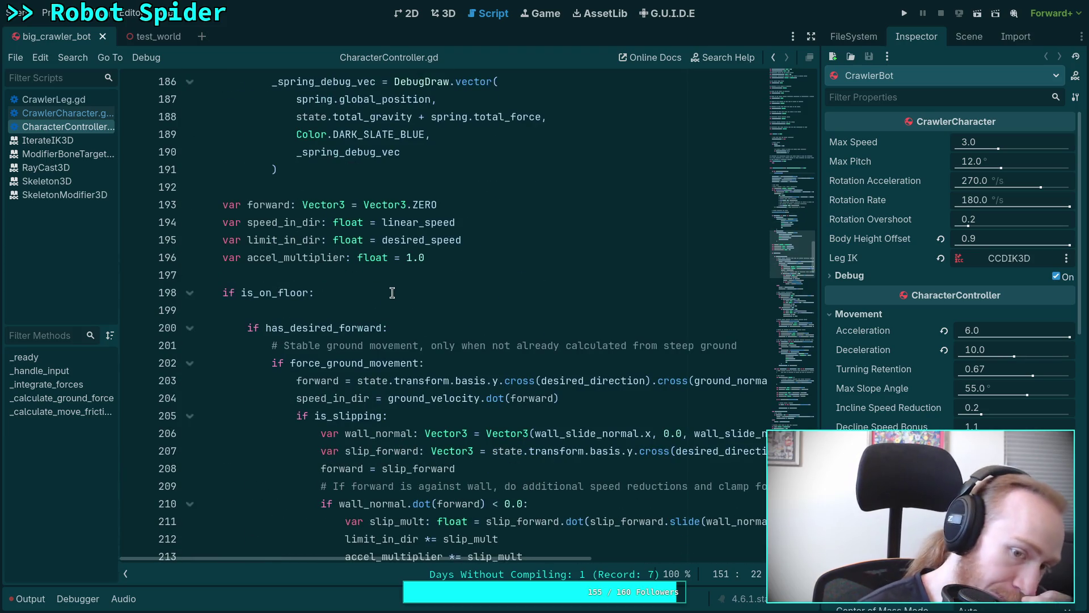
{"action": "scroll", "coordinate": [391, 293], "scroll_direction": "down", "scroll_amount": 2}
{"action": "double_click", "coordinate": [294, 169]}
{"action": "scroll", "coordinate": [459, 237], "scroll_direction": "up", "scroll_amount": 11}
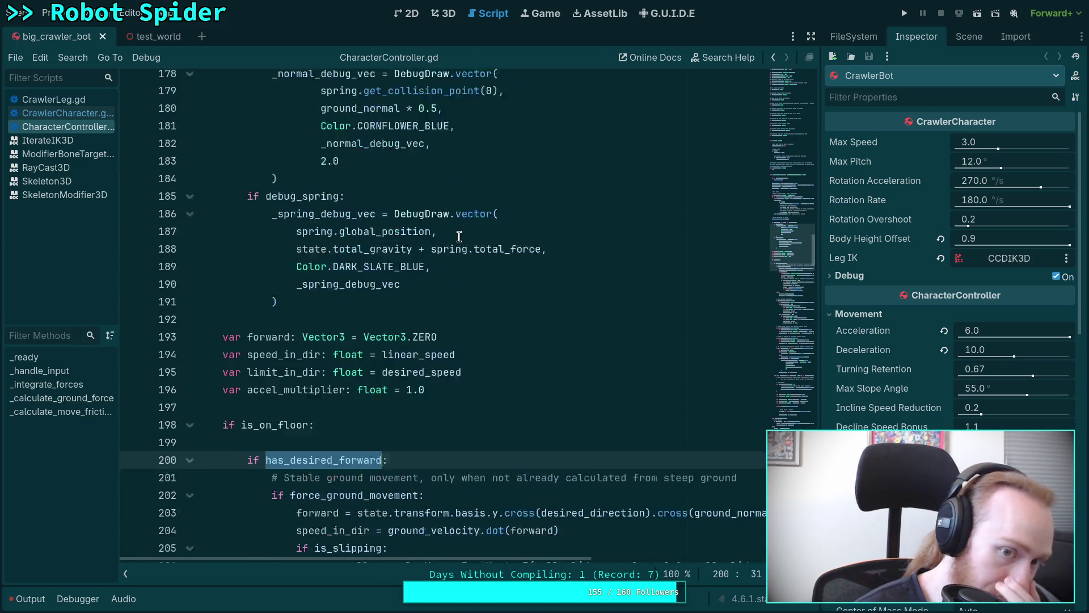
{"action": "scroll", "coordinate": [459, 237], "scroll_direction": "up", "scroll_amount": 6}
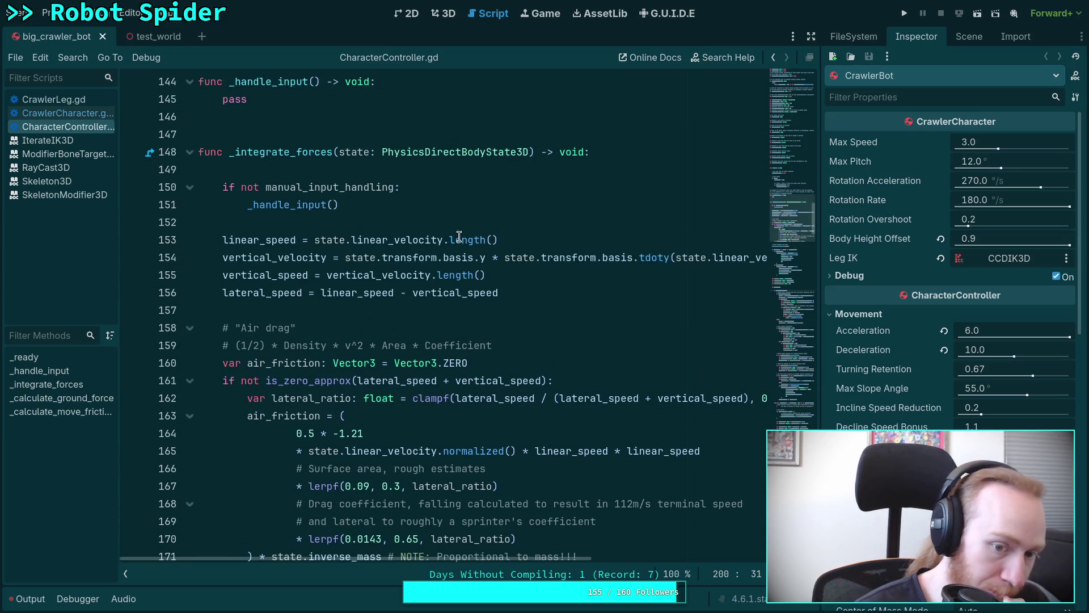
{"action": "scroll", "coordinate": [458, 236], "scroll_direction": "down", "scroll_amount": 11}
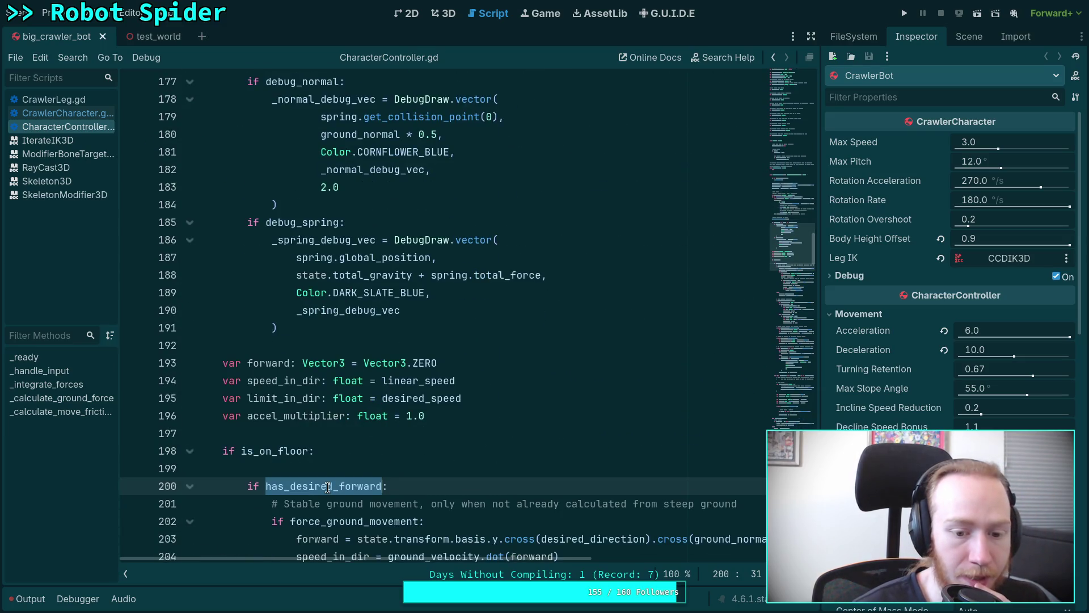
{"action": "right_click", "coordinate": [328, 487]}
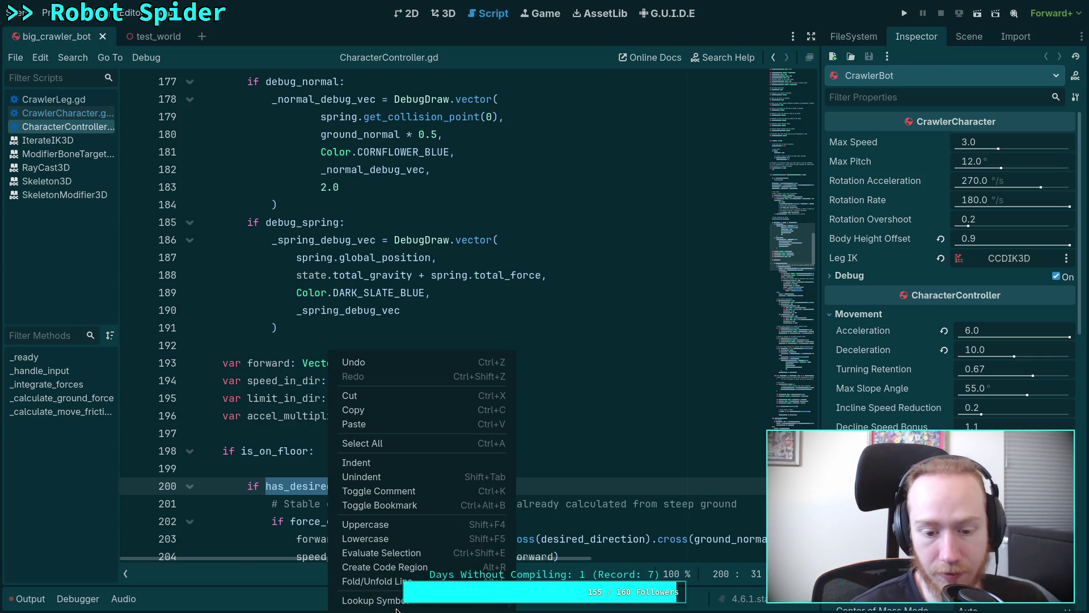
{"action": "left_click", "coordinate": [363, 587]}
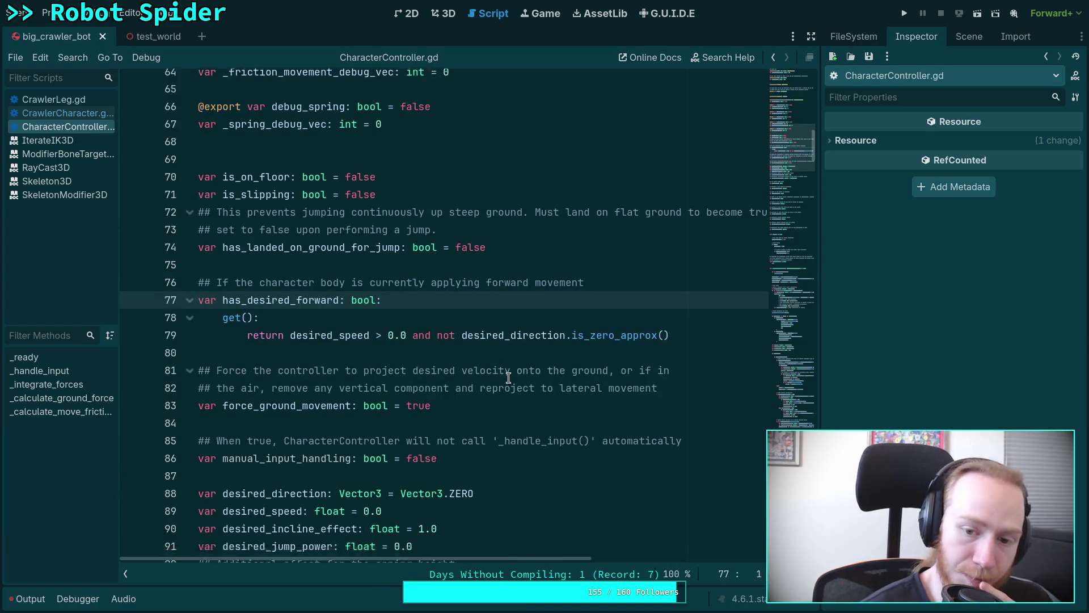
{"action": "scroll", "coordinate": [508, 378], "scroll_direction": "down", "scroll_amount": 4}
{"action": "scroll", "coordinate": [508, 378], "scroll_direction": "down", "scroll_amount": 20}
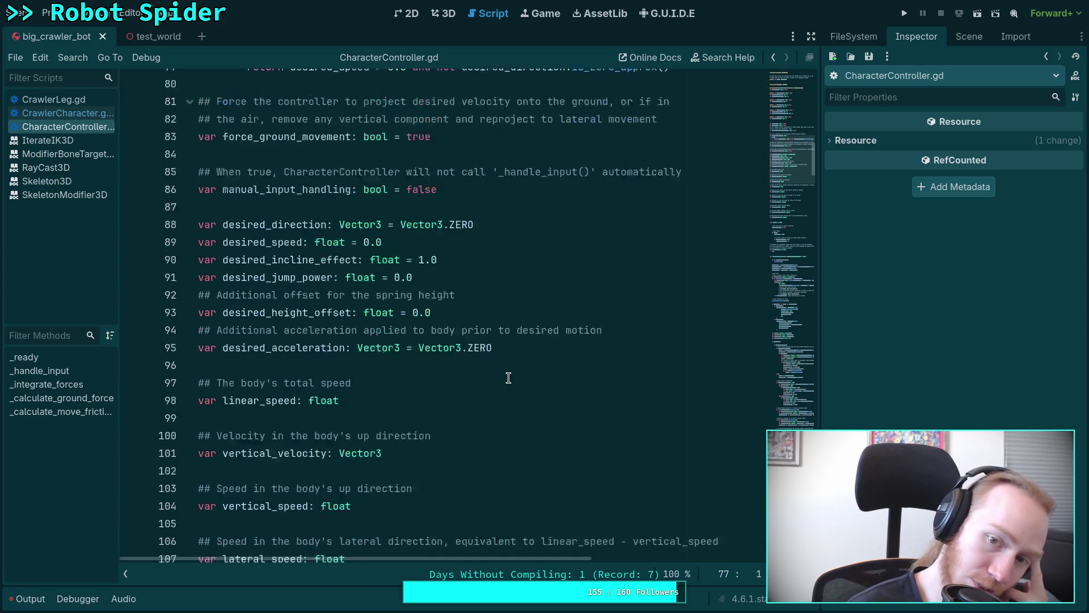
{"action": "scroll", "coordinate": [508, 378], "scroll_direction": "down", "scroll_amount": 10}
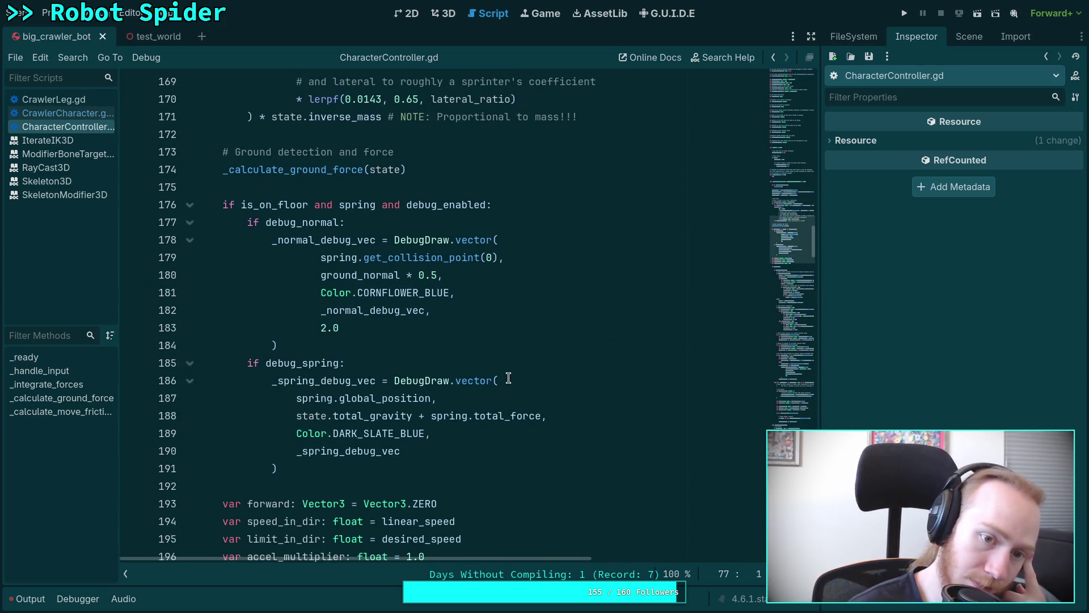
{"action": "scroll", "coordinate": [509, 378], "scroll_direction": "down", "scroll_amount": 3}
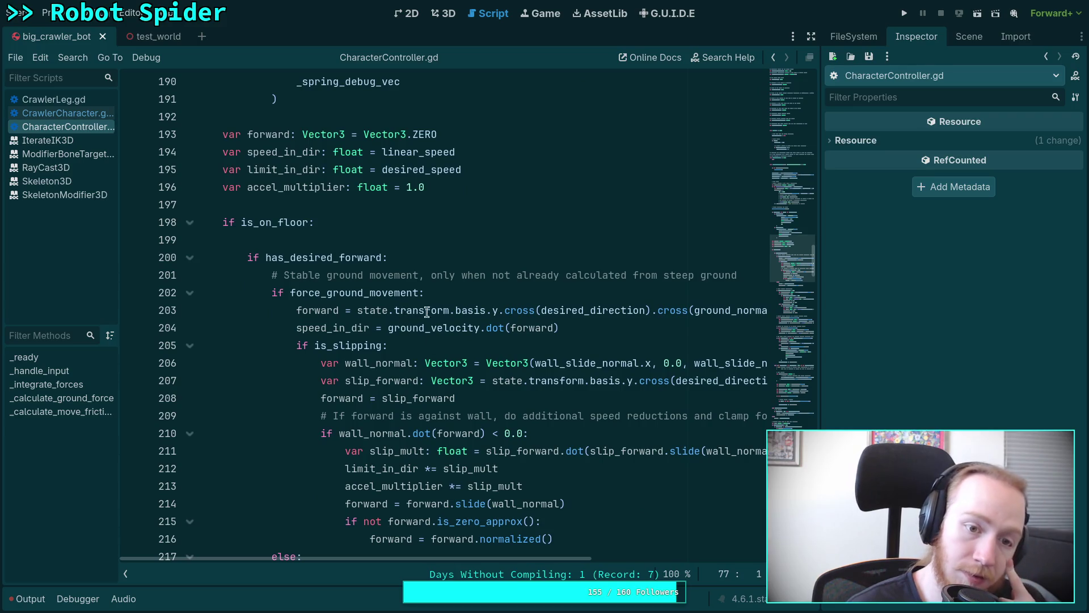
{"action": "scroll", "coordinate": [424, 315], "scroll_direction": "down", "scroll_amount": 2}
{"action": "scroll", "coordinate": [527, 434], "scroll_direction": "up", "scroll_amount": 6}
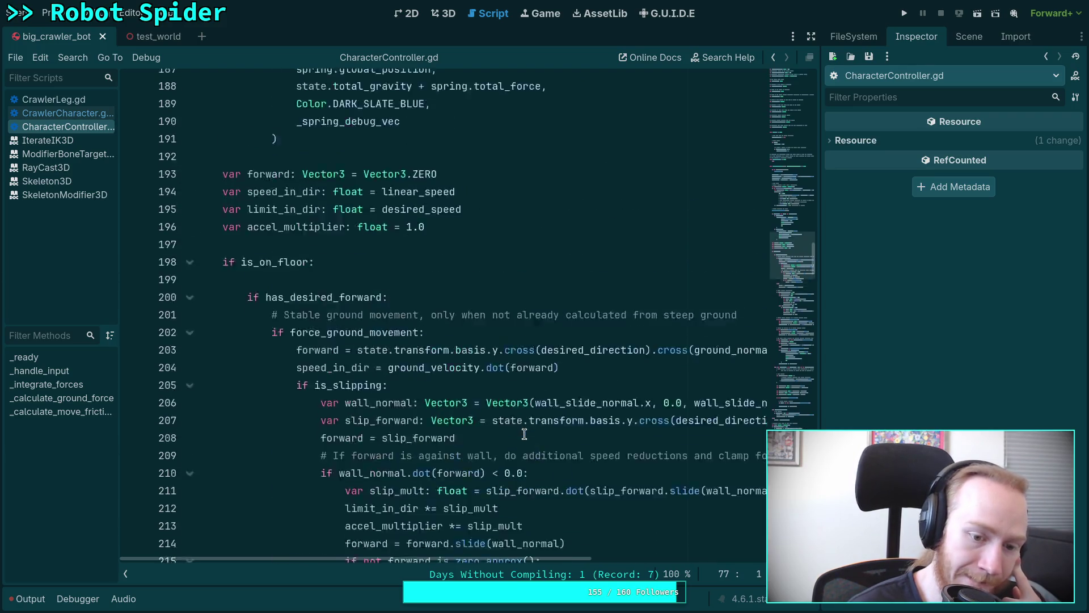
{"action": "double_click", "coordinate": [272, 352]}
{"action": "scroll", "coordinate": [561, 390], "scroll_direction": "down", "scroll_amount": 12}
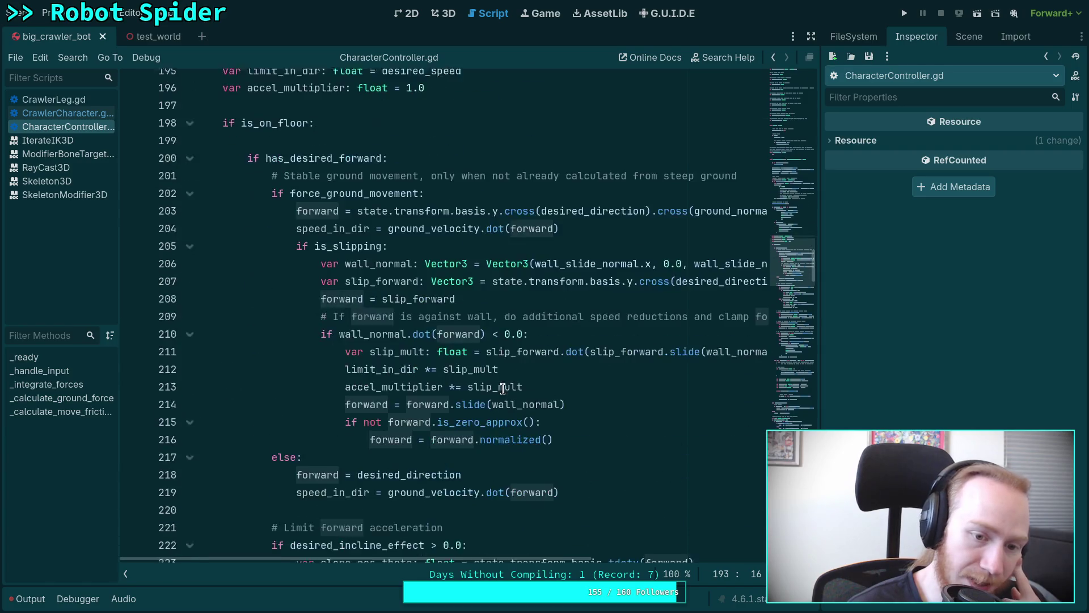
{"action": "scroll", "coordinate": [561, 390], "scroll_direction": "down", "scroll_amount": 12}
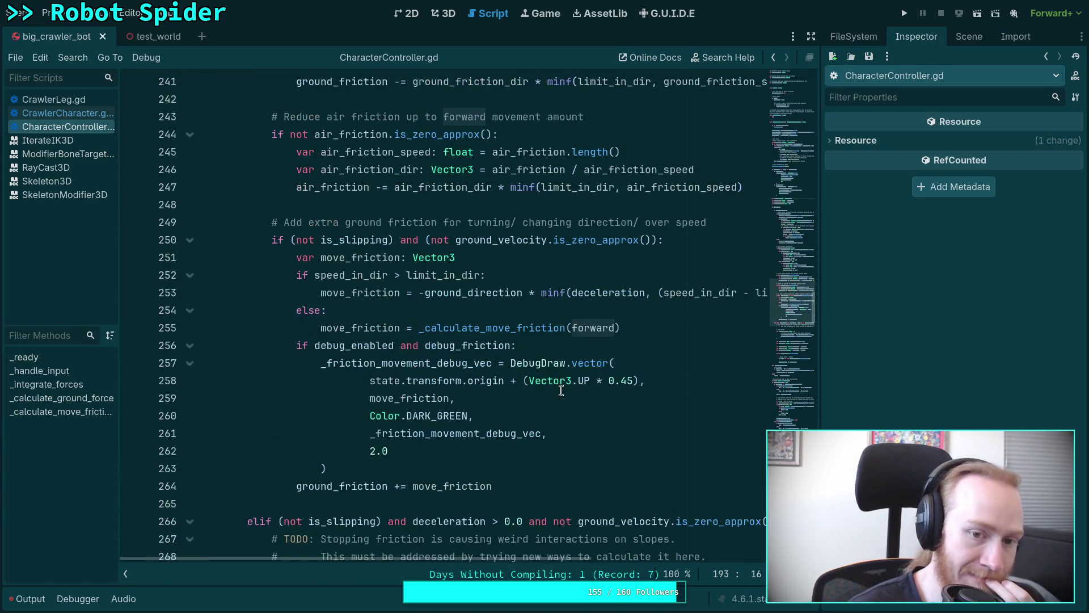
{"action": "scroll", "coordinate": [561, 390], "scroll_direction": "down", "scroll_amount": 4}
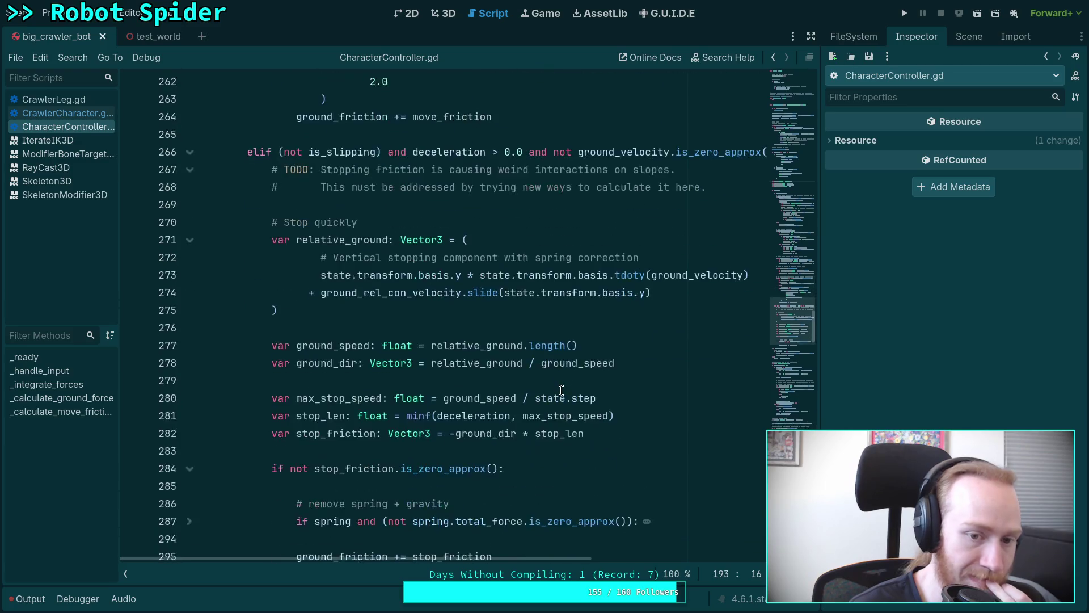
{"action": "scroll", "coordinate": [561, 390], "scroll_direction": "down", "scroll_amount": 5}
{"action": "scroll", "coordinate": [561, 390], "scroll_direction": "down", "scroll_amount": 2}
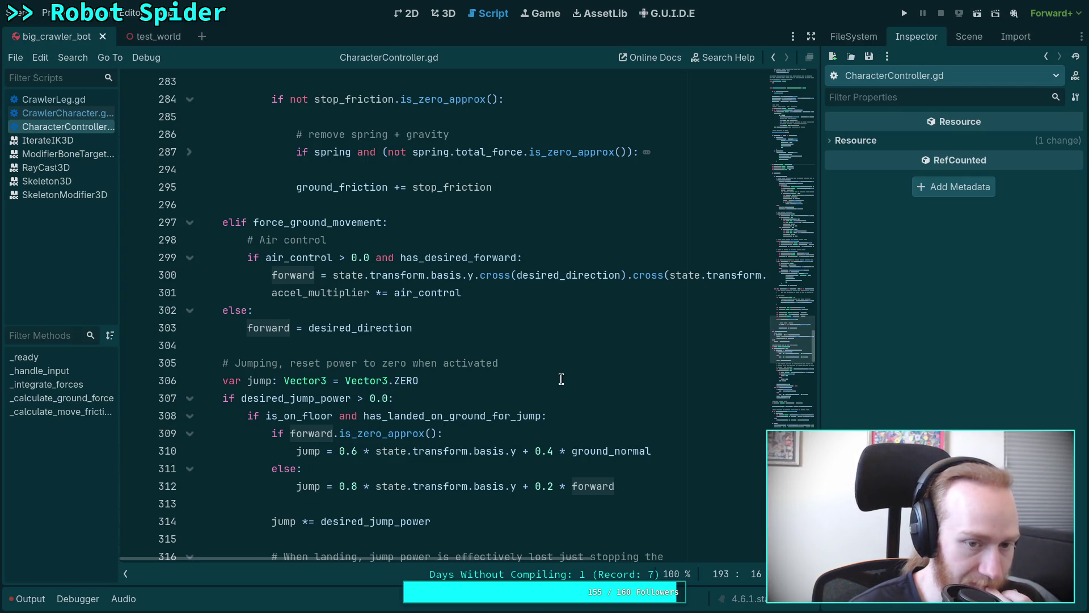
{"action": "left_click", "coordinate": [71, 117]}
{"action": "scroll", "coordinate": [404, 306], "scroll_direction": "up", "scroll_amount": 14}
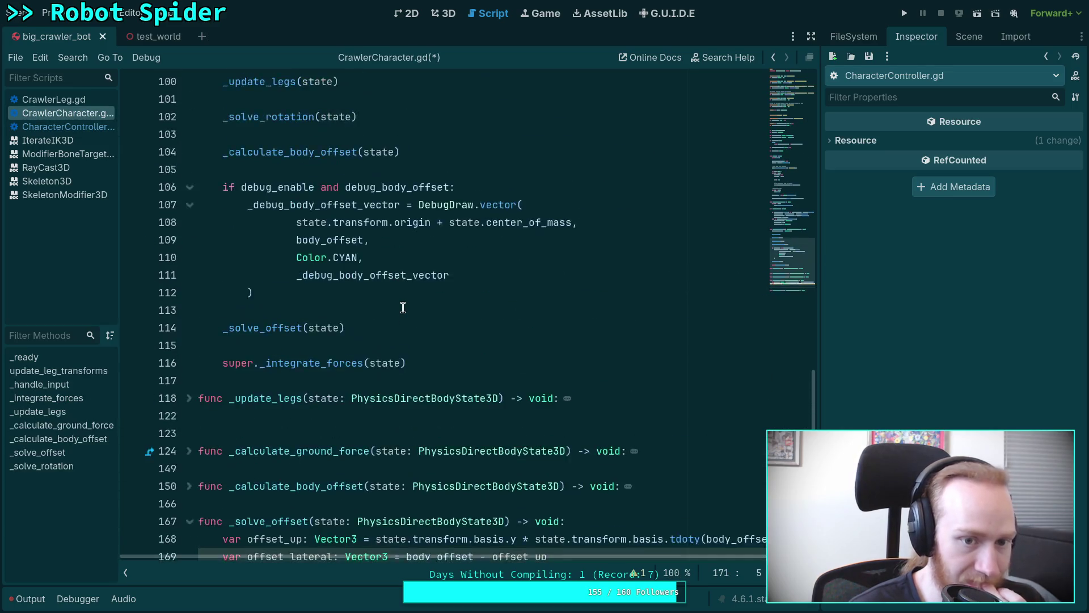
{"action": "scroll", "coordinate": [385, 300], "scroll_direction": "up", "scroll_amount": 4}
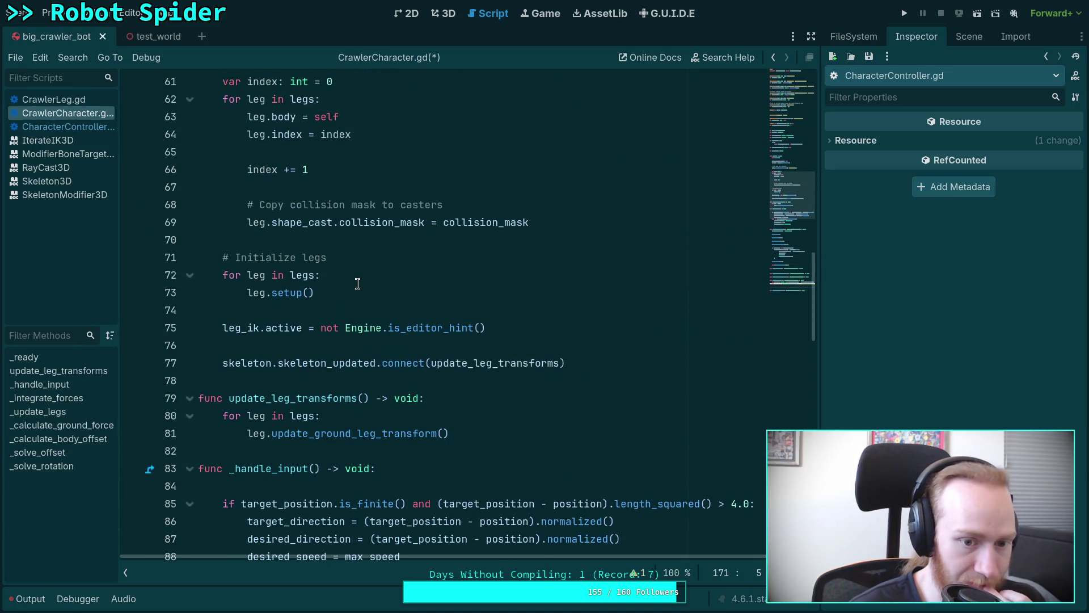
{"action": "scroll", "coordinate": [358, 283], "scroll_direction": "up", "scroll_amount": 7}
{"action": "left_click", "coordinate": [81, 142]}
{"action": "left_click", "coordinate": [86, 127]}
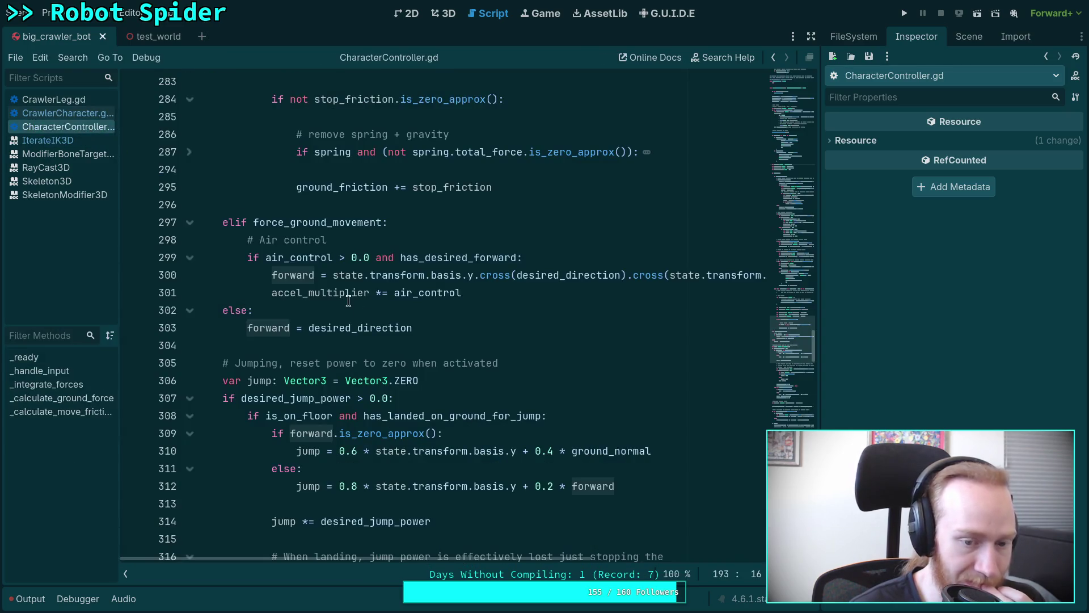
{"action": "mouse_move", "coordinate": [365, 318]}
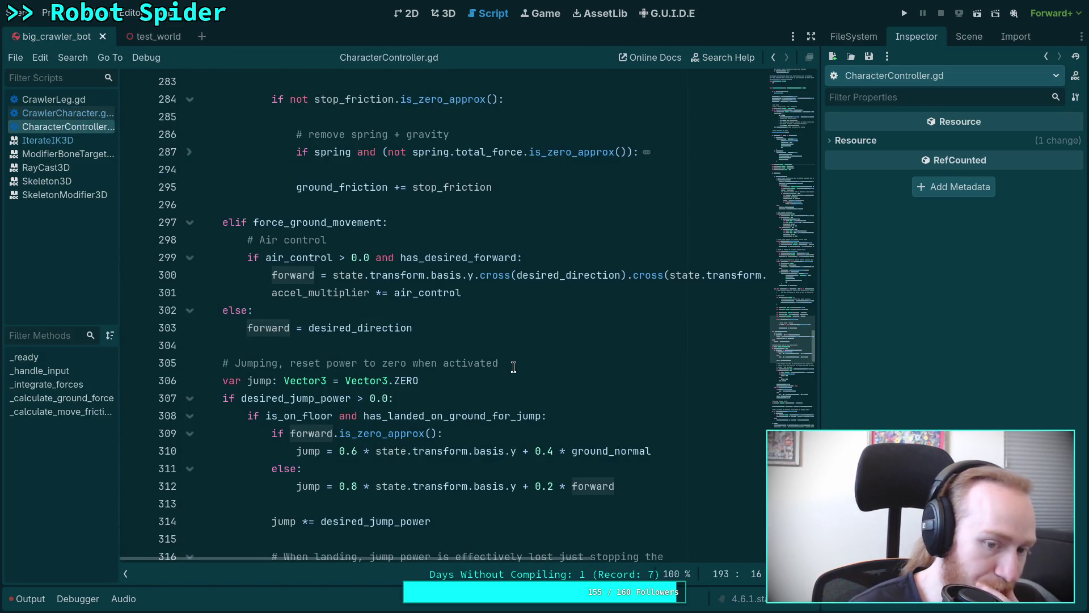
{"action": "left_click_drag", "start_coordinate": [482, 298], "coordinate": [257, 238]}
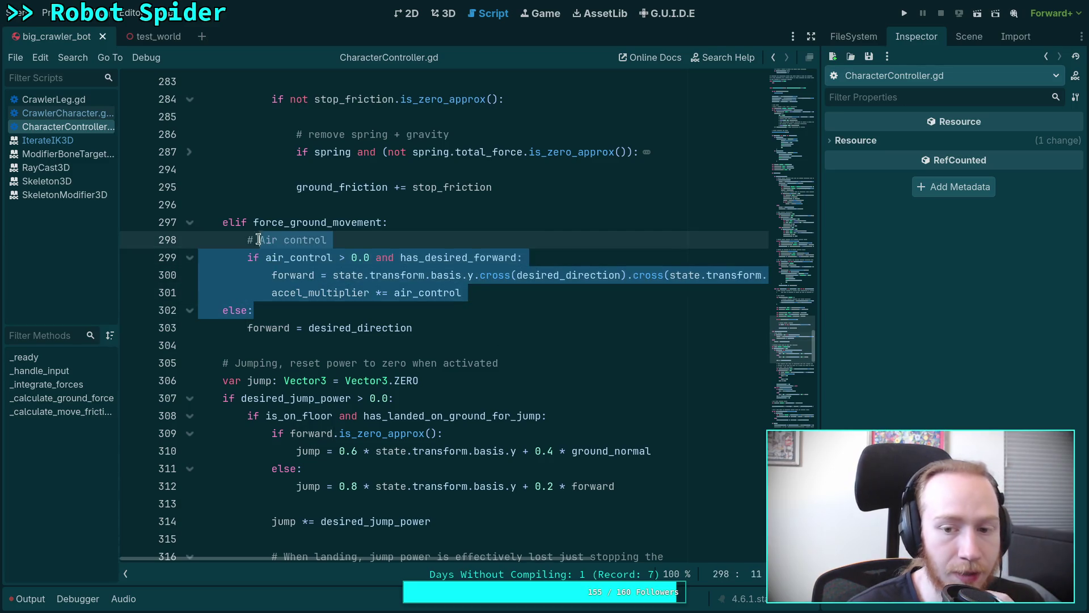
{"action": "left_click", "coordinate": [476, 281]}
{"action": "scroll", "coordinate": [471, 301], "scroll_direction": "up", "scroll_amount": 2}
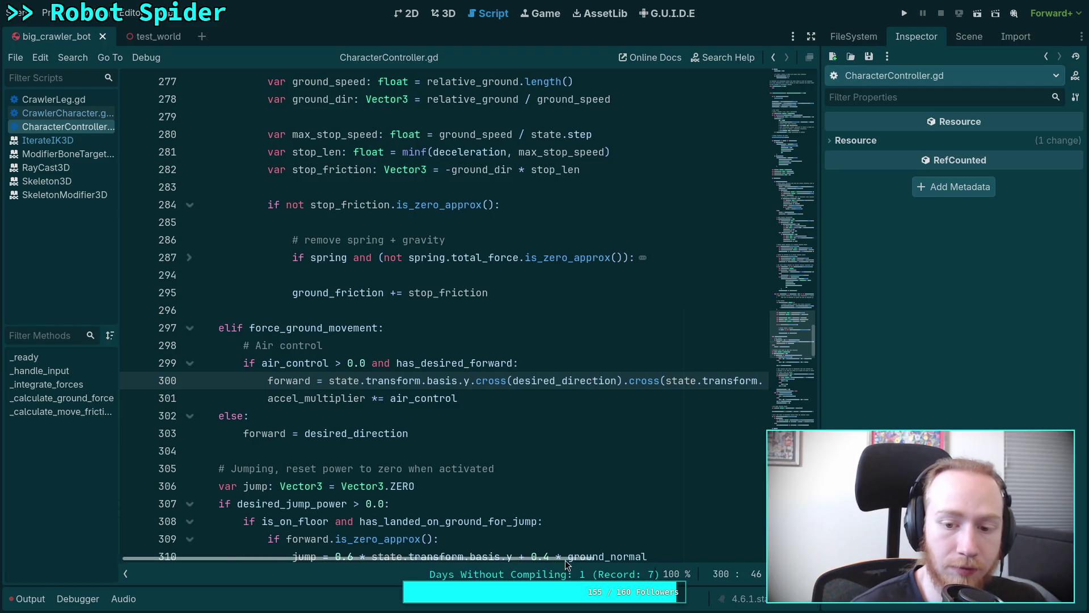
{"action": "scroll", "coordinate": [558, 567], "scroll_direction": "right", "scroll_amount": 5}
{"action": "scroll", "coordinate": [534, 570], "scroll_direction": "left", "scroll_amount": 5}
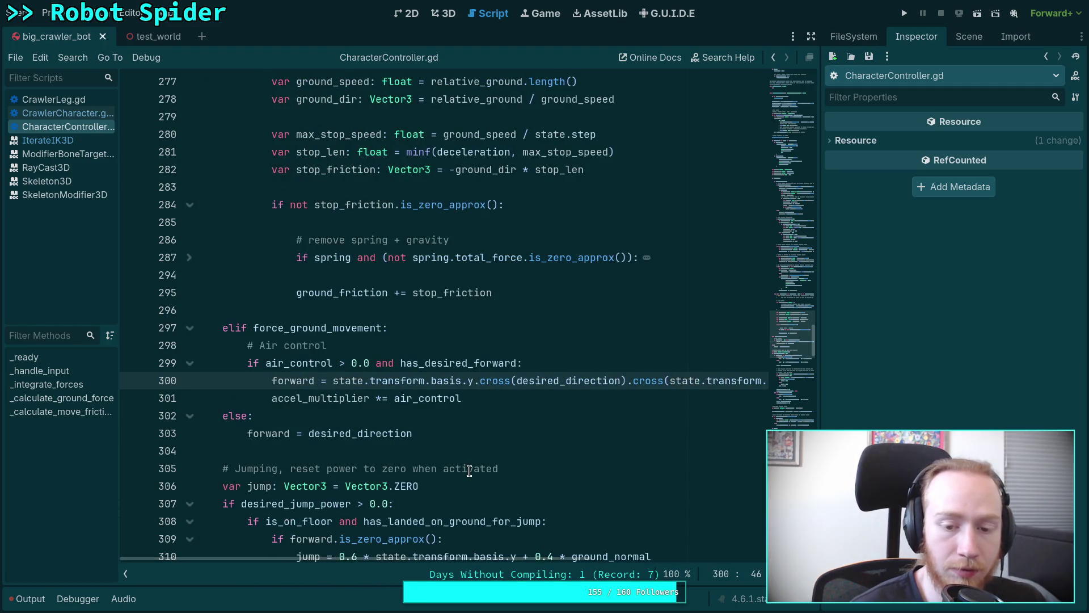
{"action": "scroll", "coordinate": [470, 471], "scroll_direction": "up", "scroll_amount": 3}
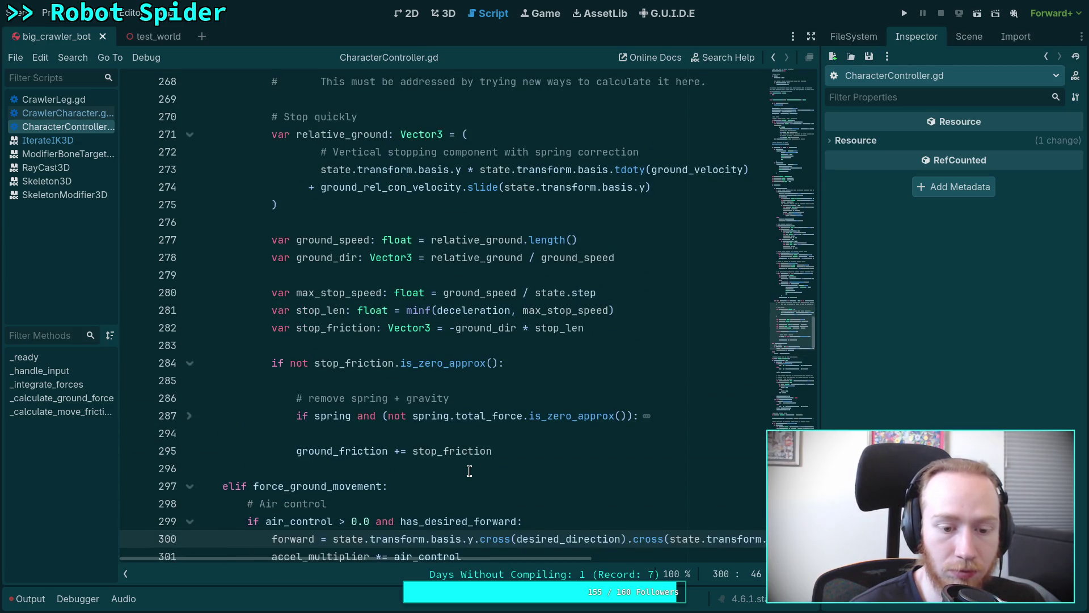
{"action": "scroll", "coordinate": [470, 471], "scroll_direction": "up", "scroll_amount": 3}
{"action": "scroll", "coordinate": [469, 471], "scroll_direction": "down", "scroll_amount": 5}
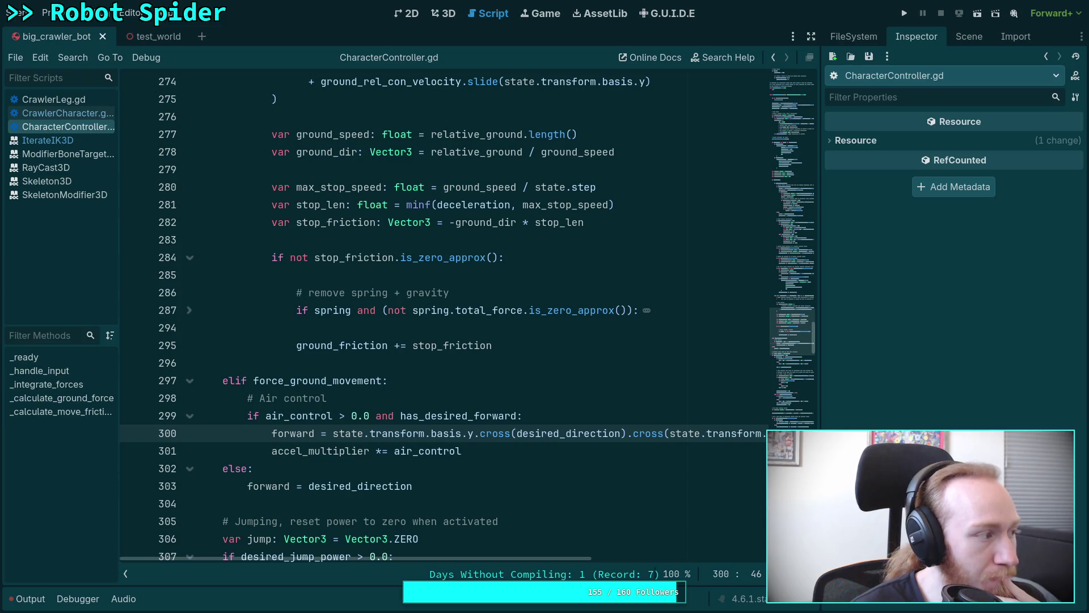
{"action": "scroll", "coordinate": [421, 413], "scroll_direction": "up", "scroll_amount": 5}
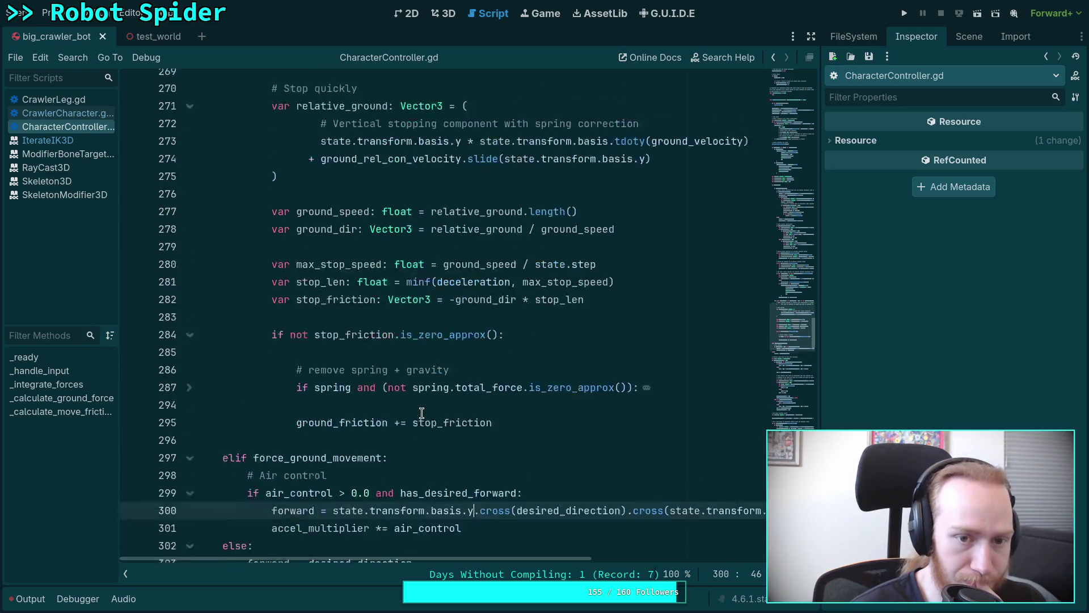
{"action": "scroll", "coordinate": [421, 413], "scroll_direction": "up", "scroll_amount": 11}
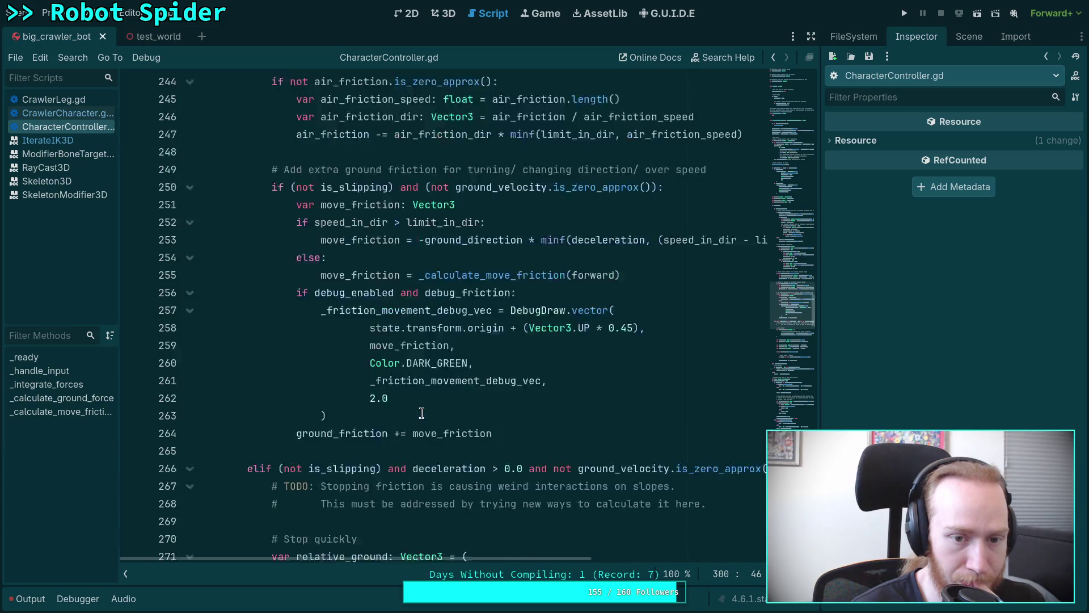
{"action": "scroll", "coordinate": [421, 413], "scroll_direction": "up", "scroll_amount": 5}
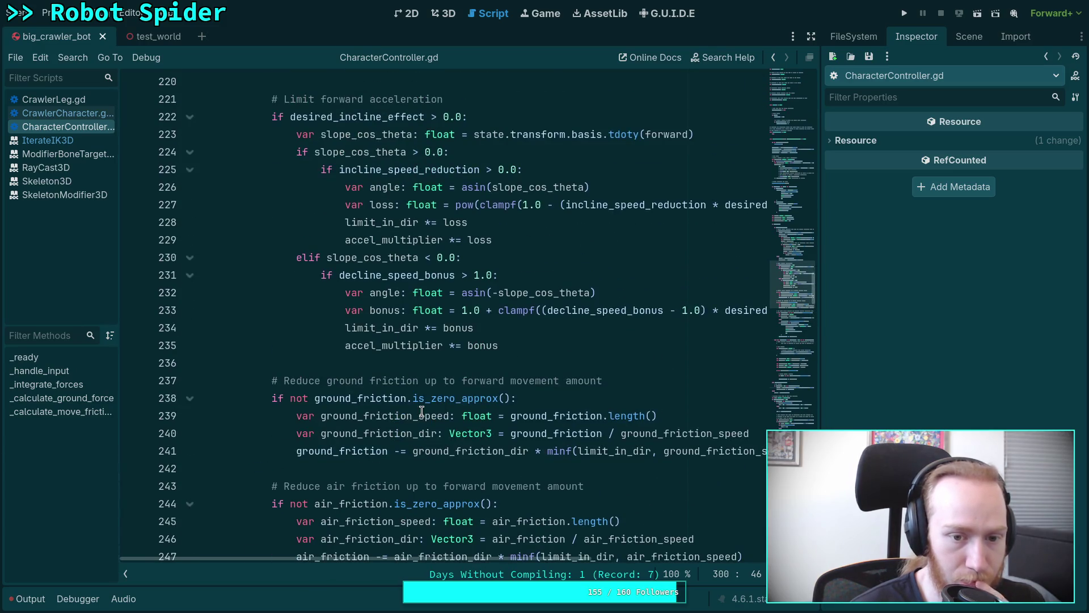
{"action": "scroll", "coordinate": [405, 382], "scroll_direction": "up", "scroll_amount": 6}
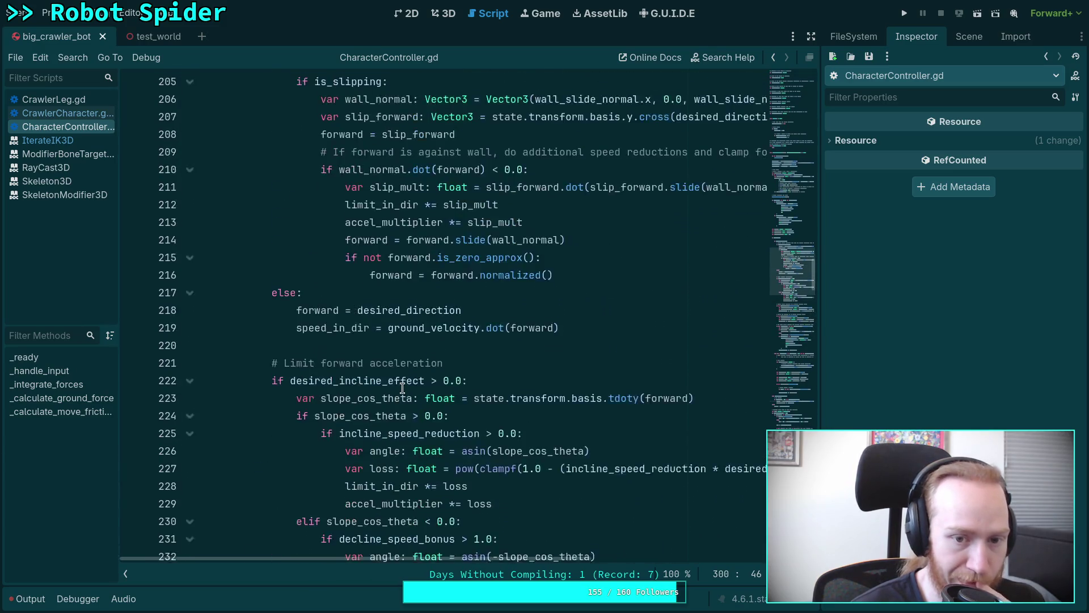
{"action": "scroll", "coordinate": [405, 381], "scroll_direction": "down", "scroll_amount": 3}
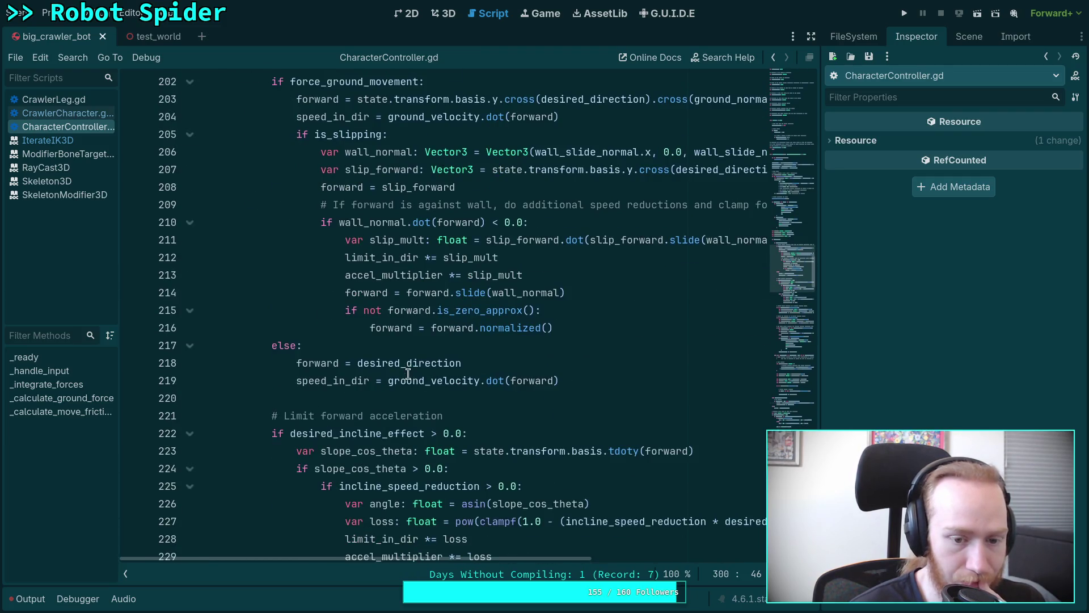
{"action": "double_click", "coordinate": [387, 433]}
{"action": "scroll", "coordinate": [385, 421], "scroll_direction": "down", "scroll_amount": 1}
{"action": "scroll", "coordinate": [385, 421], "scroll_direction": "down", "scroll_amount": 4}
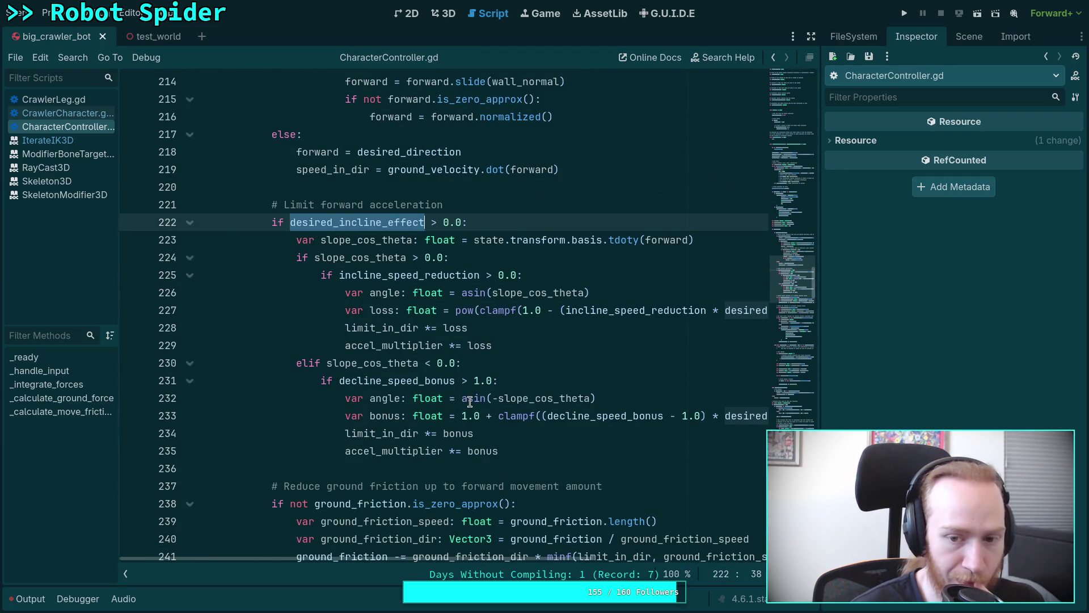
{"action": "scroll", "coordinate": [342, 353], "scroll_direction": "down", "scroll_amount": 2}
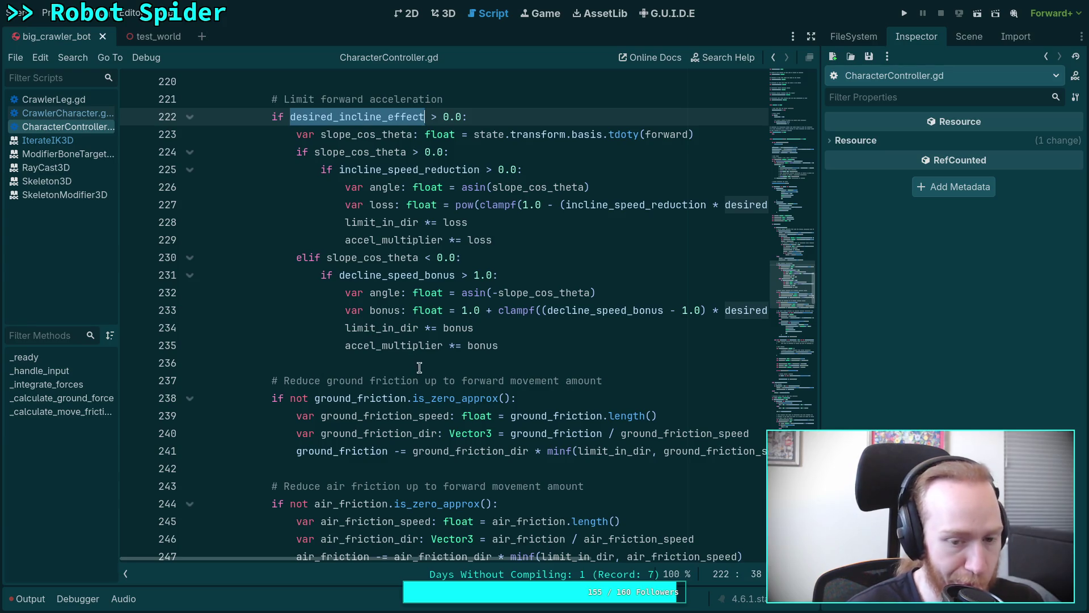
{"action": "scroll", "coordinate": [422, 376], "scroll_direction": "down", "scroll_amount": 2}
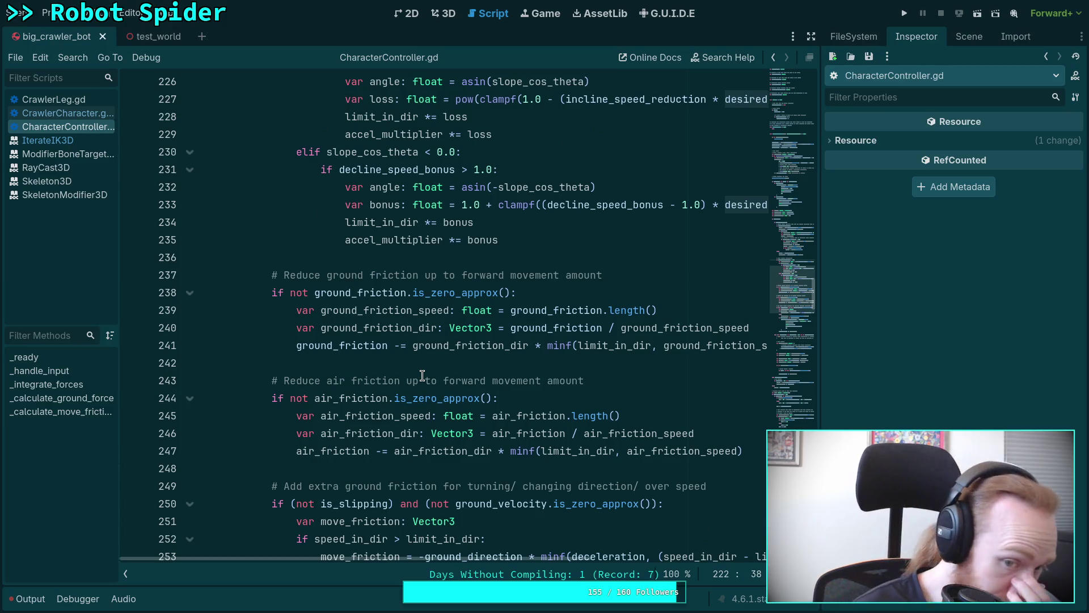
{"action": "scroll", "coordinate": [557, 562], "scroll_direction": "right", "scroll_amount": 5}
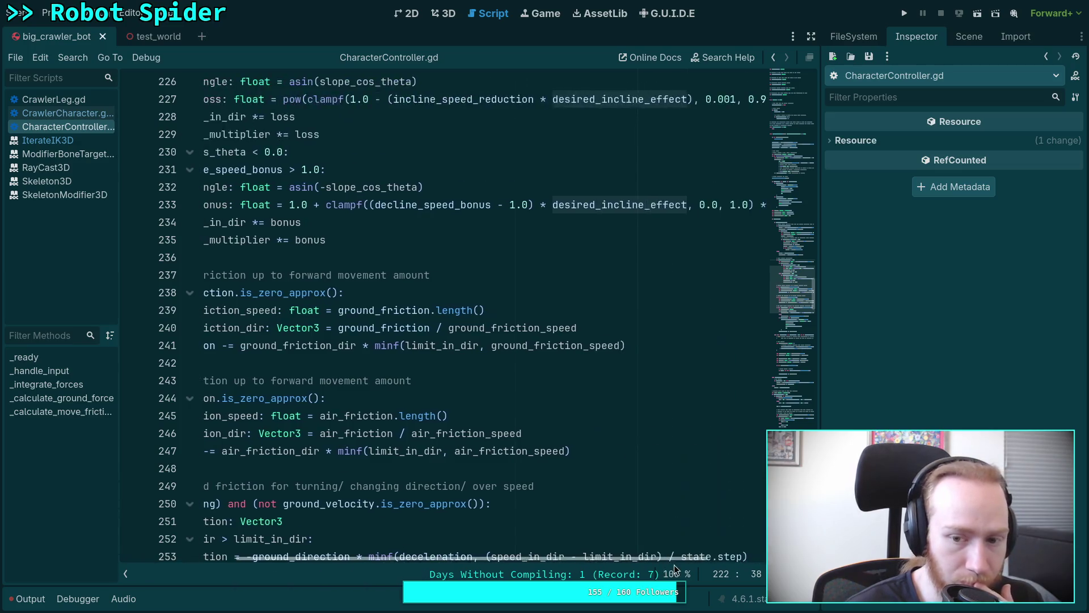
{"action": "scroll", "coordinate": [557, 561], "scroll_direction": "left", "scroll_amount": 5}
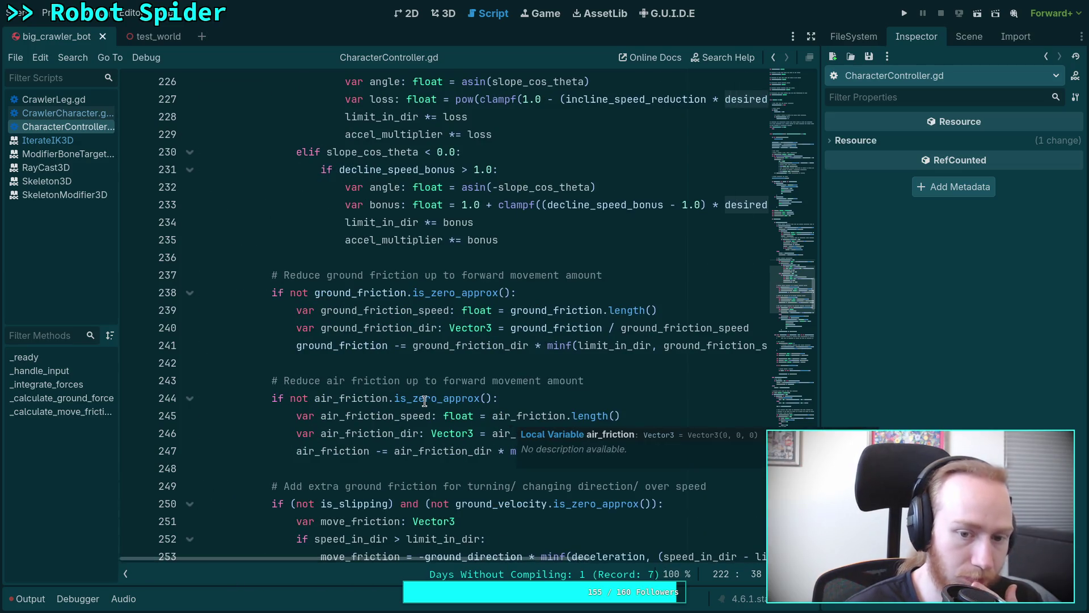
{"action": "scroll", "coordinate": [424, 401], "scroll_direction": "down", "scroll_amount": 2}
{"action": "scroll", "coordinate": [420, 399], "scroll_direction": "down", "scroll_amount": 1}
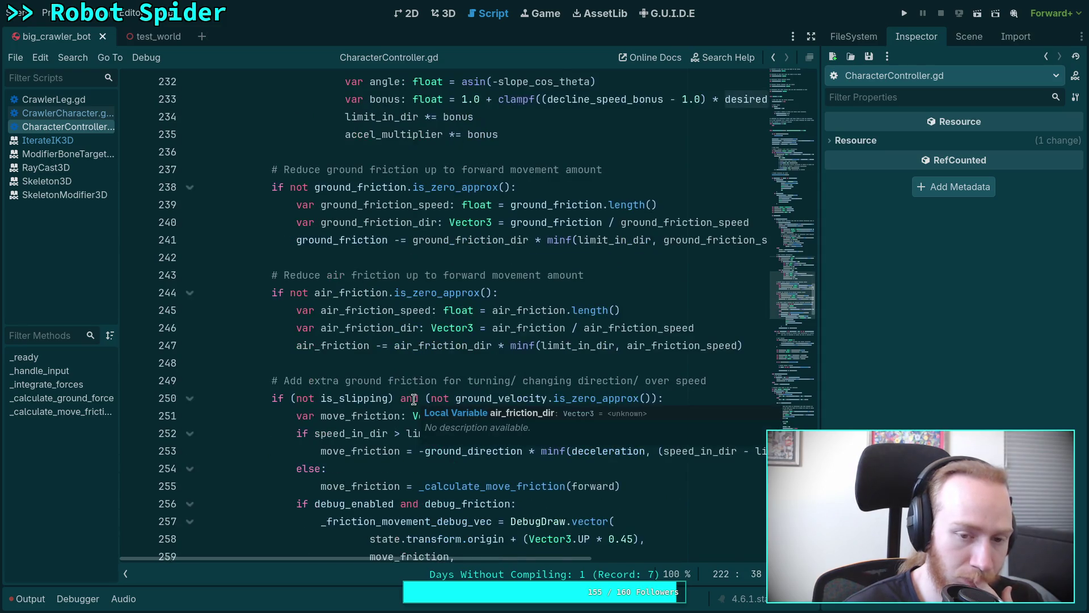
{"action": "scroll", "coordinate": [415, 399], "scroll_direction": "up", "scroll_amount": 1}
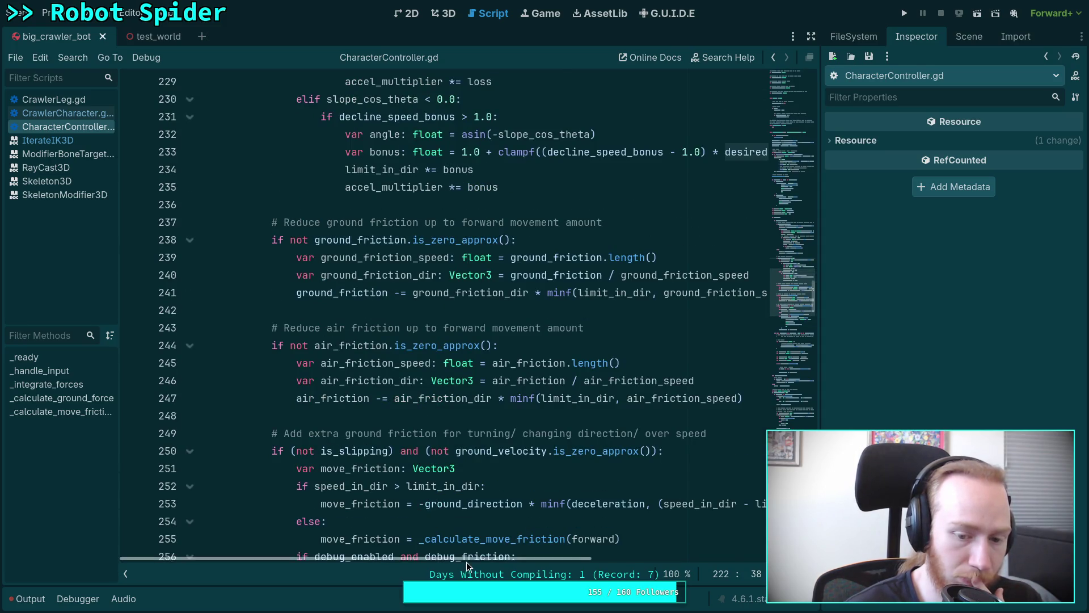
{"action": "mouse_move", "coordinate": [466, 561]}
{"action": "left_mouse_down"}
{"action": "mouse_move", "coordinate": [538, 557]}
{"action": "mouse_move", "coordinate": [467, 556]}
{"action": "mouse_move", "coordinate": [482, 553]}
{"action": "left_mouse_up"}
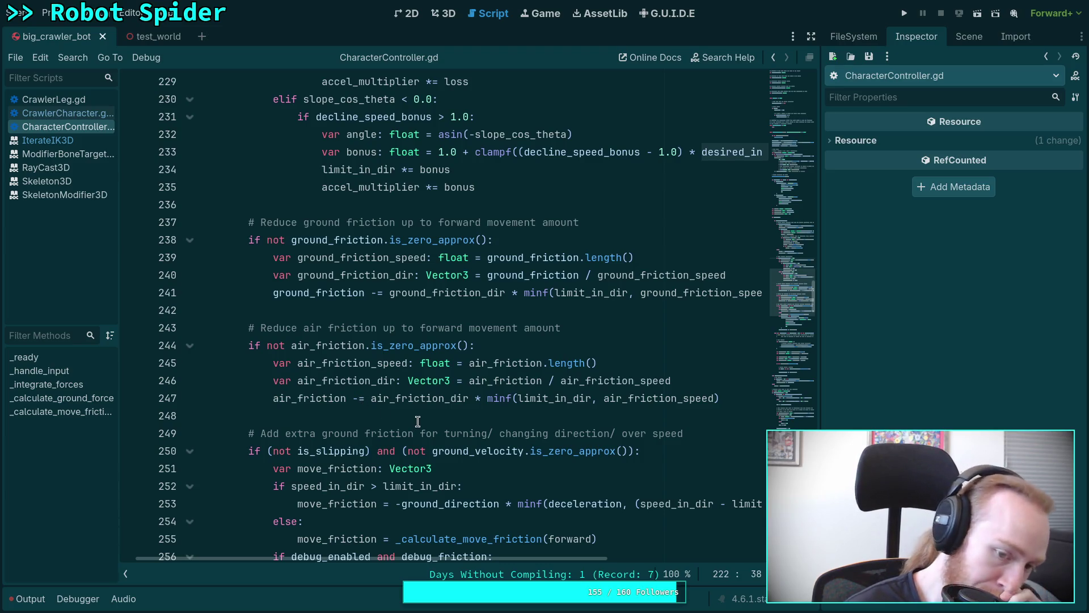
{"action": "mouse_move", "coordinate": [309, 398]}
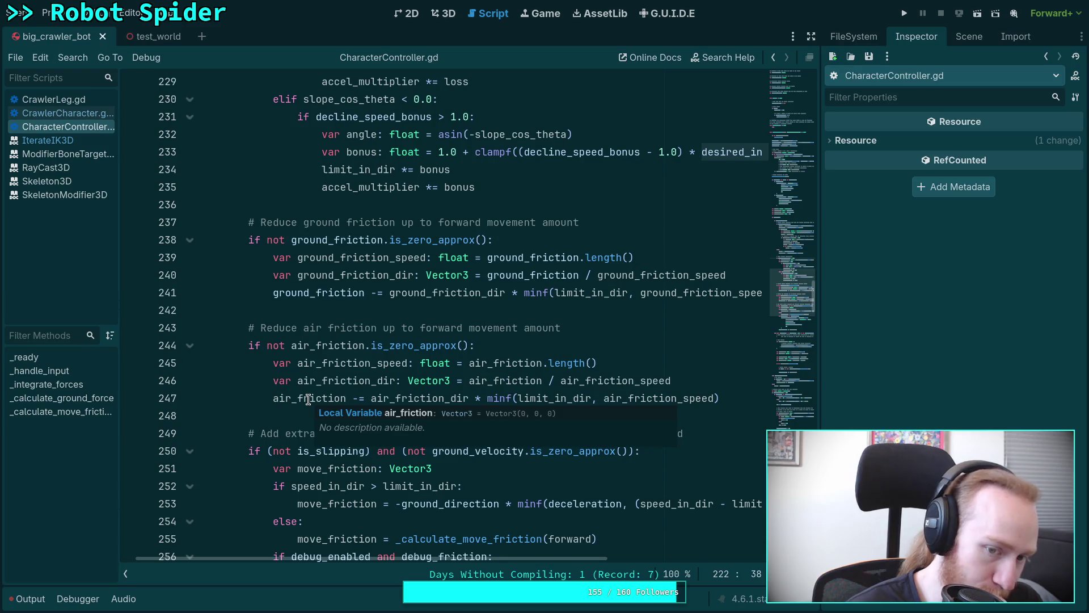
{"action": "scroll", "coordinate": [290, 384], "scroll_direction": "down", "scroll_amount": 4}
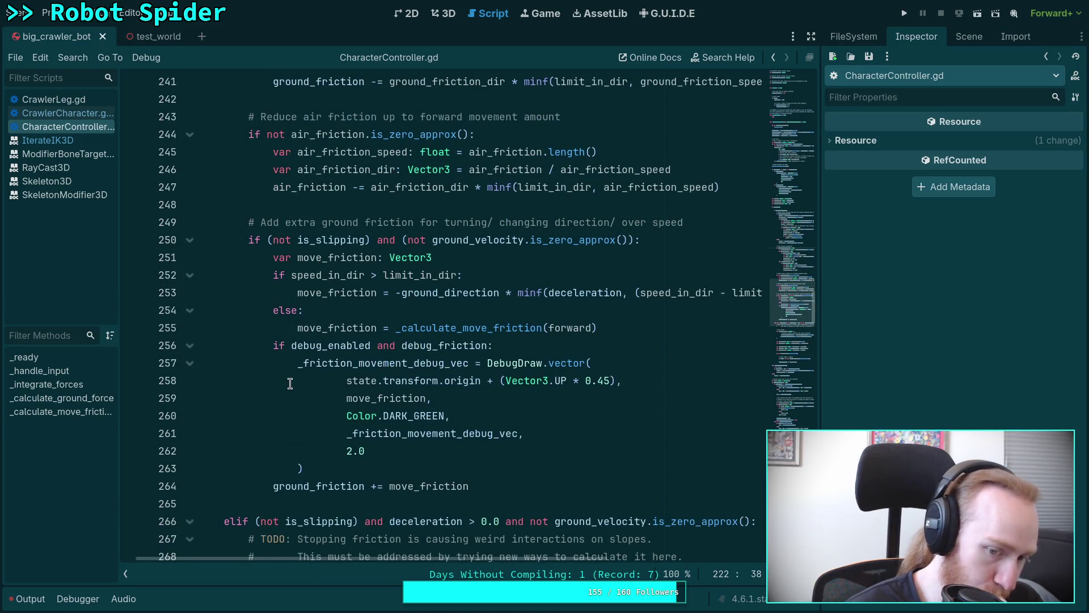
{"action": "scroll", "coordinate": [289, 383], "scroll_direction": "up", "scroll_amount": 2}
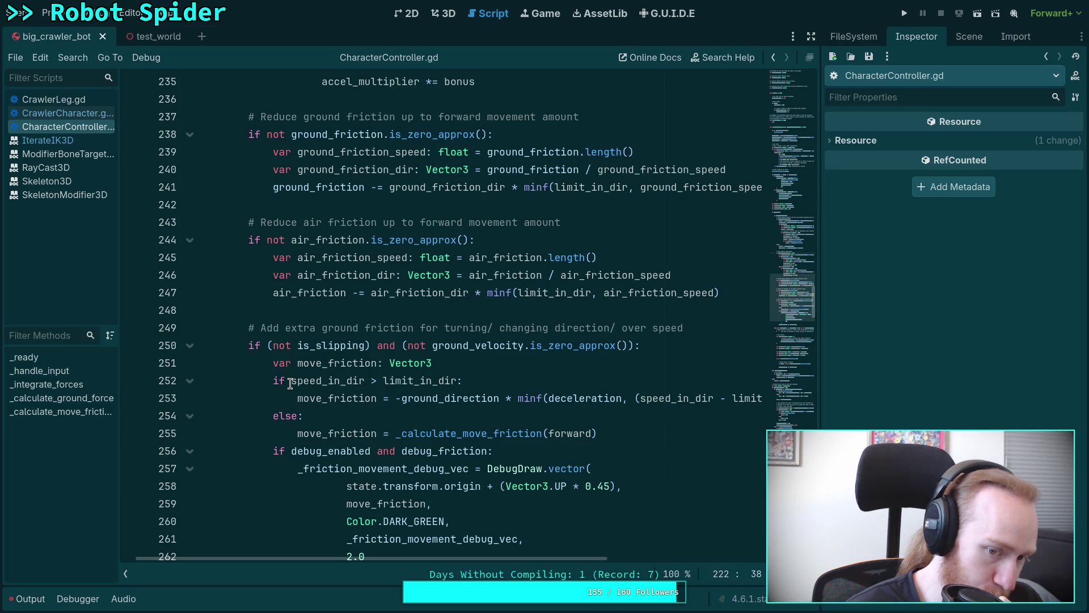
{"action": "scroll", "coordinate": [289, 383], "scroll_direction": "down", "scroll_amount": 2}
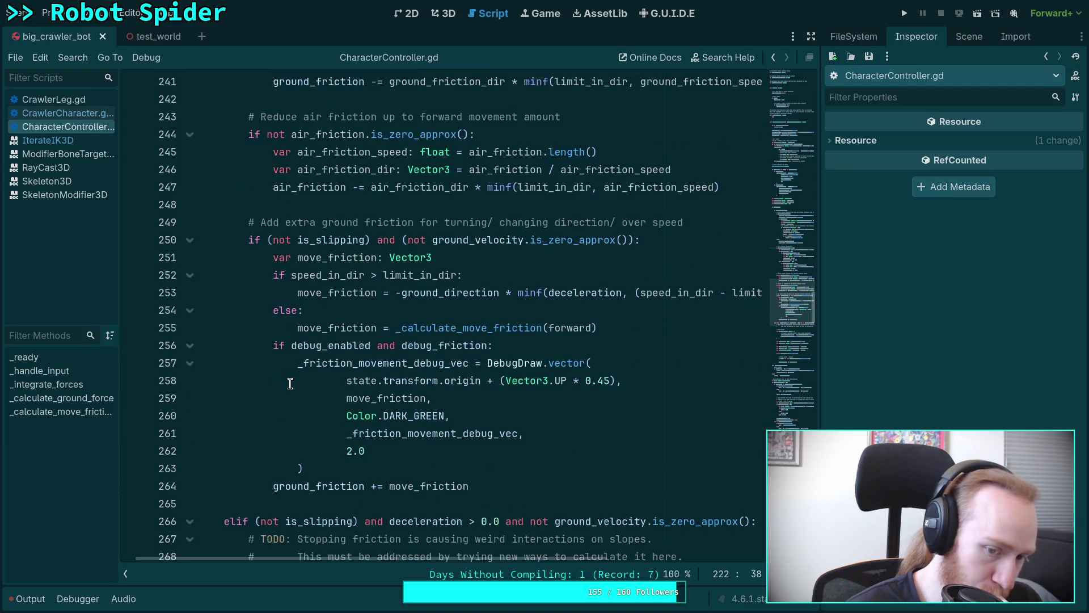
{"action": "scroll", "coordinate": [290, 384], "scroll_direction": "down", "scroll_amount": 1}
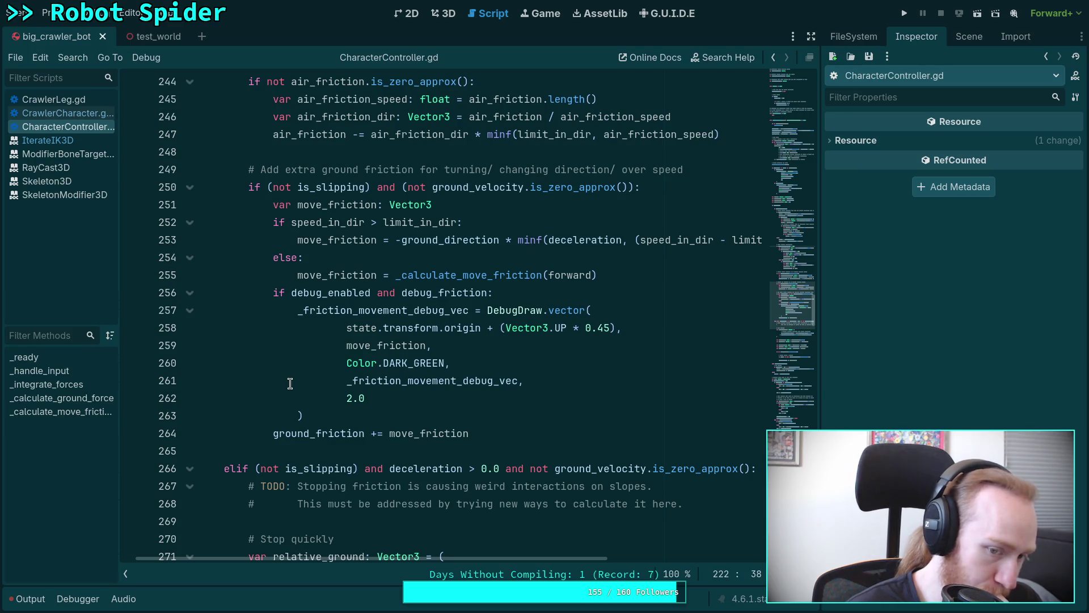
{"action": "scroll", "coordinate": [289, 383], "scroll_direction": "up", "scroll_amount": 2}
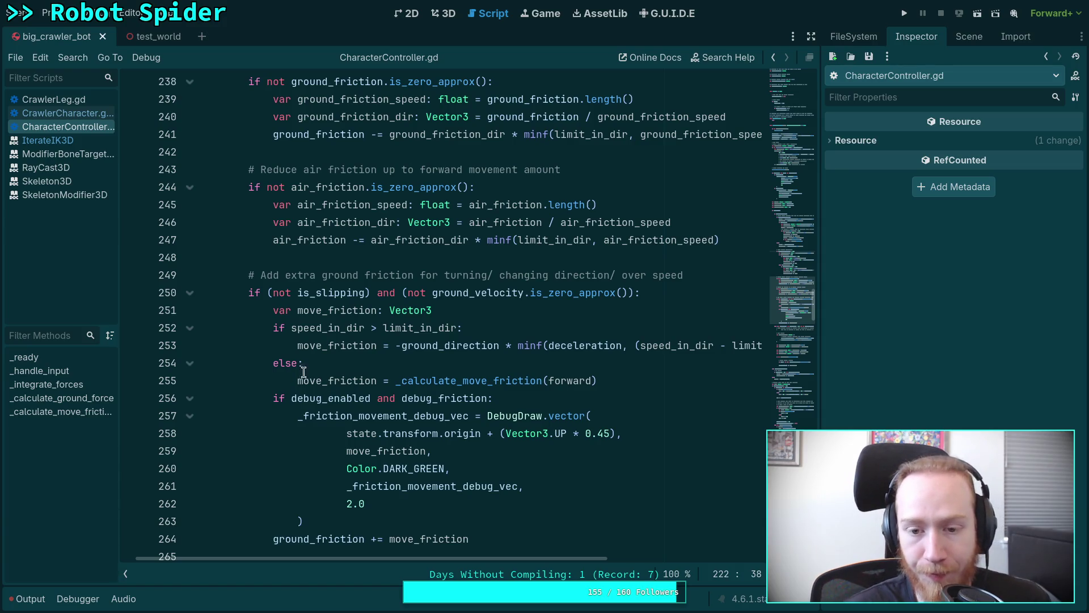
{"action": "double_click", "coordinate": [438, 347]}
{"action": "scroll", "coordinate": [439, 349], "scroll_direction": "down", "scroll_amount": 2}
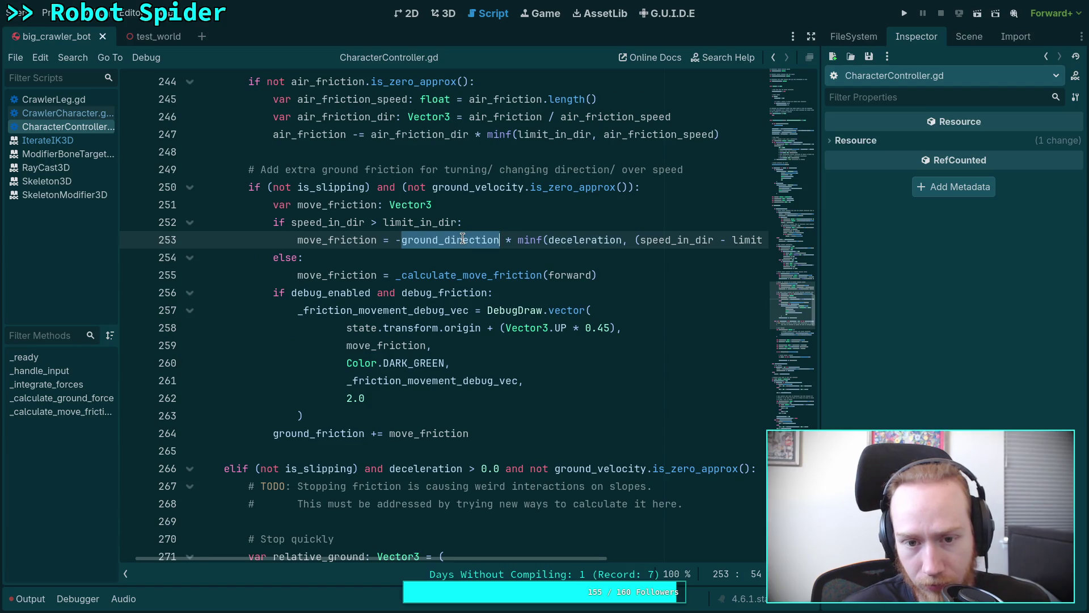
{"action": "scroll", "coordinate": [328, 275], "scroll_direction": "up", "scroll_amount": 2}
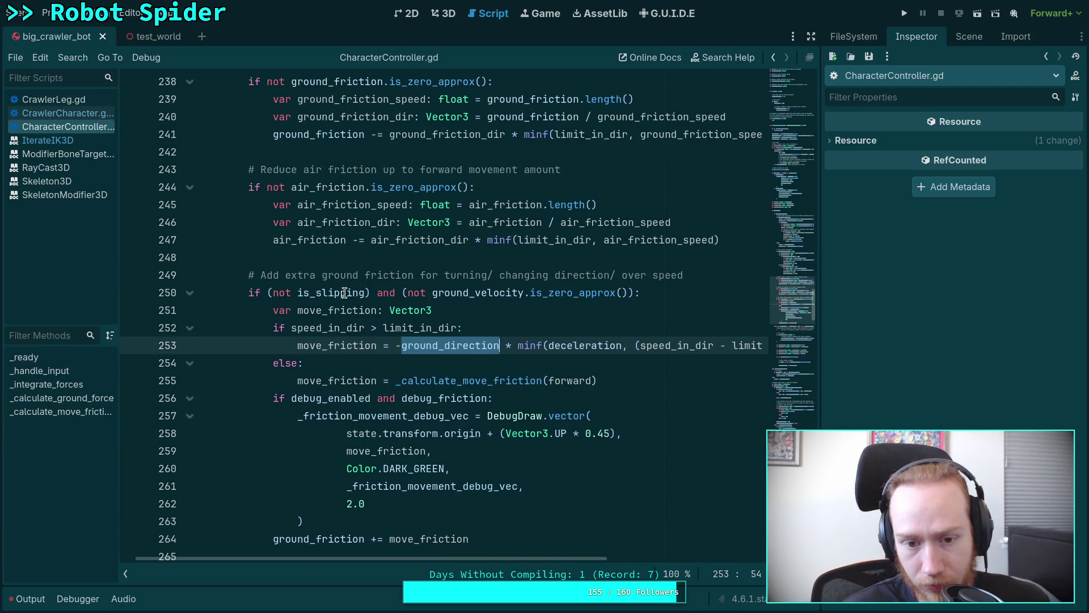
{"action": "double_click", "coordinate": [343, 293]}
{"action": "scroll", "coordinate": [371, 293], "scroll_direction": "up", "scroll_amount": 15}
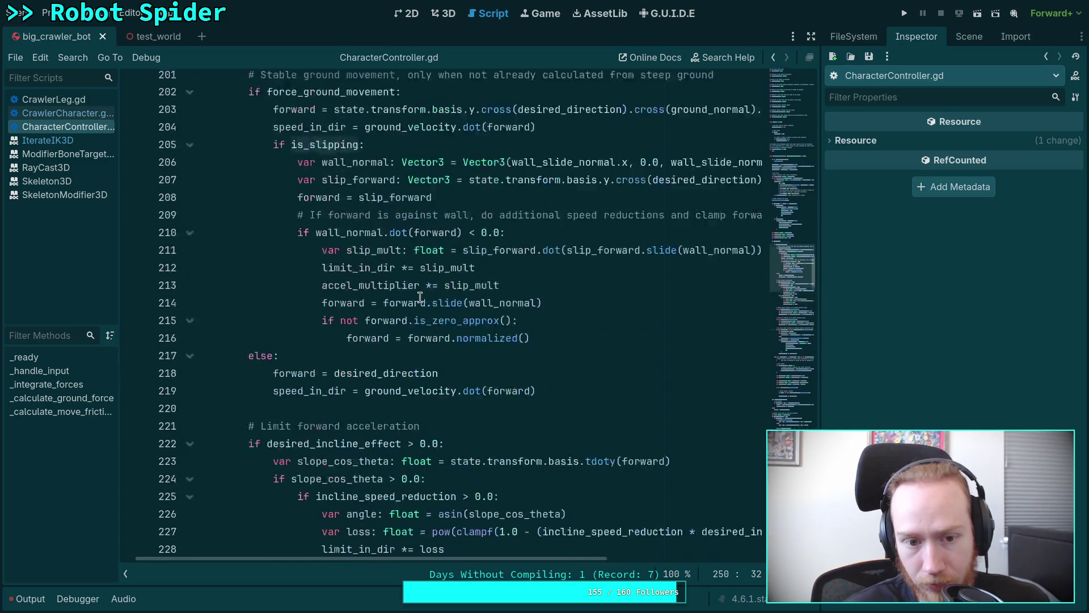
{"action": "scroll", "coordinate": [425, 332], "scroll_direction": "up", "scroll_amount": 3}
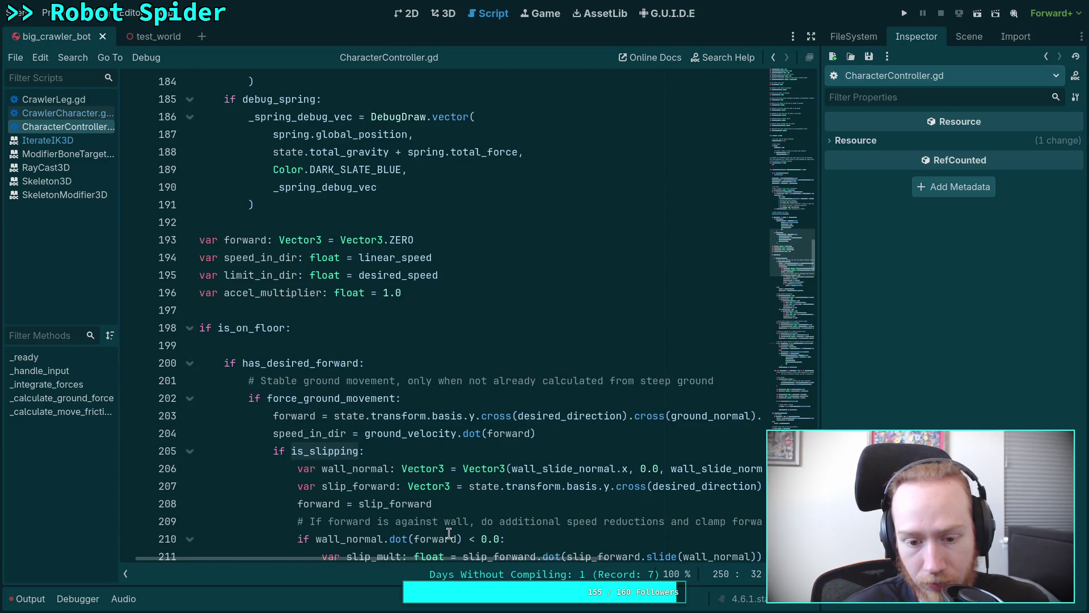
{"action": "scroll", "coordinate": [421, 468], "scroll_direction": "left", "scroll_amount": 1}
{"action": "scroll", "coordinate": [431, 459], "scroll_direction": "up", "scroll_amount": 3}
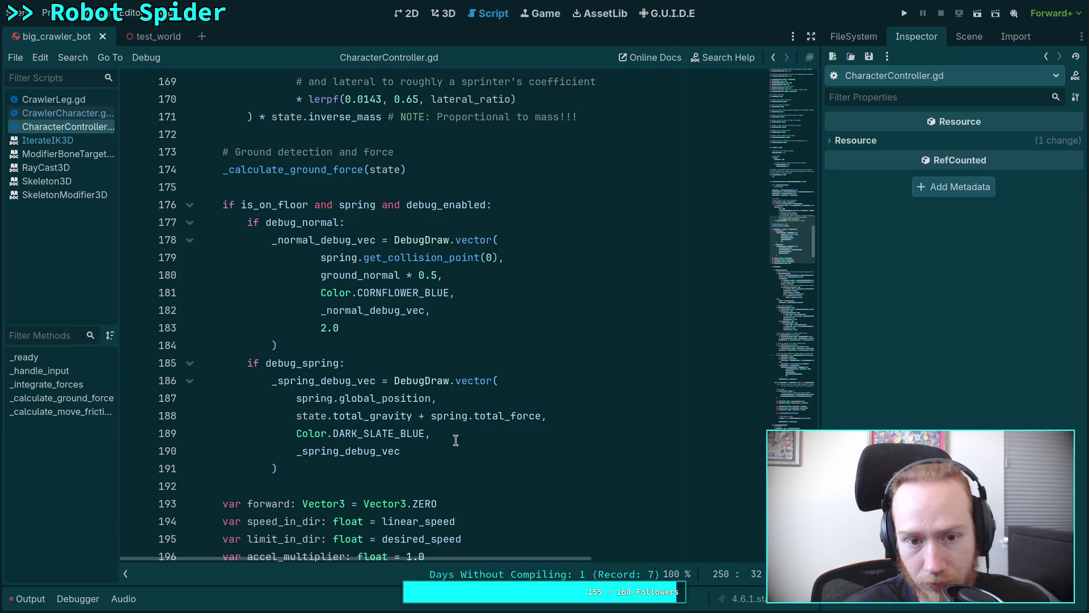
{"action": "scroll", "coordinate": [454, 431], "scroll_direction": "up", "scroll_amount": 3}
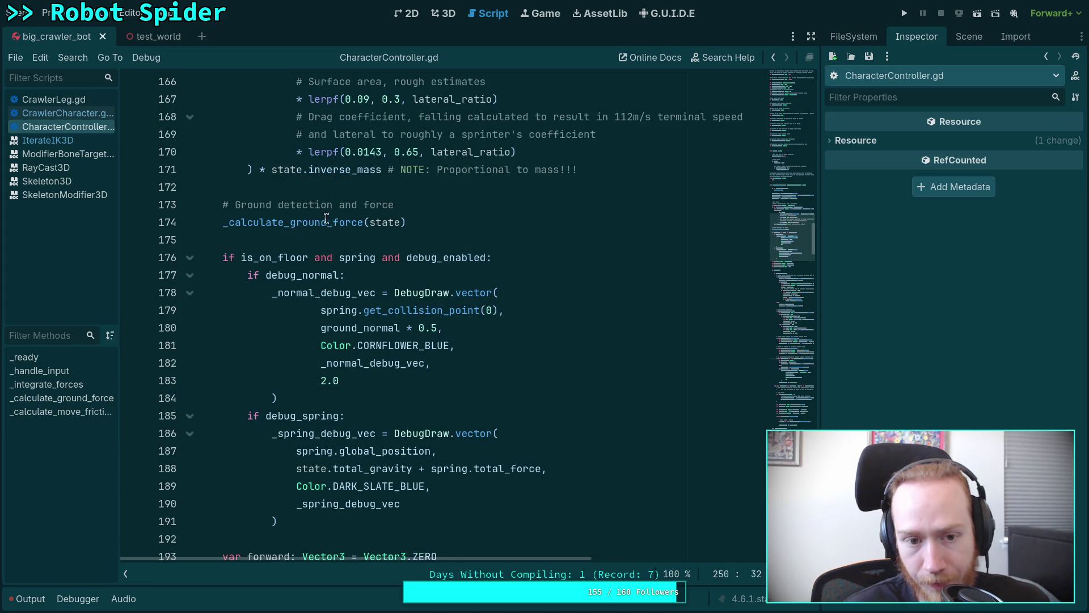
{"action": "scroll", "coordinate": [327, 219], "scroll_direction": "up", "scroll_amount": 4}
{"action": "scroll", "coordinate": [472, 296], "scroll_direction": "up", "scroll_amount": 2}
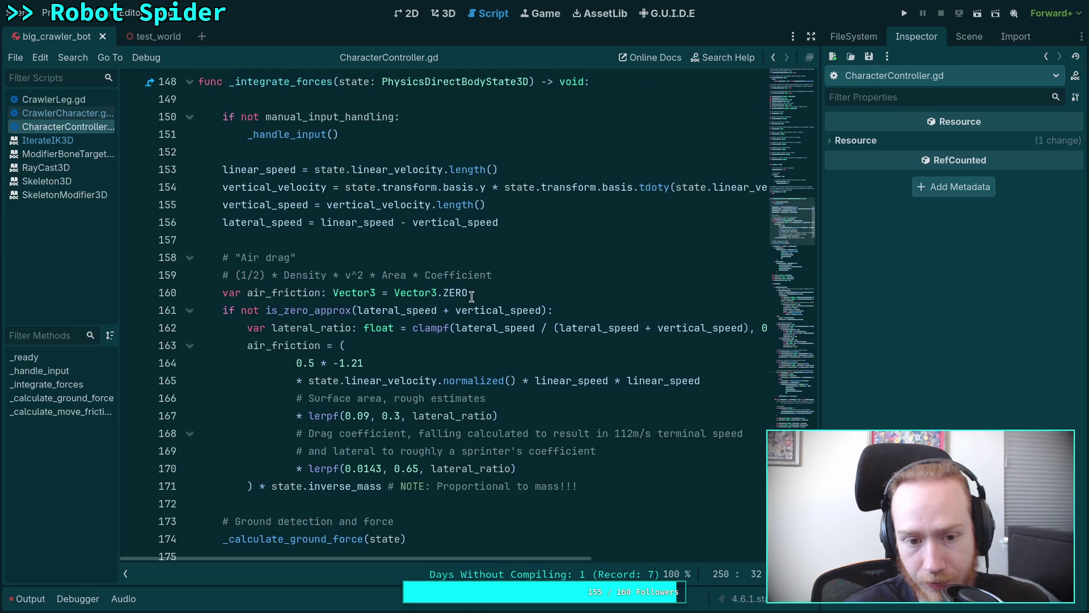
{"action": "scroll", "coordinate": [472, 296], "scroll_direction": "down", "scroll_amount": 2}
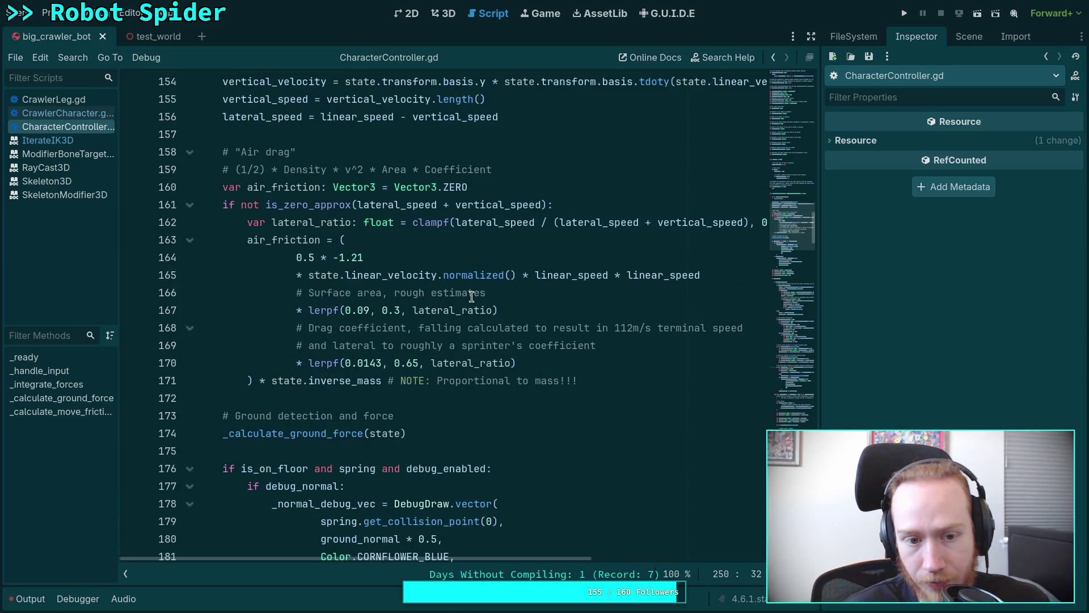
{"action": "scroll", "coordinate": [366, 413], "scroll_direction": "down", "scroll_amount": 3}
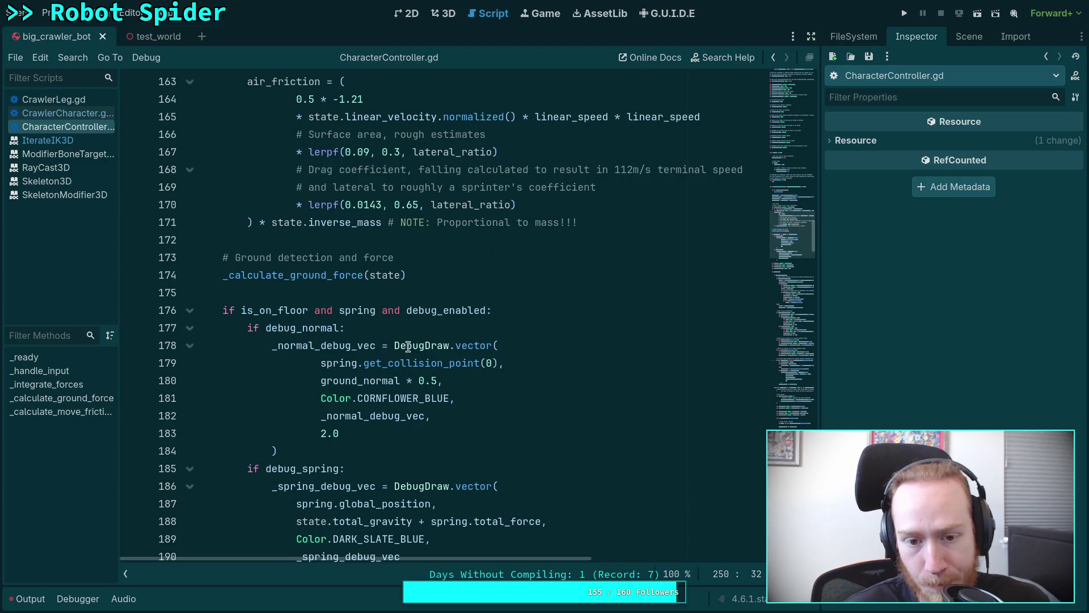
{"action": "scroll", "coordinate": [556, 322], "scroll_direction": "down", "scroll_amount": 2}
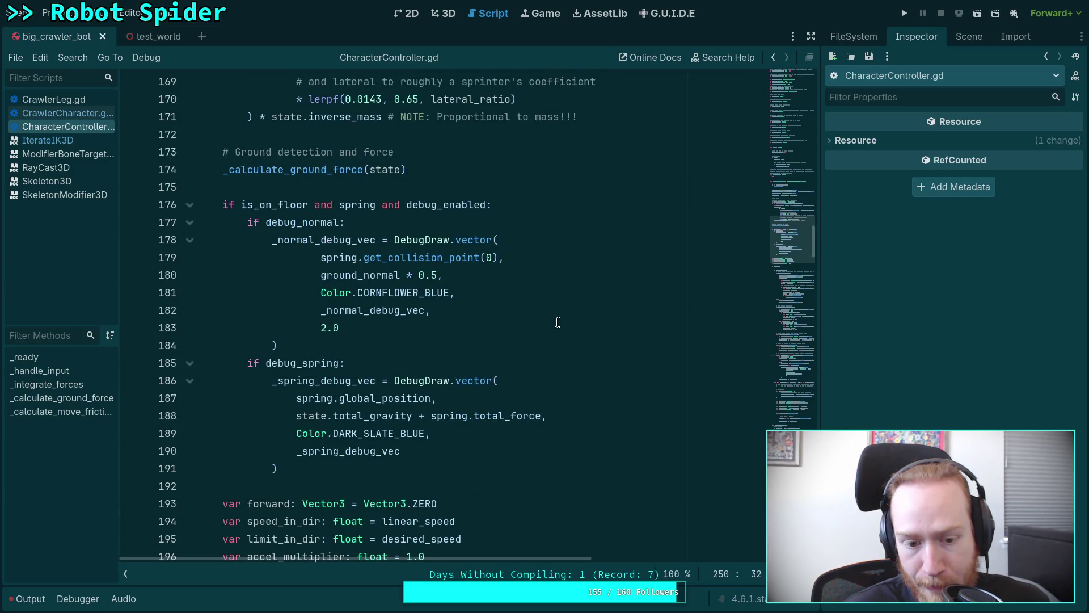
{"action": "scroll", "coordinate": [555, 323], "scroll_direction": "down", "scroll_amount": 1}
{"action": "double_click", "coordinate": [340, 152]}
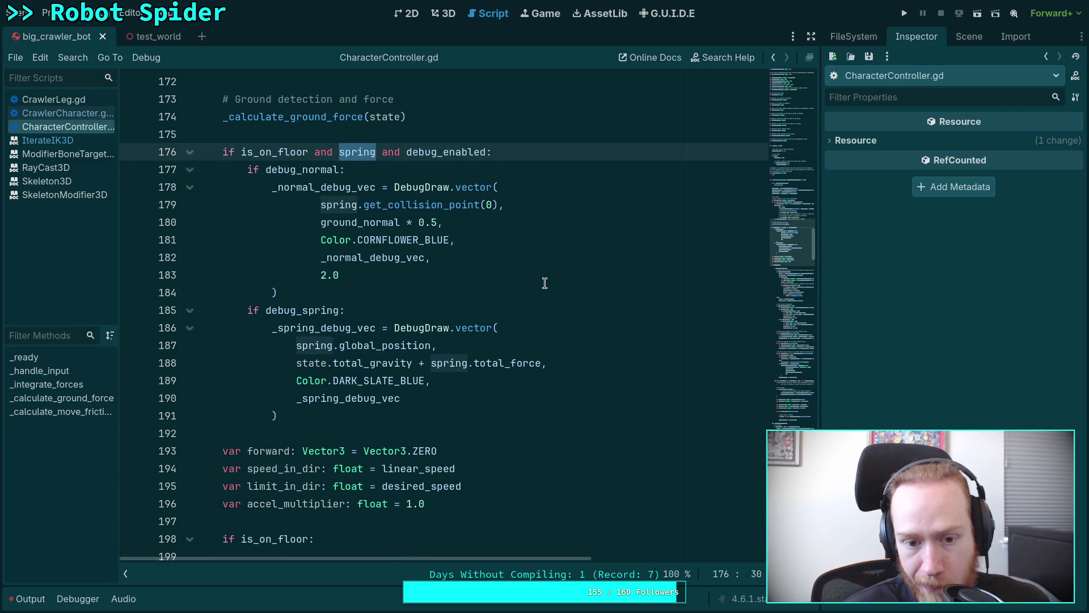
{"action": "scroll", "coordinate": [544, 282], "scroll_direction": "down", "scroll_amount": 3}
{"action": "scroll", "coordinate": [544, 282], "scroll_direction": "up", "scroll_amount": 4}
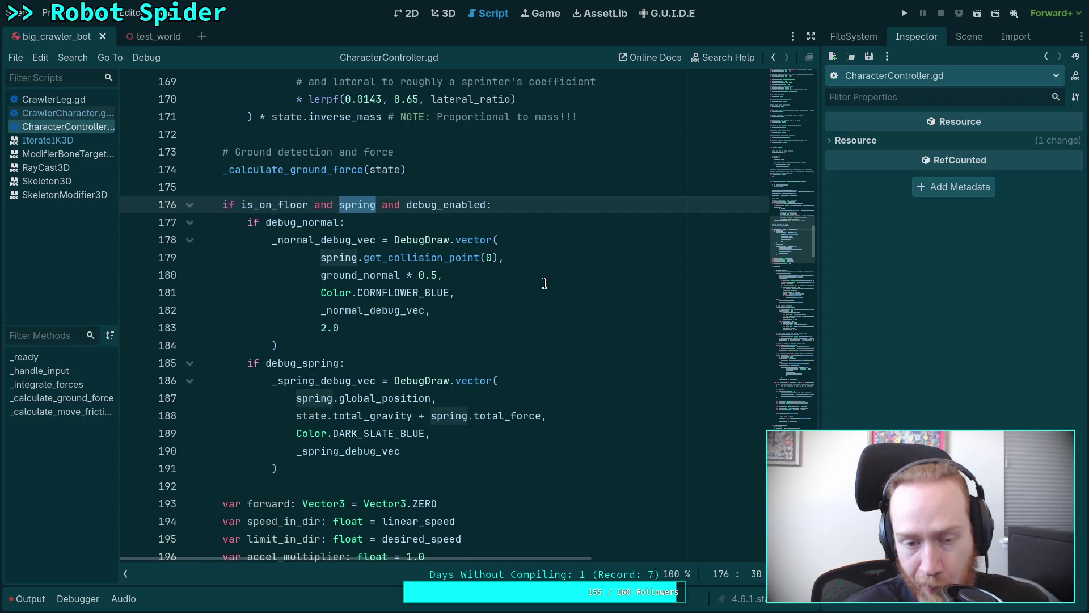
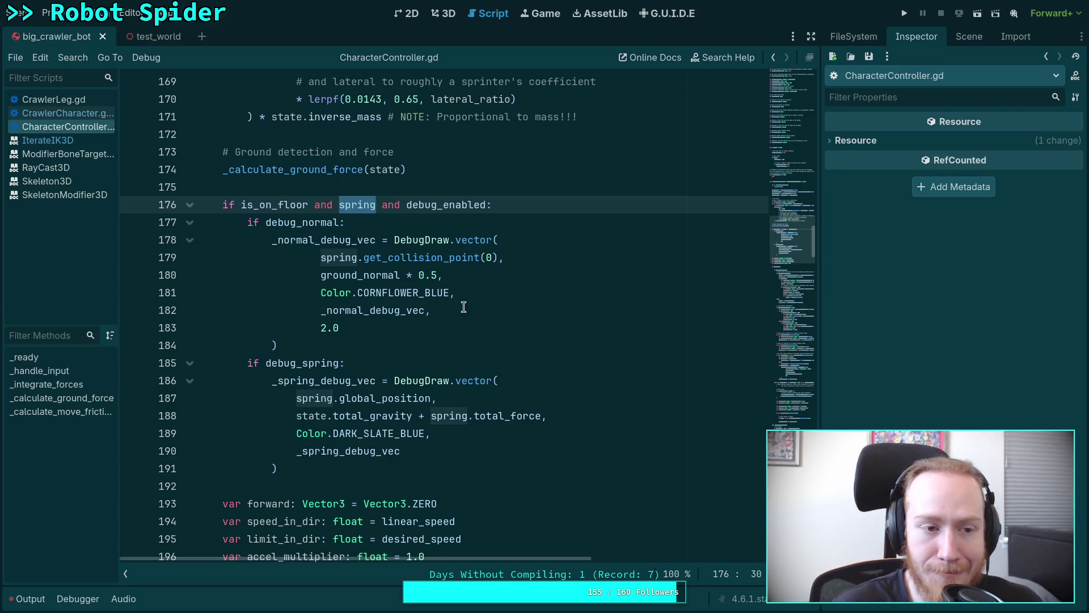
Step: Highlight the uses of is_on_floor, has_desired_forward, force_ground_movement and is_slipping in _integrate_forces
{"action": "scroll", "coordinate": [544, 280], "scroll_direction": "up", "scroll_amount": 5}
{"action": "scroll", "coordinate": [420, 375], "scroll_direction": "up", "scroll_amount": 2}
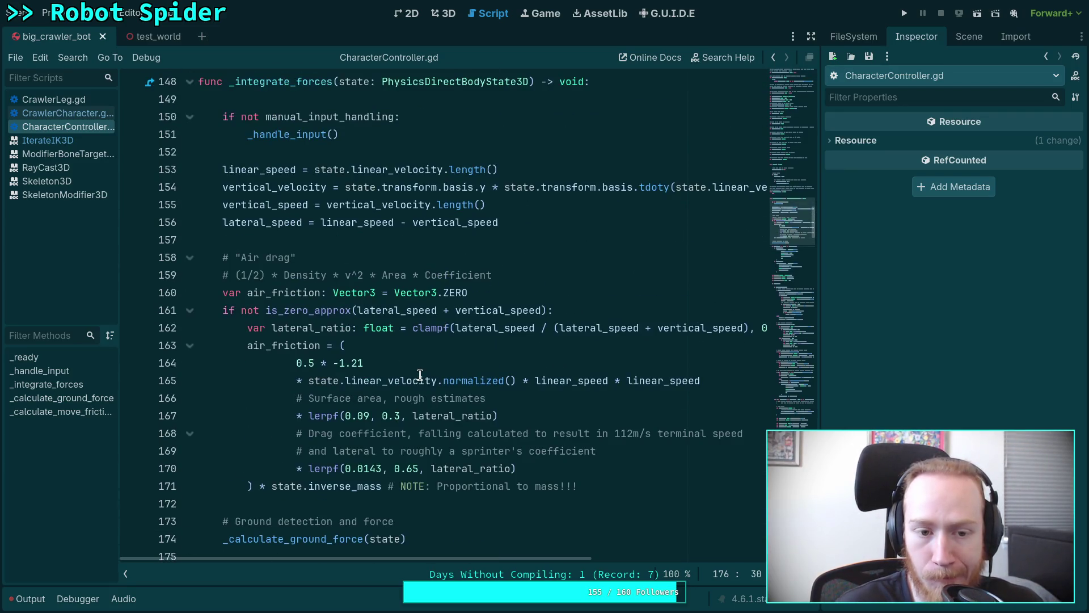
{"action": "scroll", "coordinate": [471, 368], "scroll_direction": "down", "scroll_amount": 17}
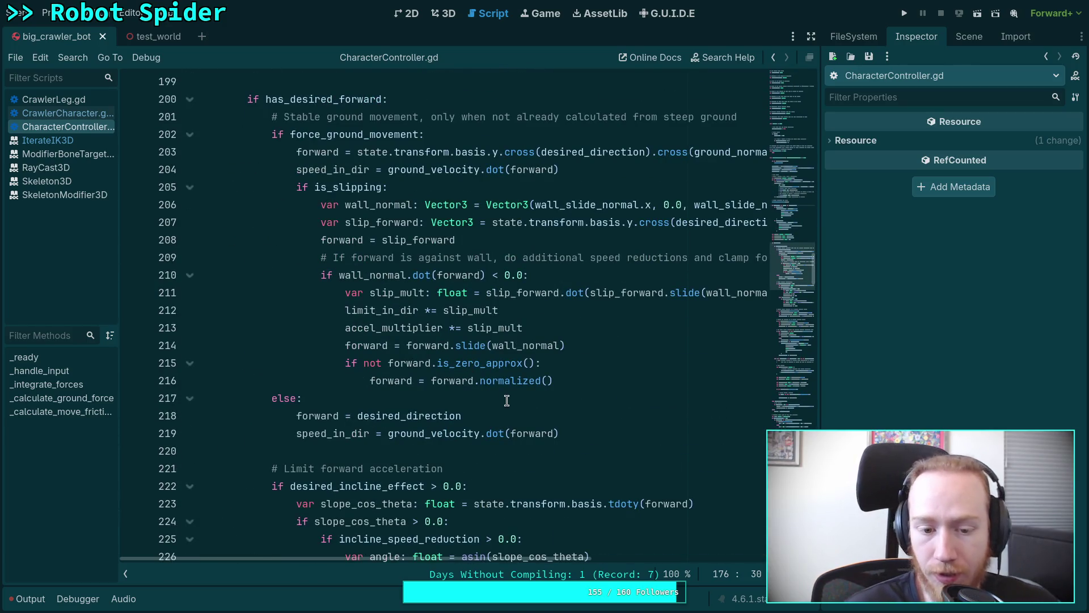
{"action": "scroll", "coordinate": [511, 400], "scroll_direction": "down", "scroll_amount": 12}
{"action": "scroll", "coordinate": [517, 397], "scroll_direction": "down", "scroll_amount": 13}
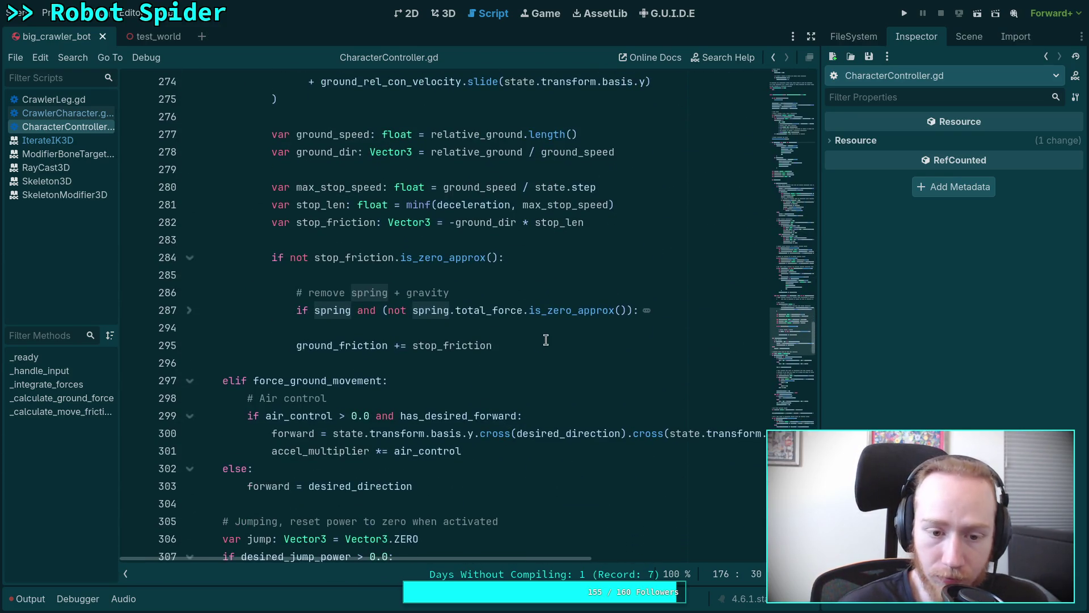
{"action": "mouse_move", "coordinate": [522, 343]}
{"action": "left_mouse_down"}
{"action": "mouse_move", "coordinate": [366, 225]}
{"action": "mouse_move", "coordinate": [253, 253]}
{"action": "mouse_move", "coordinate": [206, 239]}
{"action": "mouse_move", "coordinate": [210, 289]}
{"action": "left_mouse_up"}
{"action": "scroll", "coordinate": [301, 238], "scroll_direction": "up", "scroll_amount": 20}
{"action": "left_click", "coordinate": [384, 330]}
{"action": "double_click", "coordinate": [290, 278]}
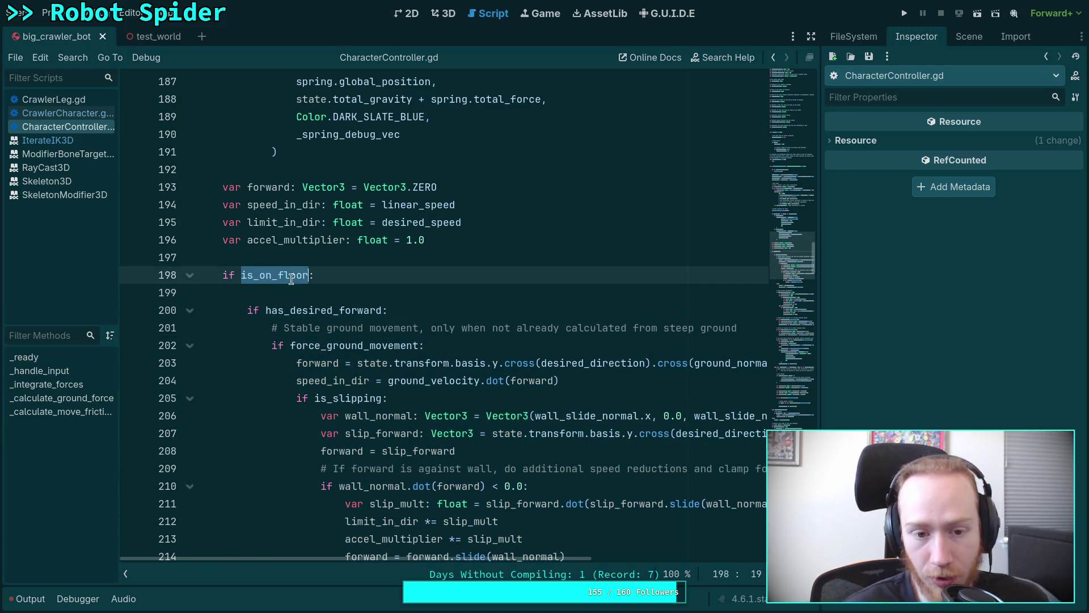
{"action": "double_click", "coordinate": [277, 304]}
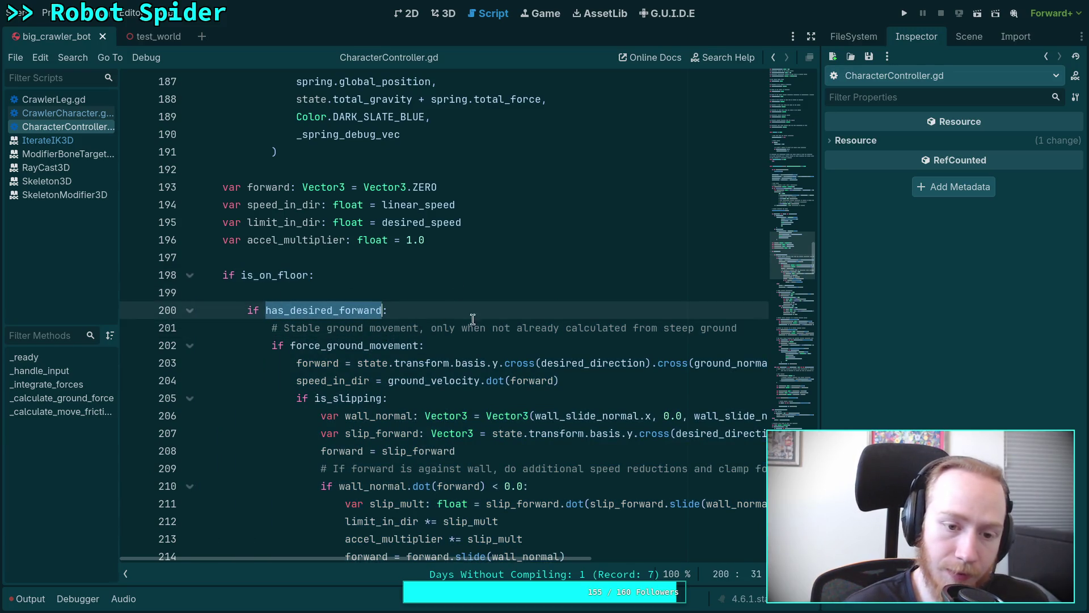
{"action": "left_click", "coordinate": [352, 347]}
{"action": "double_click", "coordinate": [353, 347]}
{"action": "scroll", "coordinate": [352, 347], "scroll_direction": "down", "scroll_amount": 4}
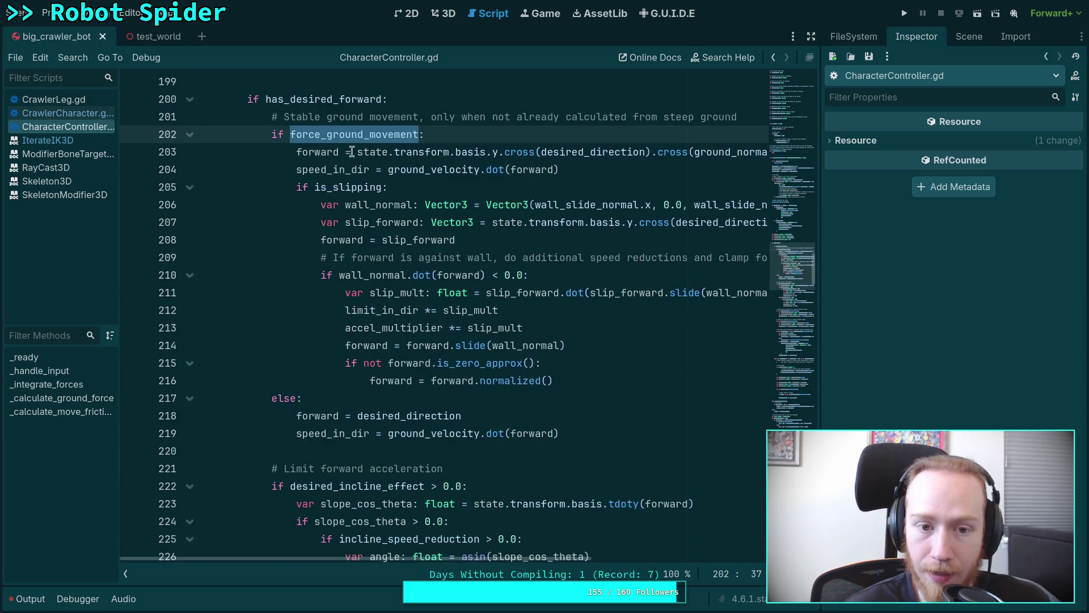
{"action": "double_click", "coordinate": [340, 187]}
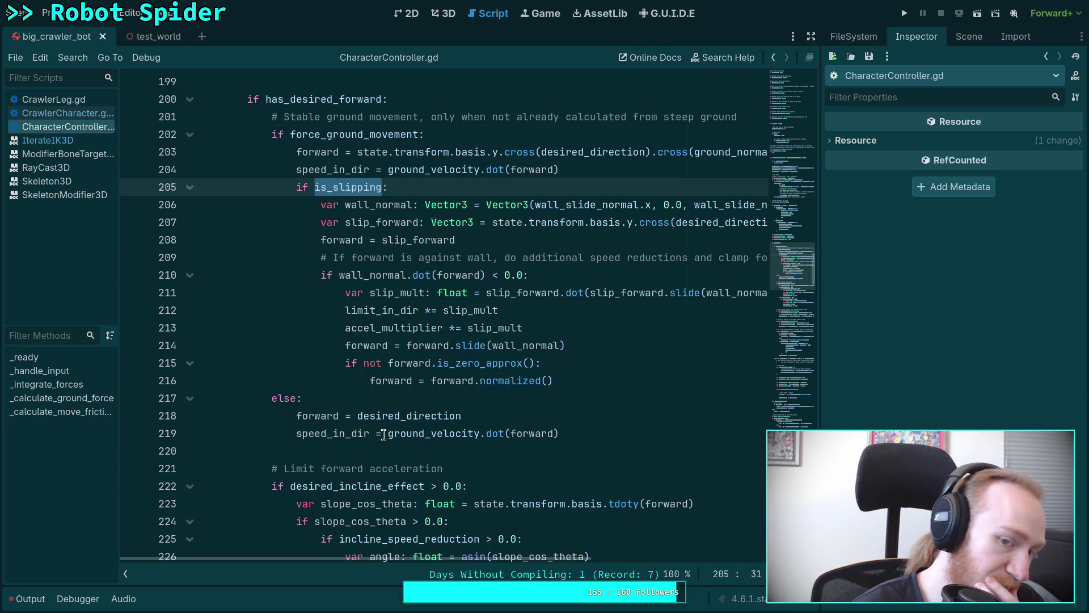
Step: Highlight spring, unfold the spring-removal block at line 287, then jump to the script's top
{"action": "scroll", "coordinate": [444, 392], "scroll_direction": "down", "scroll_amount": 4}
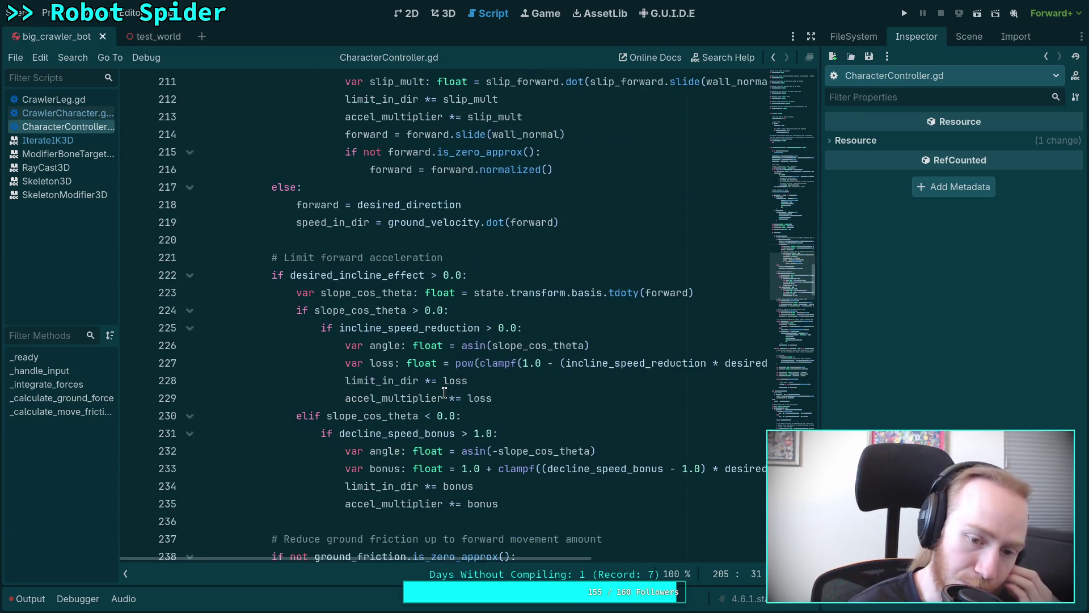
{"action": "scroll", "coordinate": [499, 405], "scroll_direction": "down", "scroll_amount": 2}
{"action": "scroll", "coordinate": [499, 405], "scroll_direction": "down", "scroll_amount": 4}
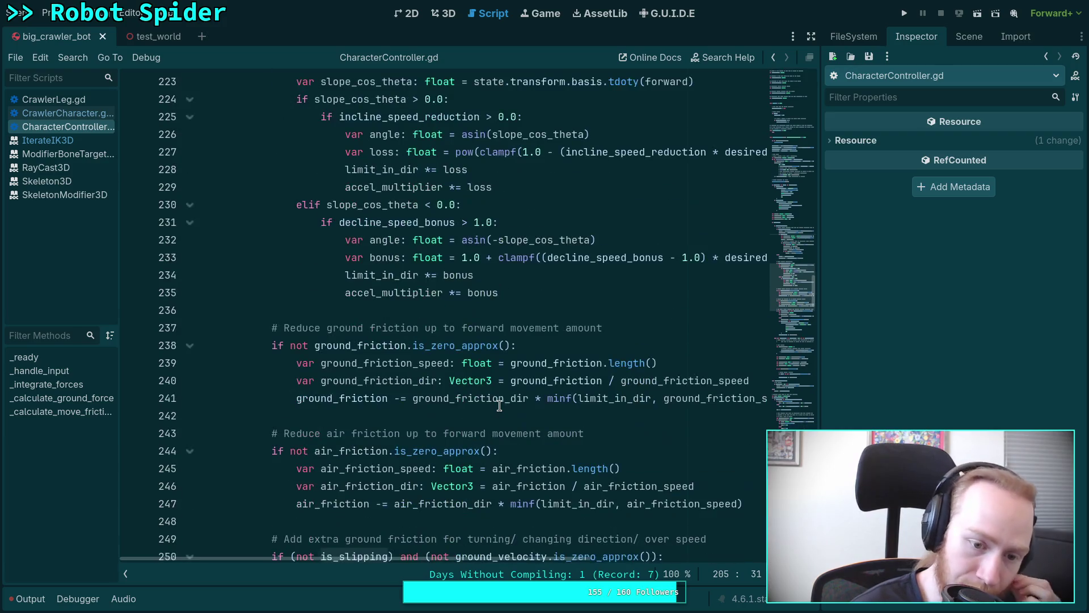
{"action": "scroll", "coordinate": [499, 405], "scroll_direction": "down", "scroll_amount": 6}
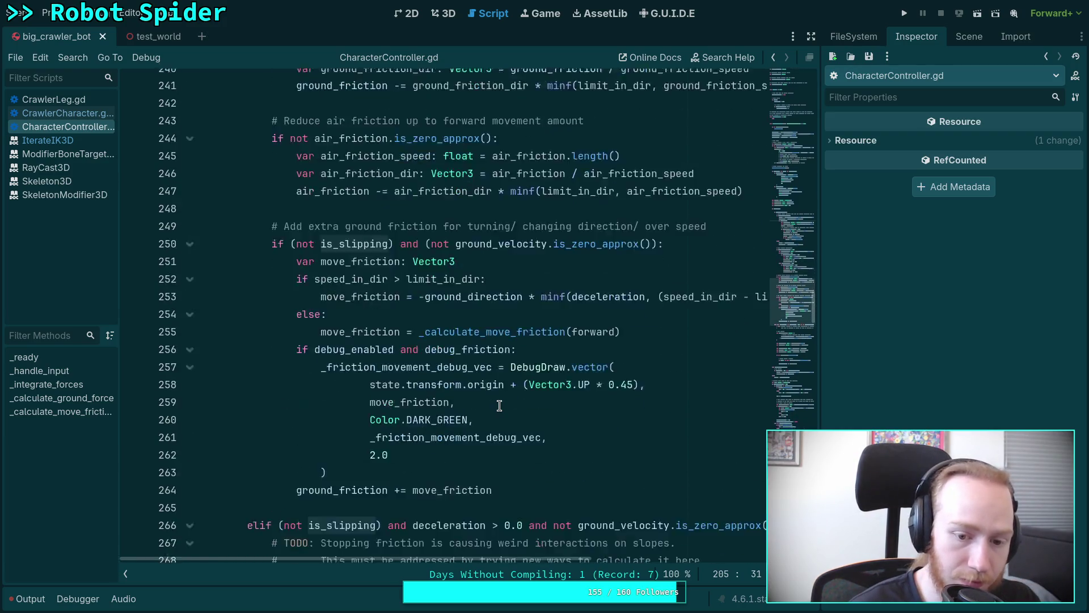
{"action": "scroll", "coordinate": [499, 405], "scroll_direction": "down", "scroll_amount": 7}
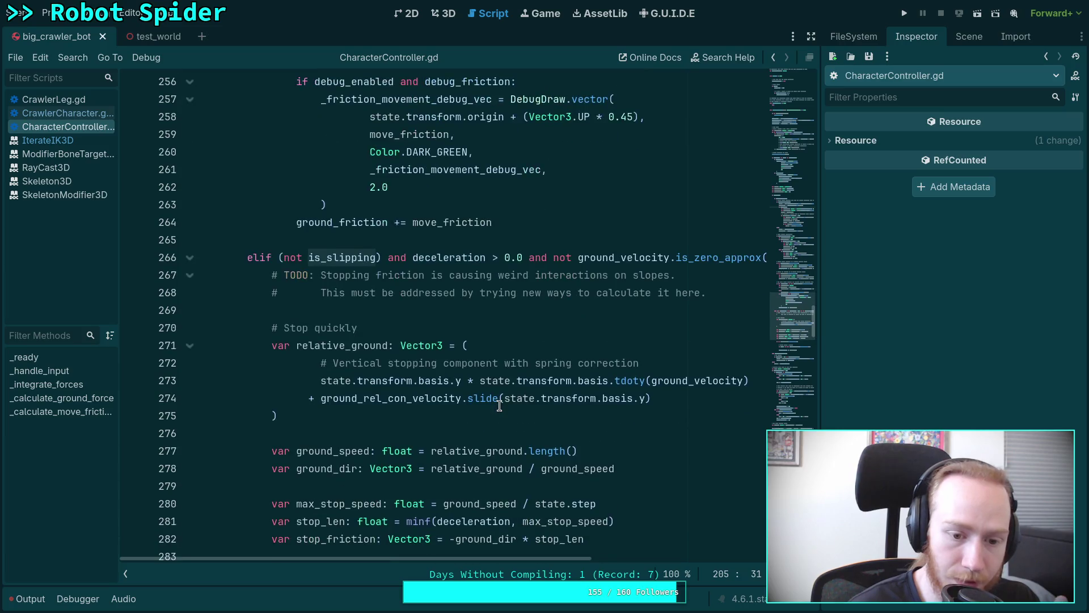
{"action": "double_click", "coordinate": [332, 416]}
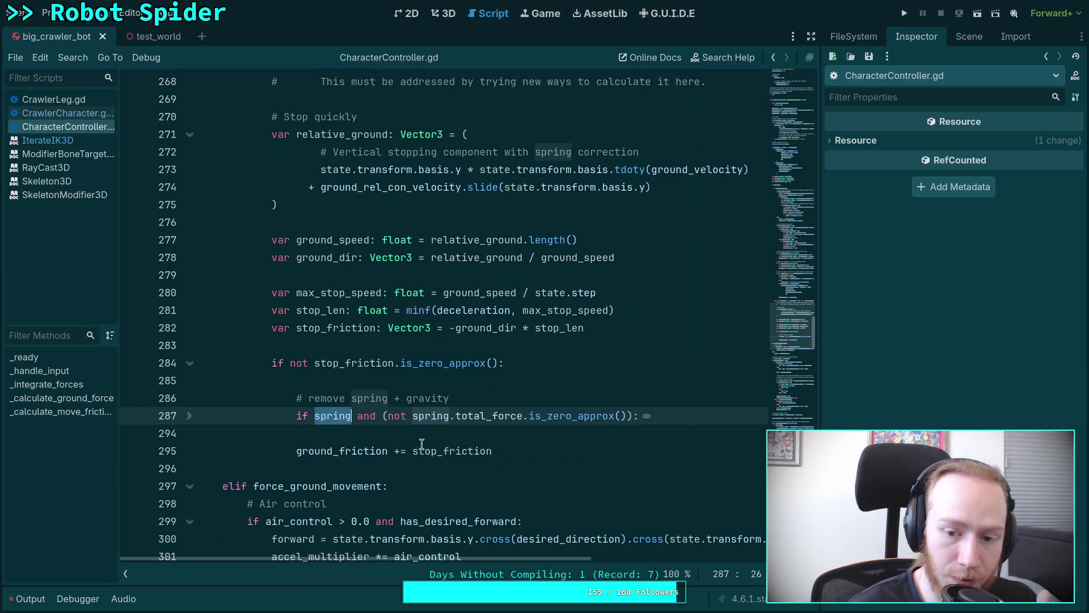
{"action": "left_click", "coordinate": [190, 416]}
{"action": "scroll", "coordinate": [290, 397], "scroll_direction": "down", "scroll_amount": 4}
{"action": "scroll", "coordinate": [353, 322], "scroll_direction": "up", "scroll_amount": 6}
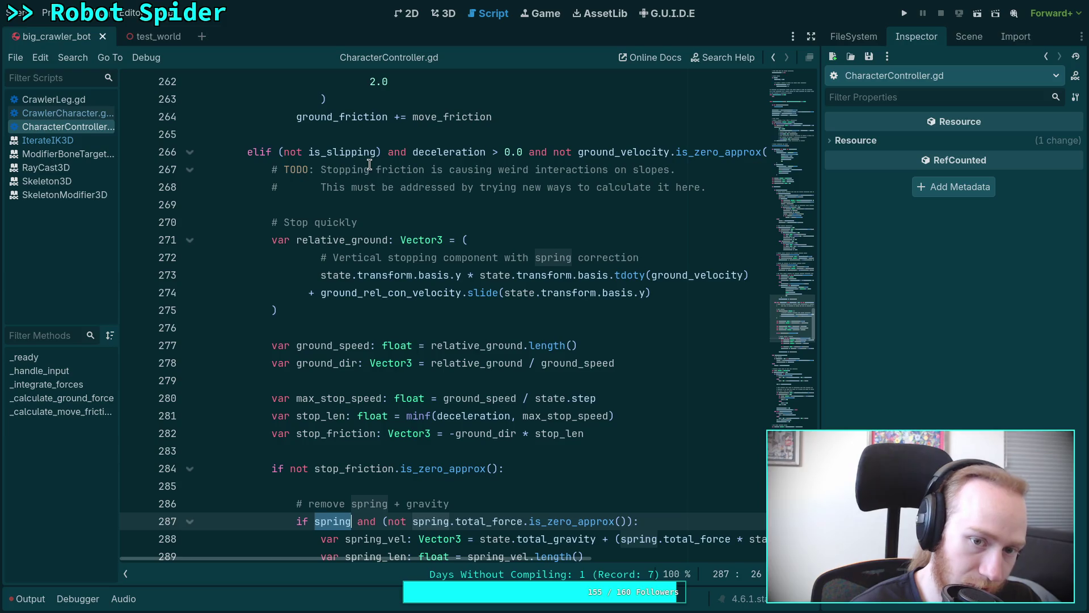
{"action": "left_click", "coordinate": [362, 339]}
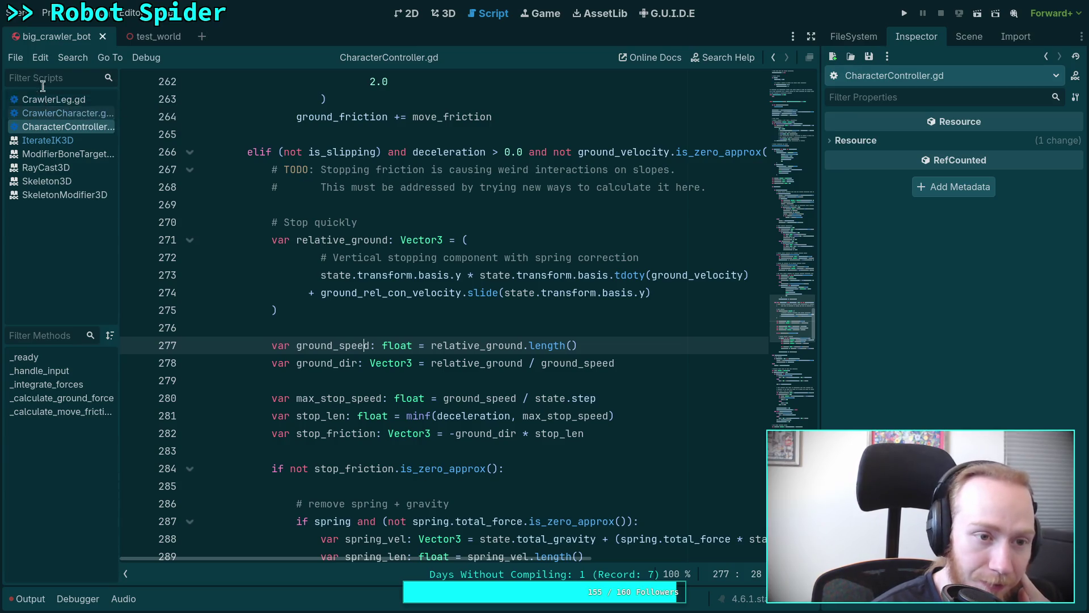
{"action": "left_click", "coordinate": [798, 95]}
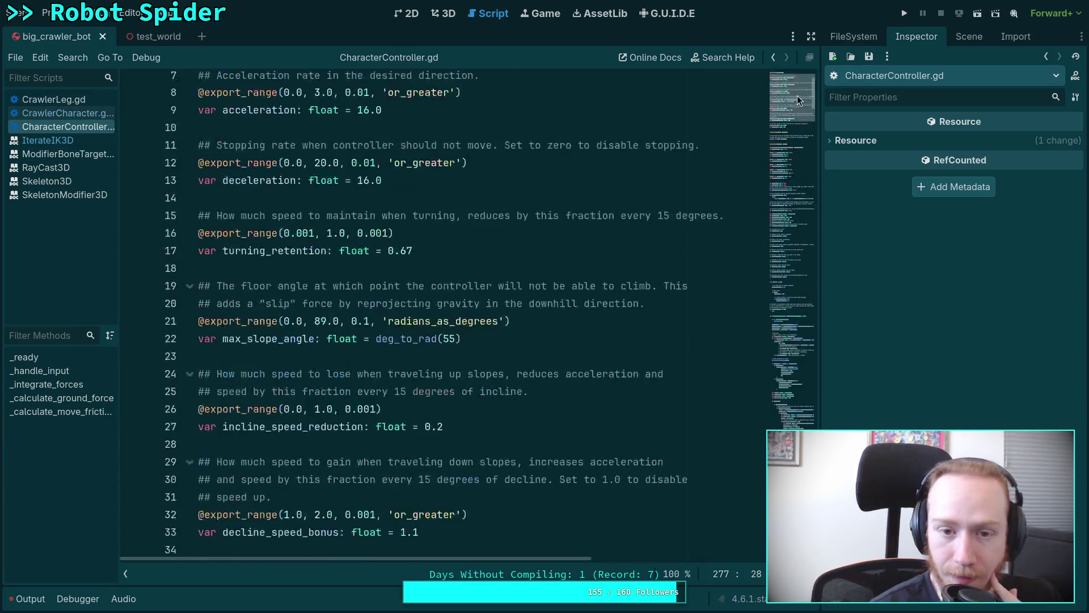
Step: Move from the exported movement parameters to the script end and highlight spring in _calculate_ground_force
{"action": "left_click", "coordinate": [795, 113]}
{"action": "mouse_move", "coordinate": [794, 118]}
{"action": "left_mouse_down"}
{"action": "mouse_move", "coordinate": [792, 352]}
{"action": "mouse_move", "coordinate": [764, 540]}
{"action": "left_mouse_up"}
{"action": "scroll", "coordinate": [258, 227], "scroll_direction": "up", "scroll_amount": 15}
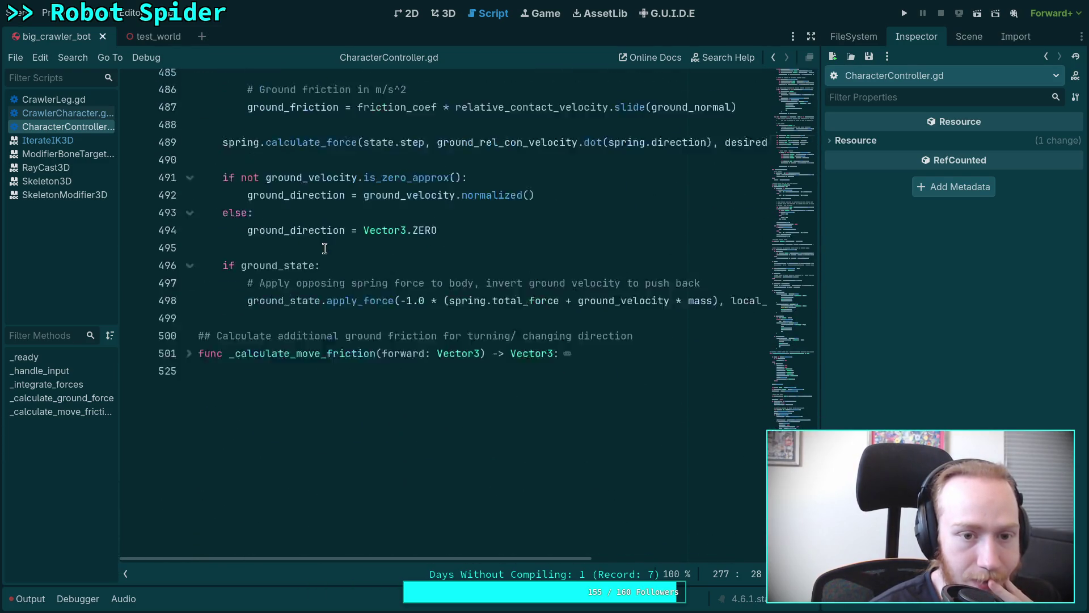
{"action": "scroll", "coordinate": [373, 268], "scroll_direction": "up", "scroll_amount": 19}
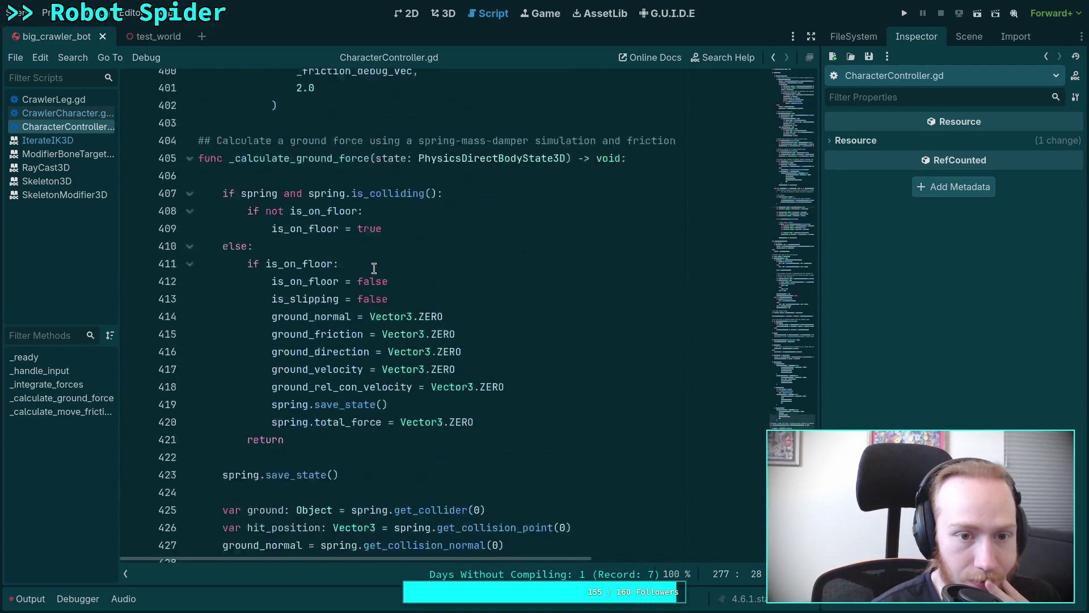
{"action": "scroll", "coordinate": [364, 316], "scroll_direction": "down", "scroll_amount": 4}
{"action": "double_click", "coordinate": [255, 153]}
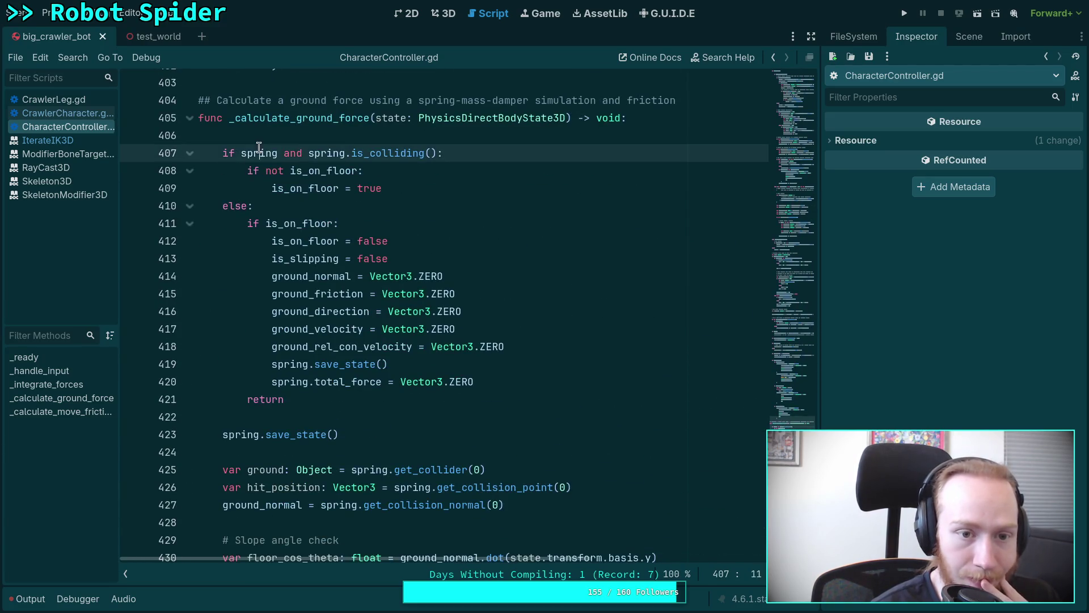
{"action": "scroll", "coordinate": [444, 258], "scroll_direction": "down", "scroll_amount": 3}
{"action": "scroll", "coordinate": [399, 339], "scroll_direction": "up", "scroll_amount": 2}
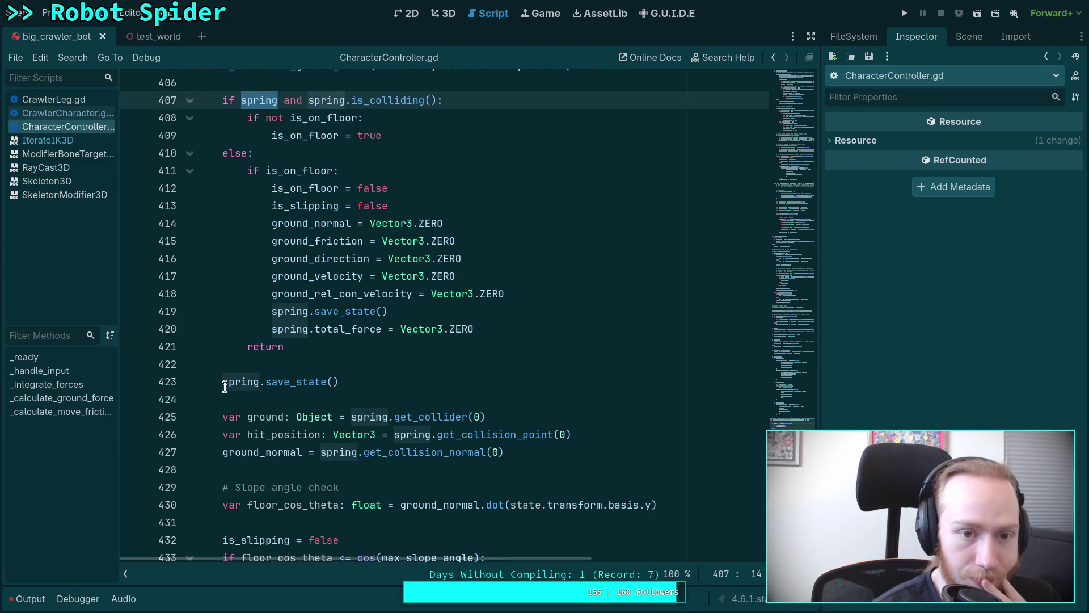
Step: Read the spring.calculate_force docs and the ground-contact code at the end of _calculate_ground_force
{"action": "mouse_move", "coordinate": [249, 382]}
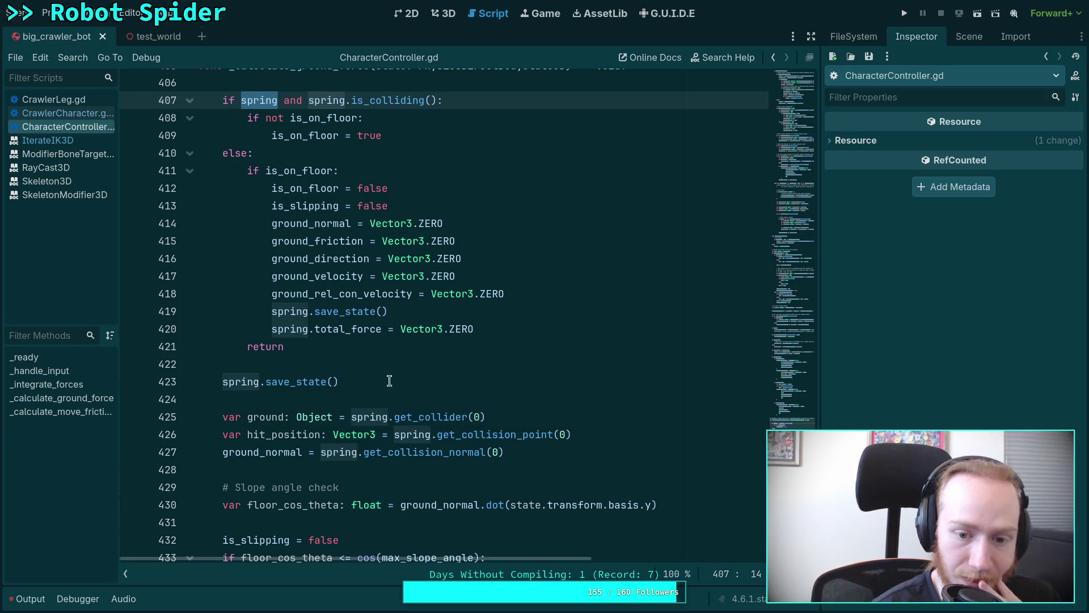
{"action": "scroll", "coordinate": [389, 382], "scroll_direction": "down", "scroll_amount": 6}
{"action": "scroll", "coordinate": [430, 368], "scroll_direction": "down", "scroll_amount": 2}
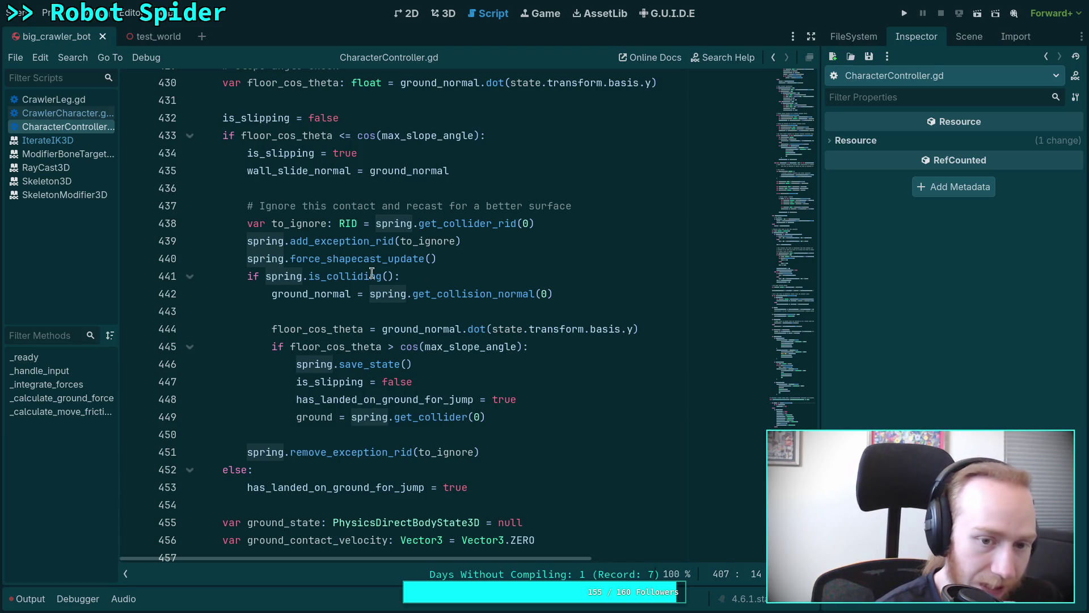
{"action": "scroll", "coordinate": [362, 313], "scroll_direction": "down", "scroll_amount": 1}
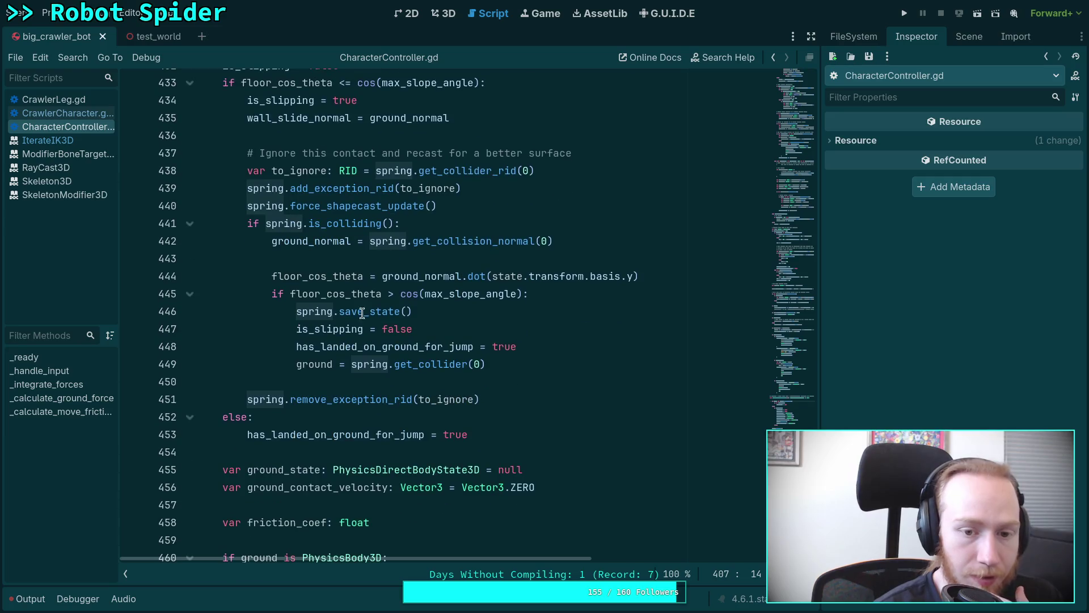
{"action": "scroll", "coordinate": [367, 329], "scroll_direction": "down", "scroll_amount": 3}
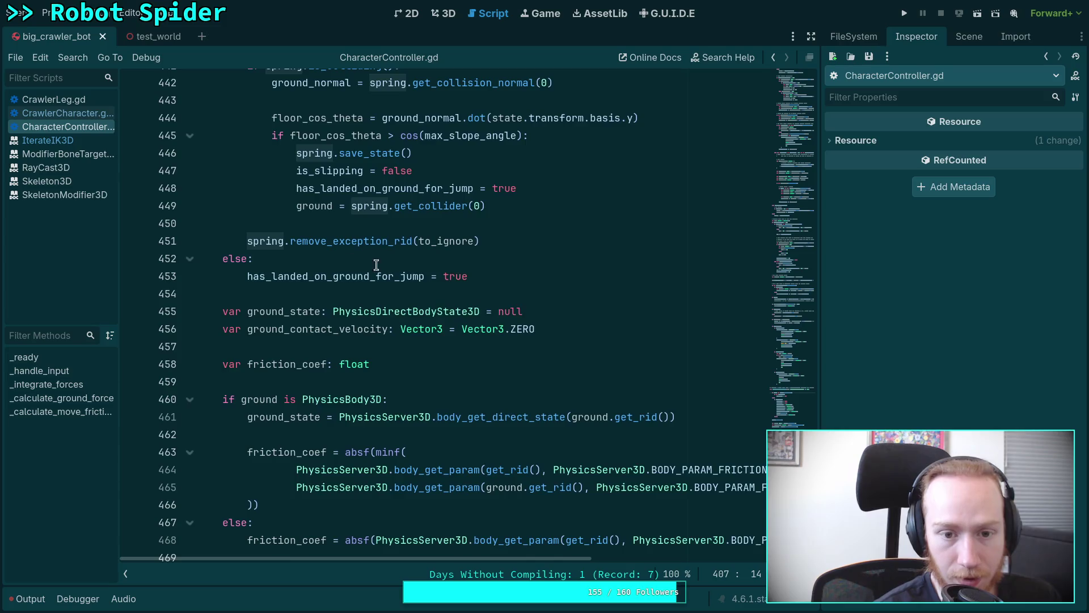
{"action": "scroll", "coordinate": [414, 280], "scroll_direction": "down", "scroll_amount": 4}
{"action": "scroll", "coordinate": [415, 283], "scroll_direction": "down", "scroll_amount": 7}
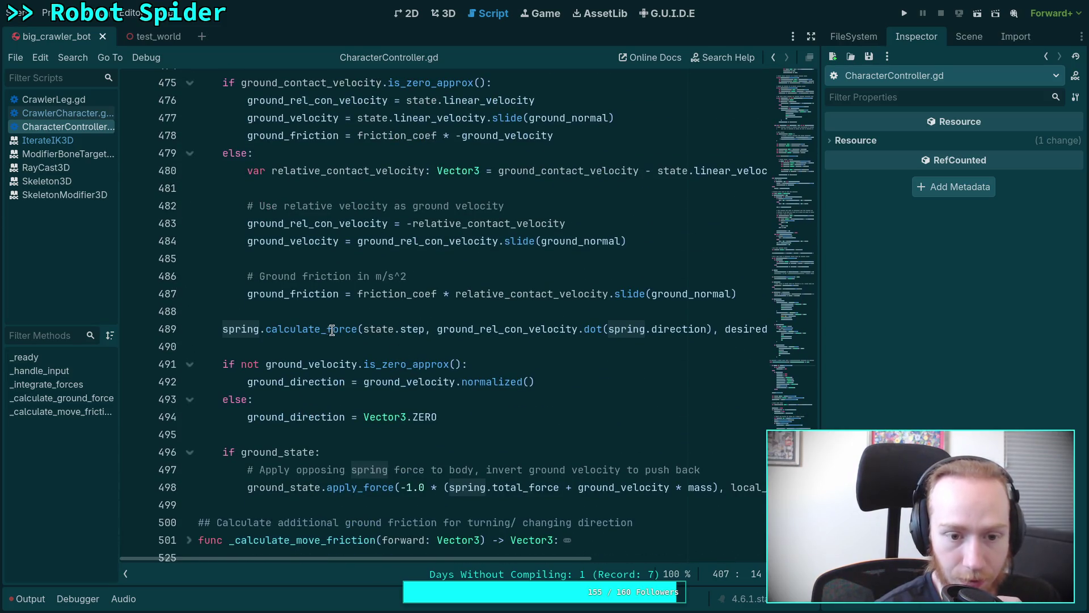
{"action": "mouse_move", "coordinate": [329, 329]}
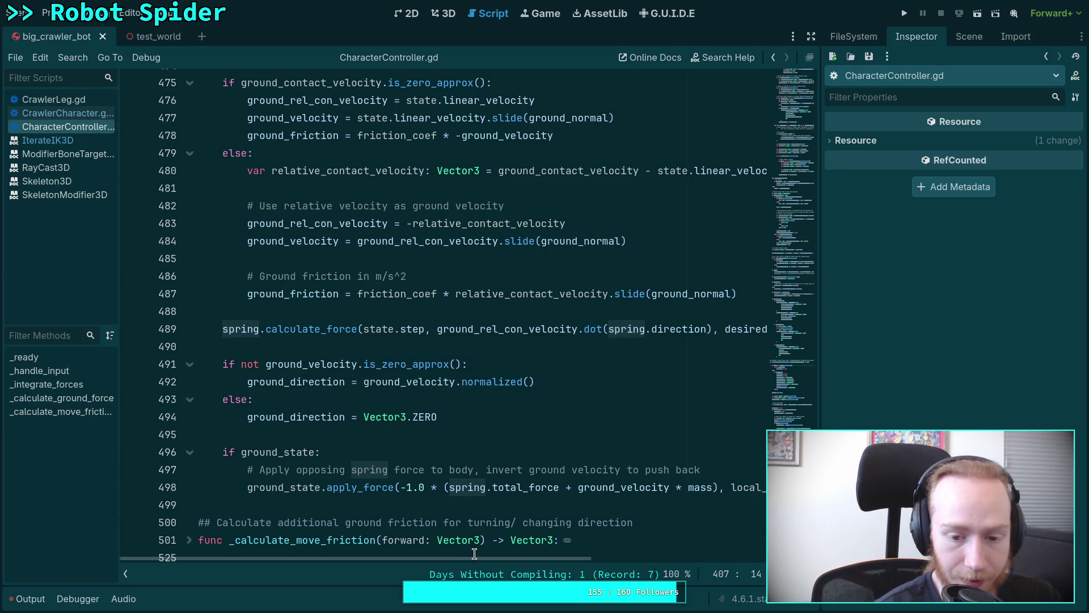
{"action": "mouse_move", "coordinate": [482, 559]}
{"action": "left_mouse_down"}
{"action": "mouse_move", "coordinate": [647, 577]}
{"action": "mouse_move", "coordinate": [597, 570]}
{"action": "mouse_move", "coordinate": [466, 511]}
{"action": "left_mouse_up"}
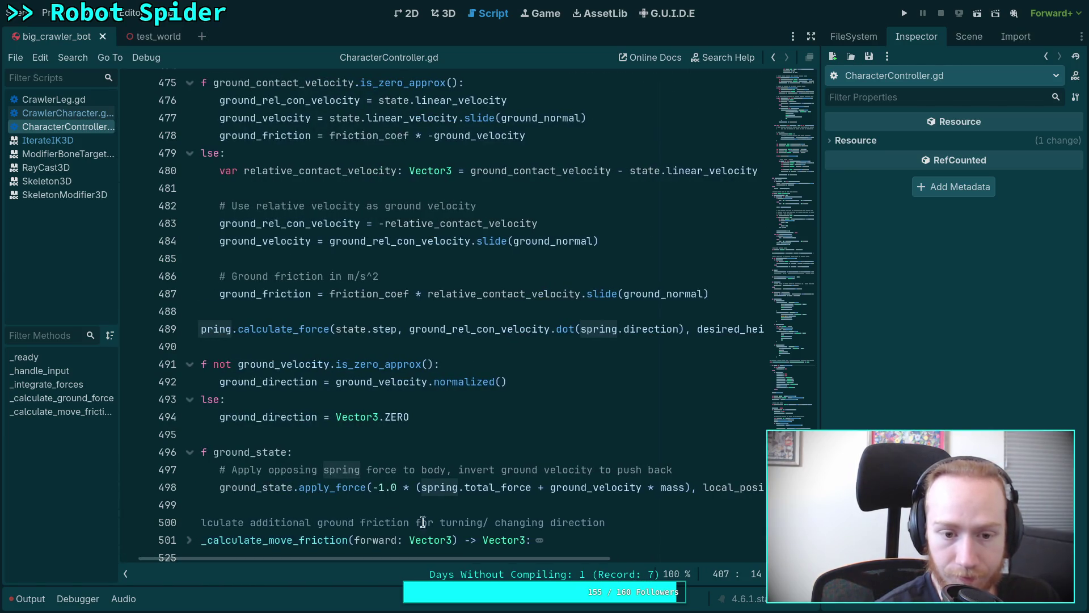
{"action": "left_click_drag", "start_coordinate": [507, 558], "coordinate": [468, 562]}
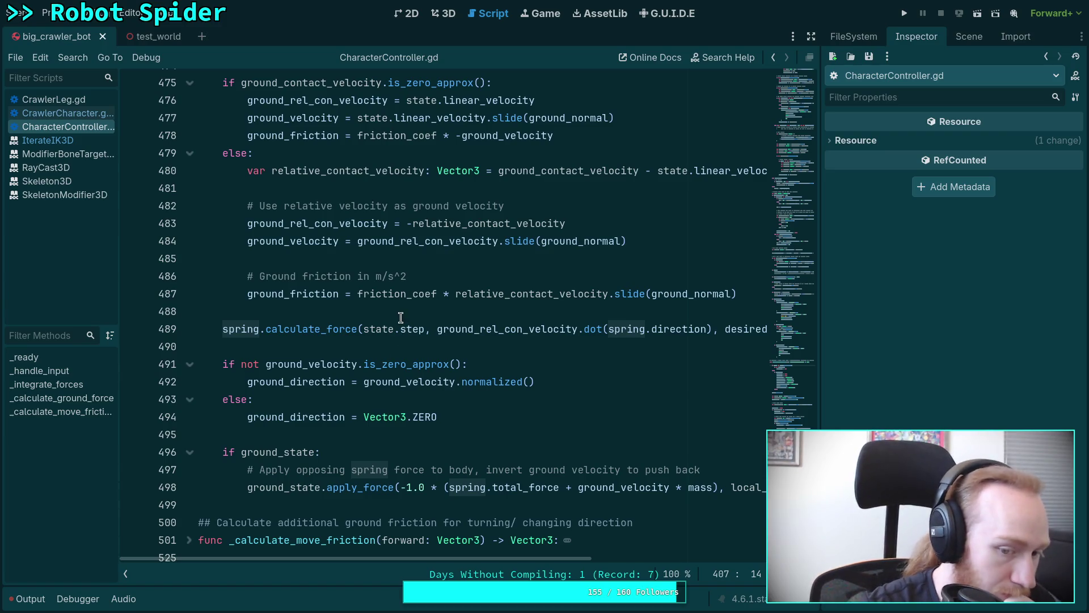
{"action": "scroll", "coordinate": [405, 317], "scroll_direction": "up", "scroll_amount": 4}
Step: Review _calculate_ground_force, then look up calculate_force's definition in SpringCast.gd
{"action": "scroll", "coordinate": [405, 317], "scroll_direction": "up", "scroll_amount": 9}
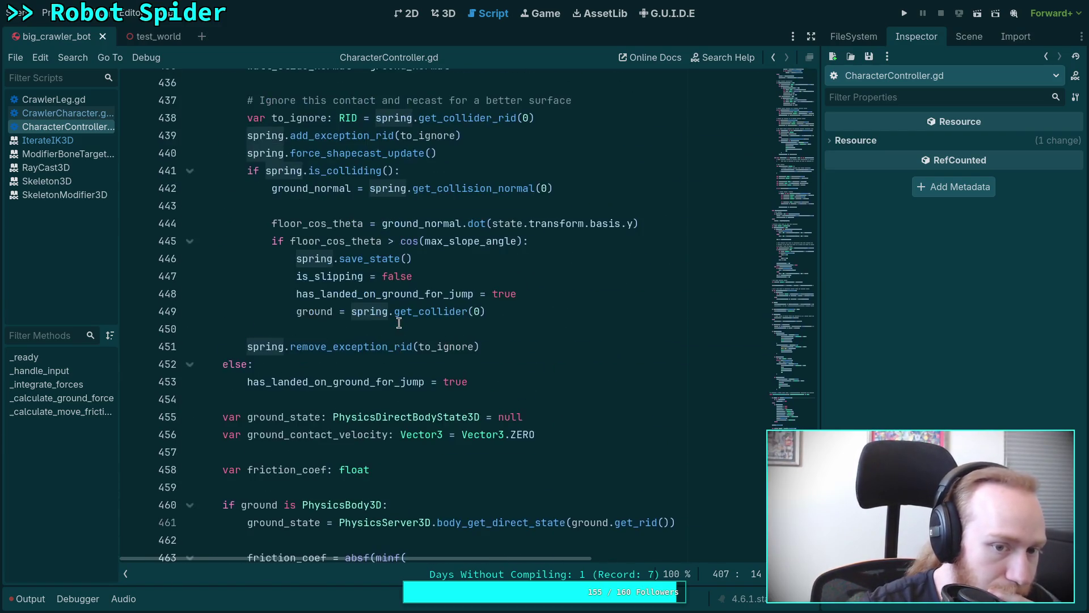
{"action": "scroll", "coordinate": [398, 322], "scroll_direction": "up", "scroll_amount": 3}
{"action": "scroll", "coordinate": [399, 322], "scroll_direction": "up", "scroll_amount": 2}
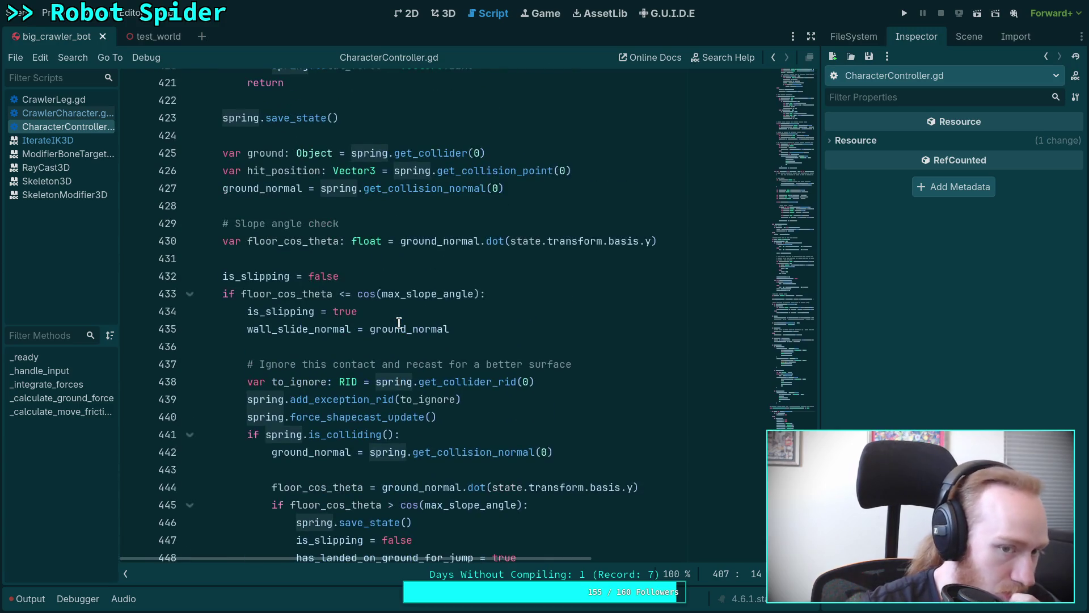
{"action": "scroll", "coordinate": [399, 323], "scroll_direction": "up", "scroll_amount": 6}
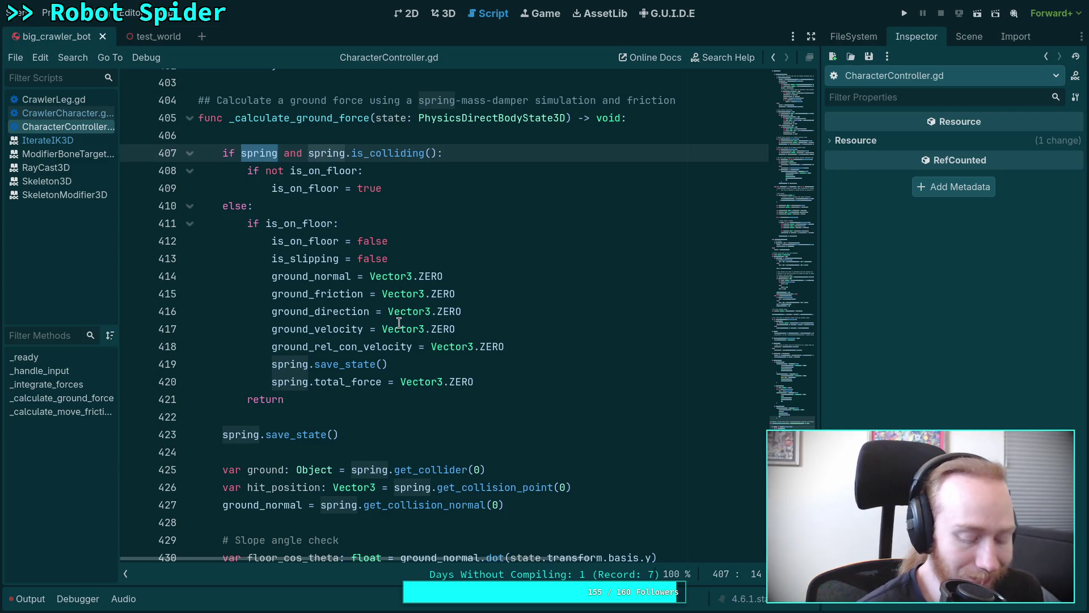
{"action": "scroll", "coordinate": [448, 304], "scroll_direction": "down", "scroll_amount": 4}
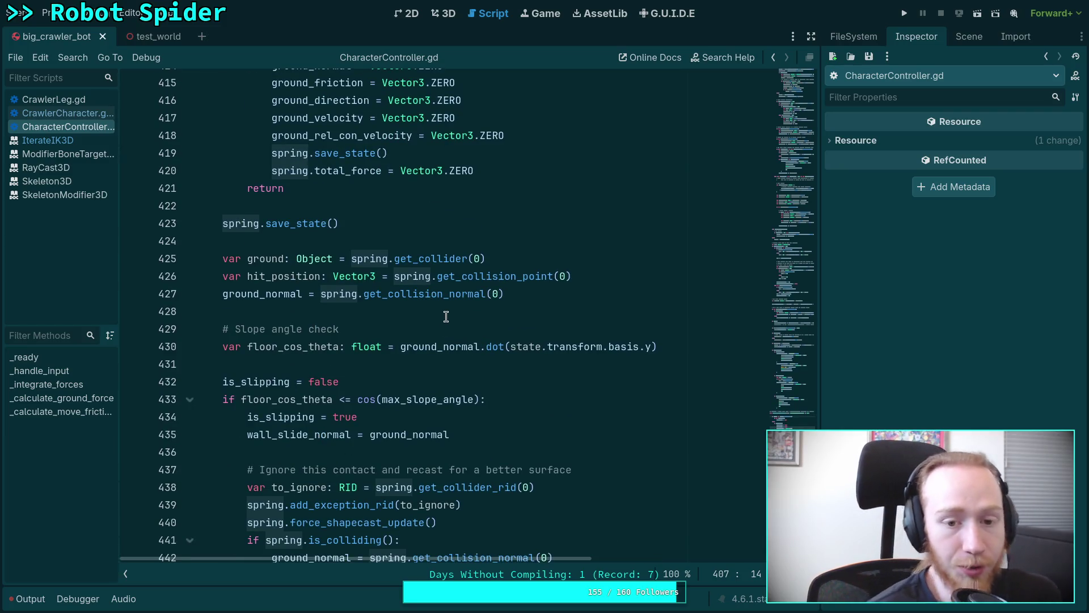
{"action": "scroll", "coordinate": [443, 318], "scroll_direction": "down", "scroll_amount": 3}
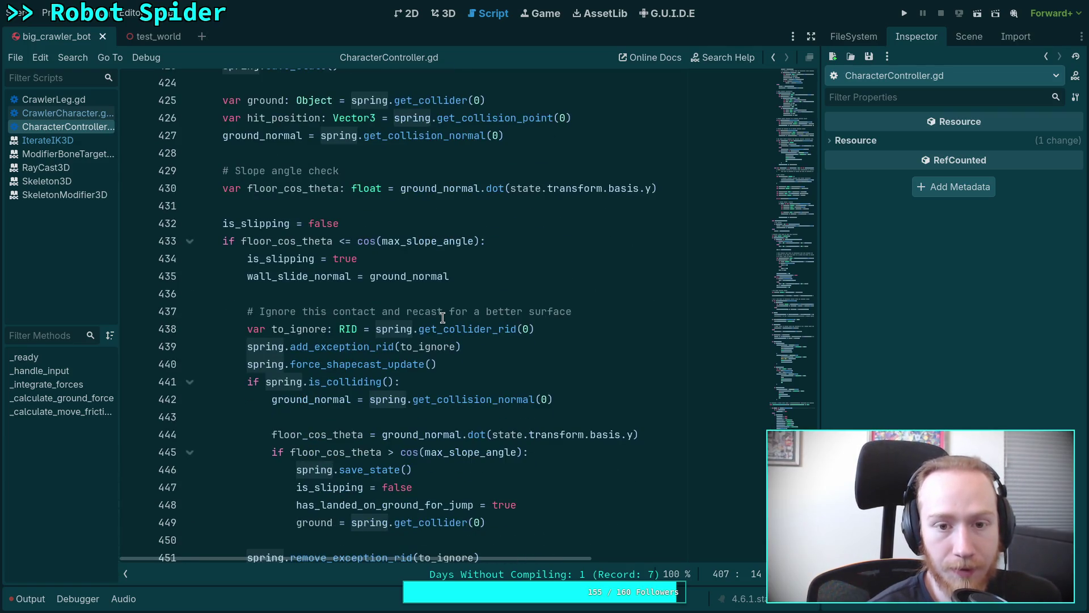
{"action": "scroll", "coordinate": [442, 318], "scroll_direction": "down", "scroll_amount": 5}
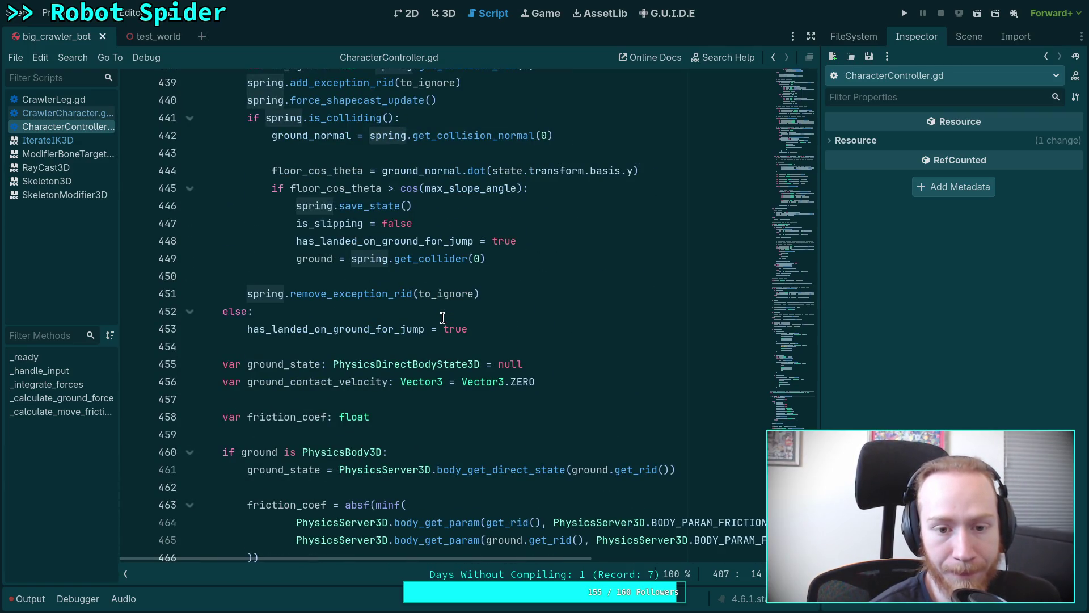
{"action": "scroll", "coordinate": [442, 318], "scroll_direction": "up", "scroll_amount": 1}
{"action": "scroll", "coordinate": [442, 318], "scroll_direction": "down", "scroll_amount": 5}
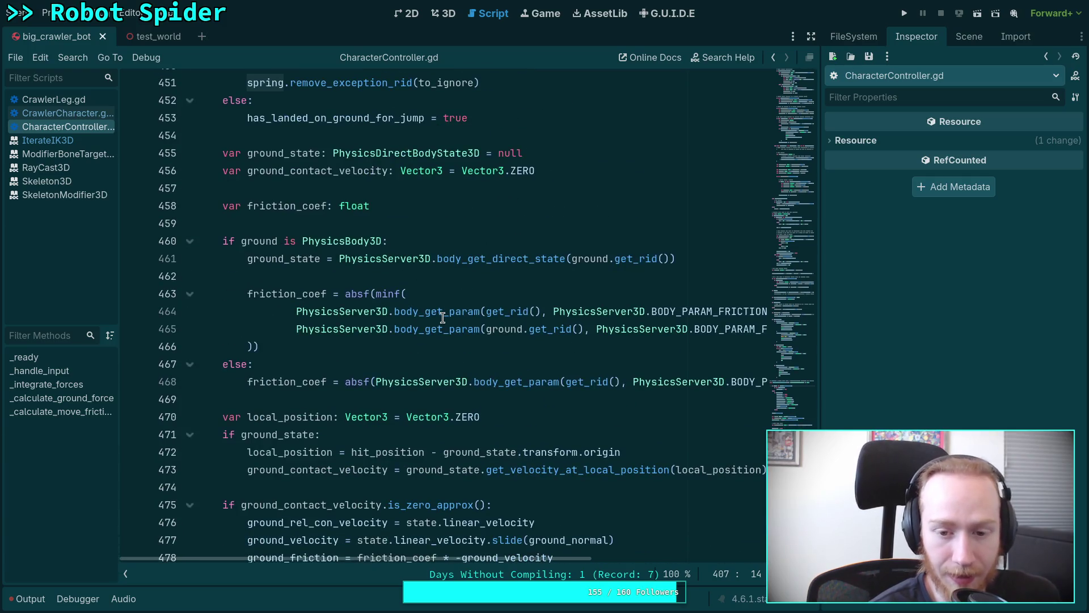
{"action": "scroll", "coordinate": [442, 317], "scroll_direction": "down", "scroll_amount": 7}
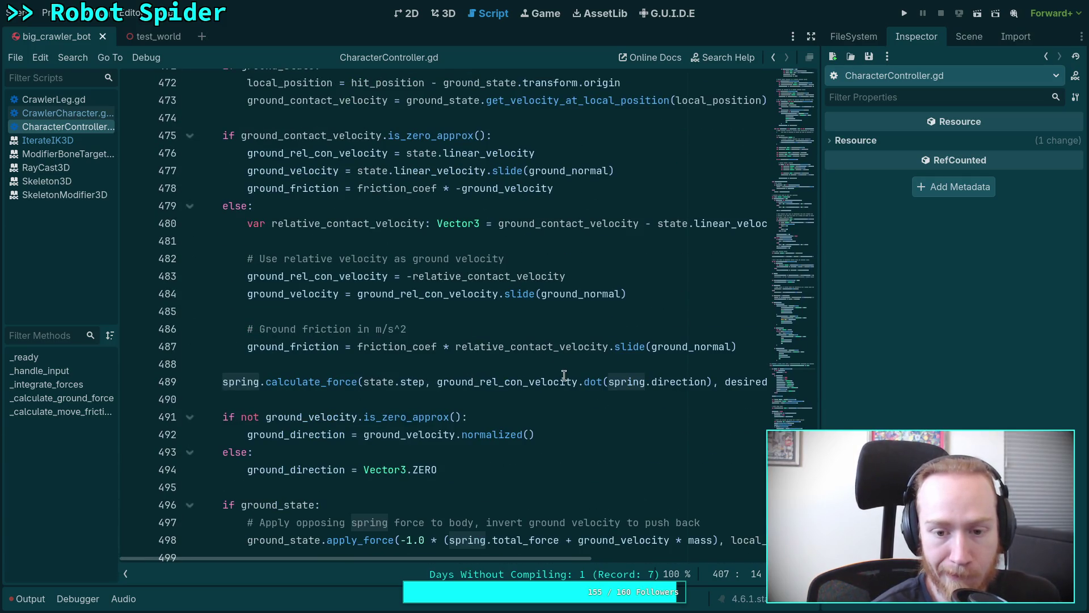
{"action": "right_click", "coordinate": [325, 379]}
{"action": "left_click", "coordinate": [369, 553]}
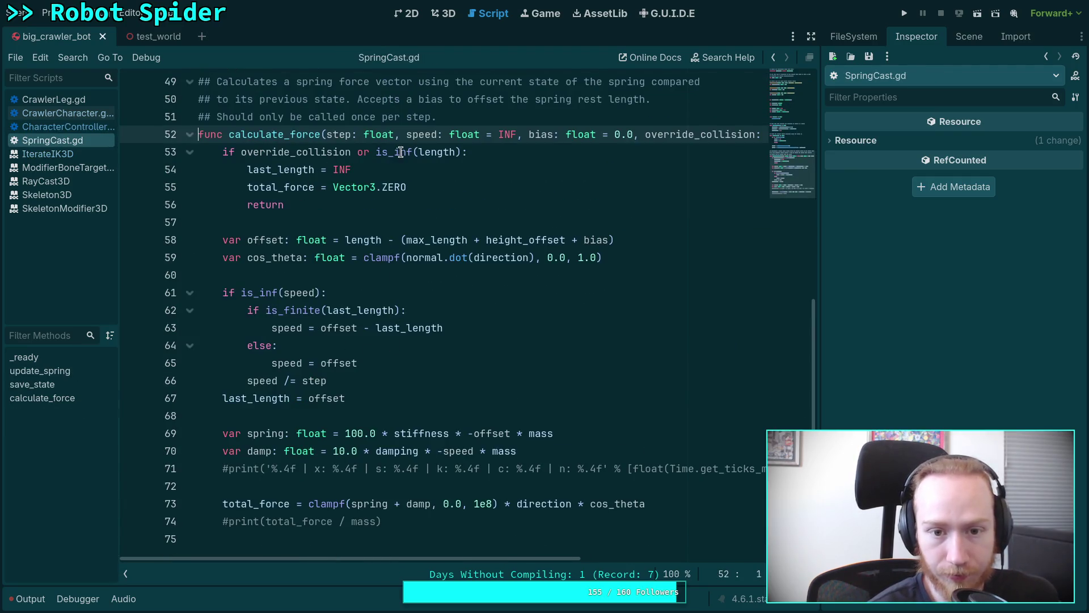
Step: In calculate_force, highlight the uses of length and mark the two reset lines in the early return
{"action": "double_click", "coordinate": [436, 152]}
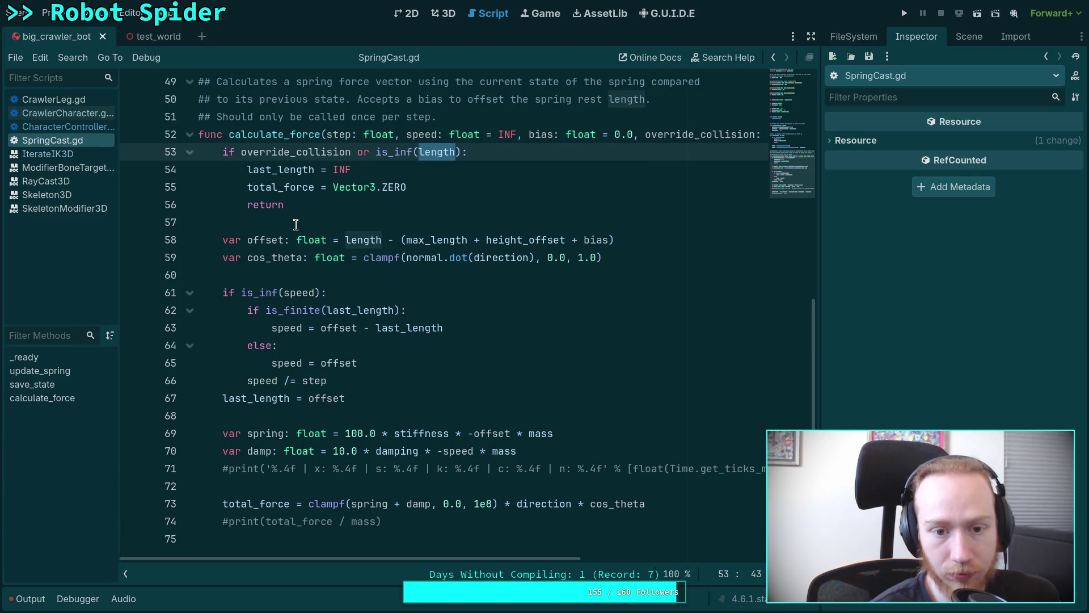
{"action": "scroll", "coordinate": [377, 266], "scroll_direction": "up", "scroll_amount": 3}
{"action": "scroll", "coordinate": [498, 392], "scroll_direction": "up", "scroll_amount": 2}
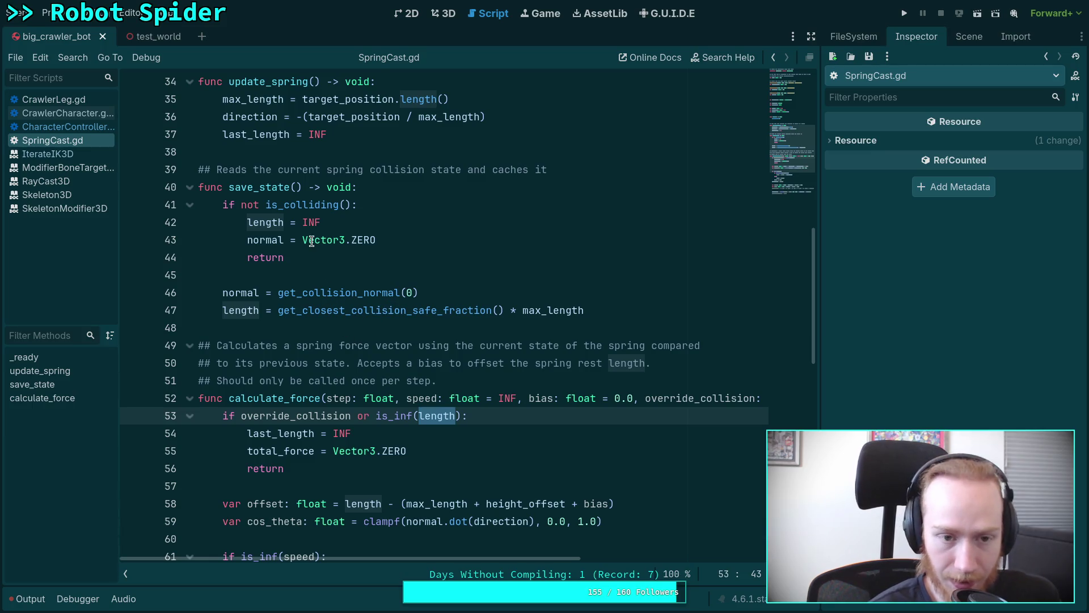
{"action": "scroll", "coordinate": [441, 392], "scroll_direction": "down", "scroll_amount": 2}
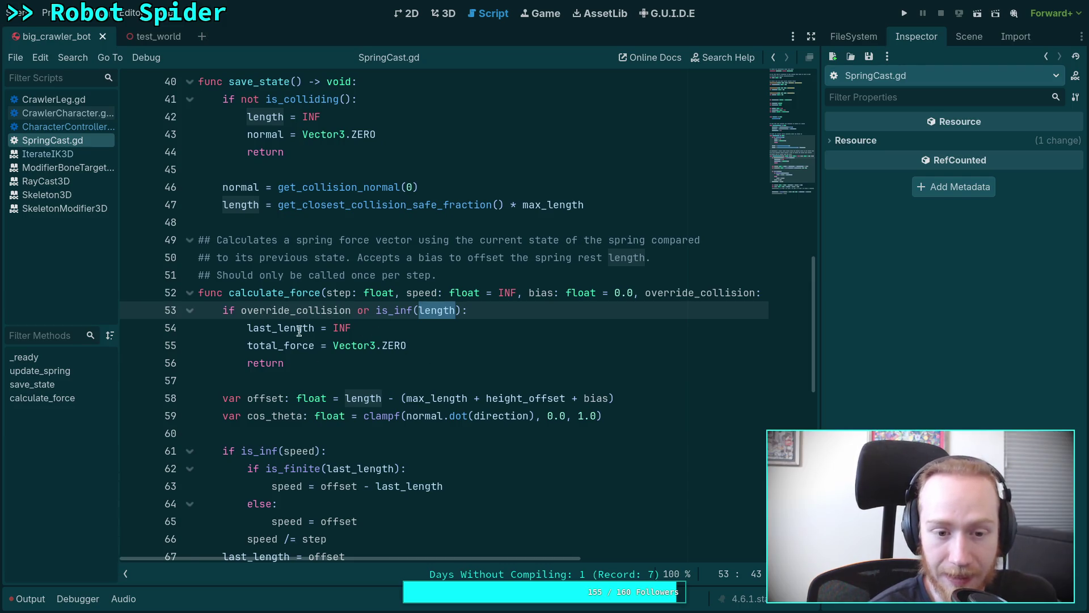
{"action": "left_click_drag", "start_coordinate": [247, 327], "coordinate": [415, 345]}
{"action": "left_click", "coordinate": [392, 379]}
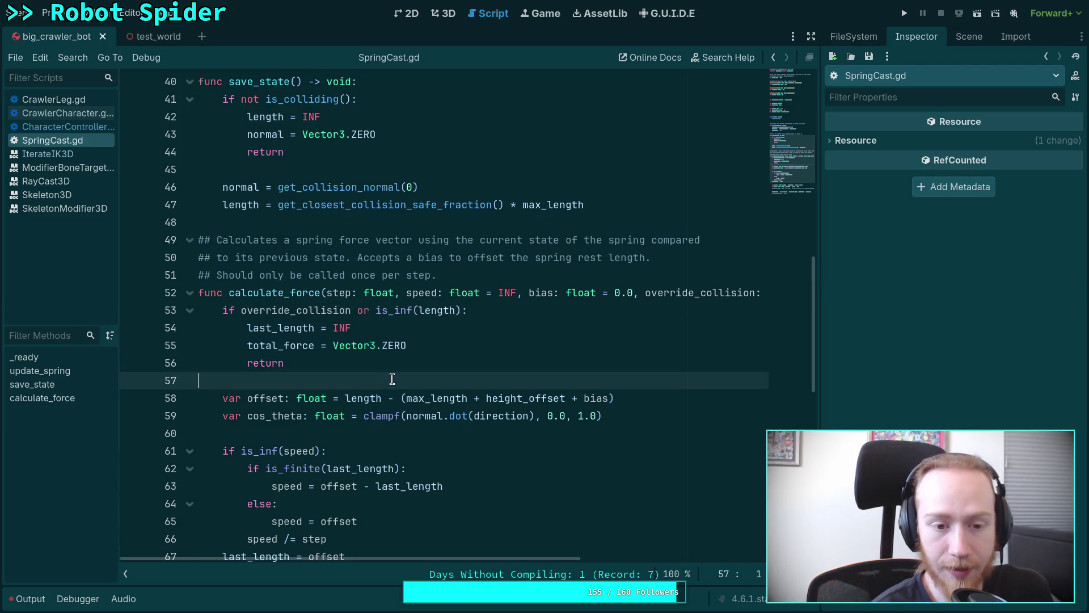
Step: Close SpringCast.gd and move to CrawlerCharacter.gd in the script list
{"action": "right_click", "coordinate": [84, 142]}
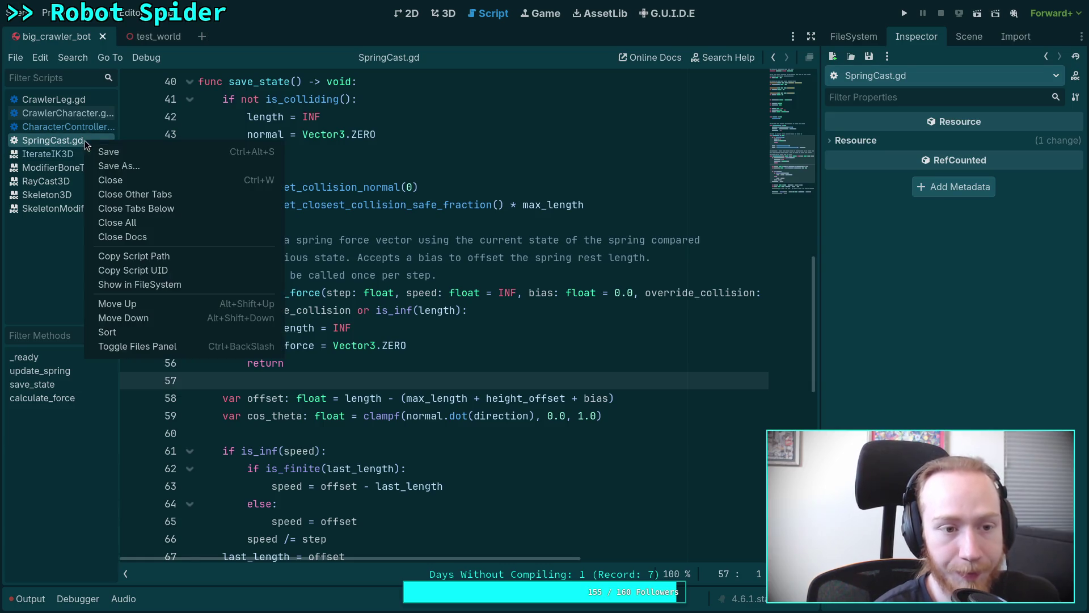
{"action": "left_click", "coordinate": [125, 179]}
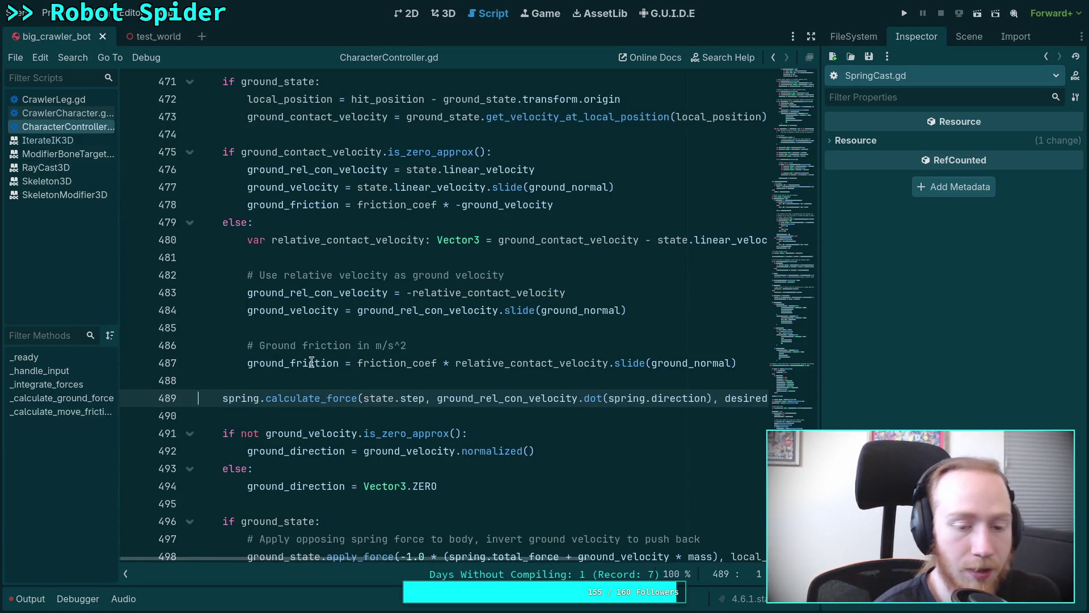
{"action": "left_click", "coordinate": [310, 379]}
{"action": "left_click", "coordinate": [77, 102]}
{"action": "left_click", "coordinate": [83, 110]}
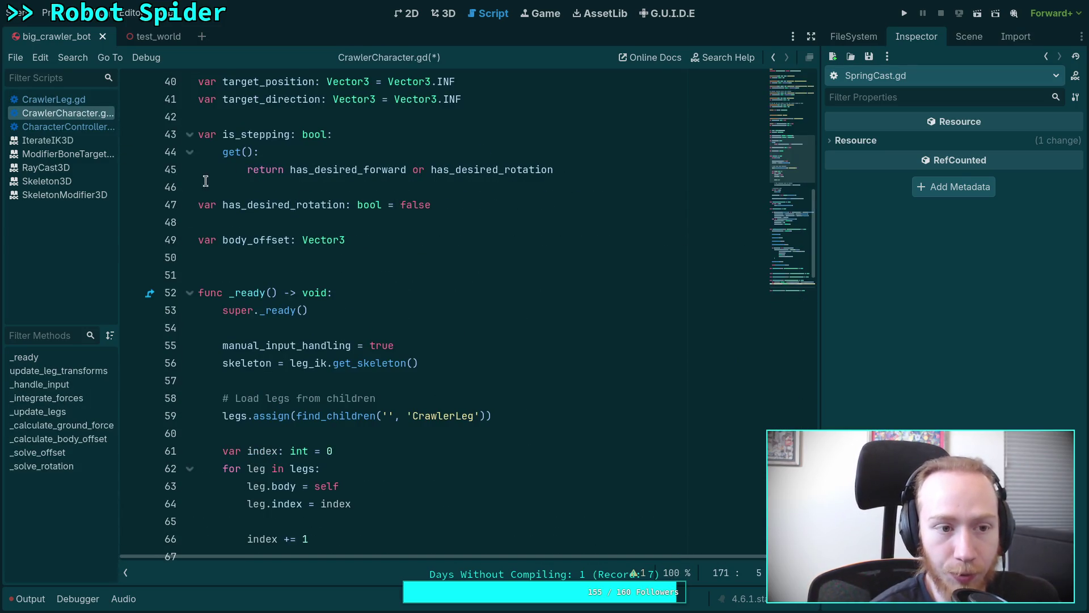
Step: Unfold CrawlerCharacter.gd's _calculate_ground_force so its full body shows next to _solve_offset
{"action": "scroll", "coordinate": [538, 302], "scroll_direction": "down", "scroll_amount": 15}
{"action": "scroll", "coordinate": [543, 303], "scroll_direction": "down", "scroll_amount": 5}
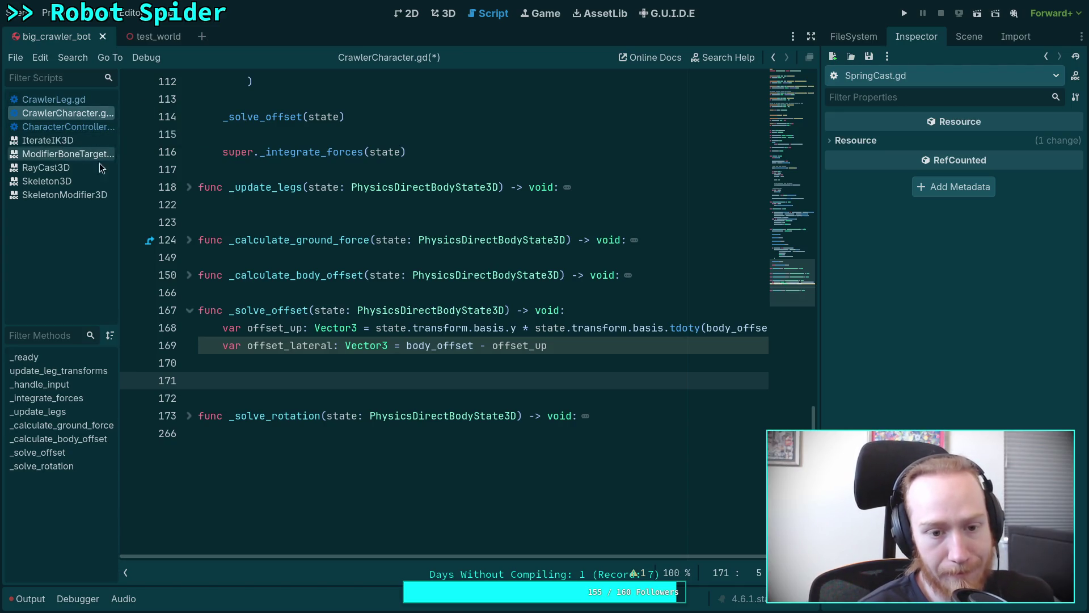
{"action": "scroll", "coordinate": [238, 275], "scroll_direction": "up", "scroll_amount": 1}
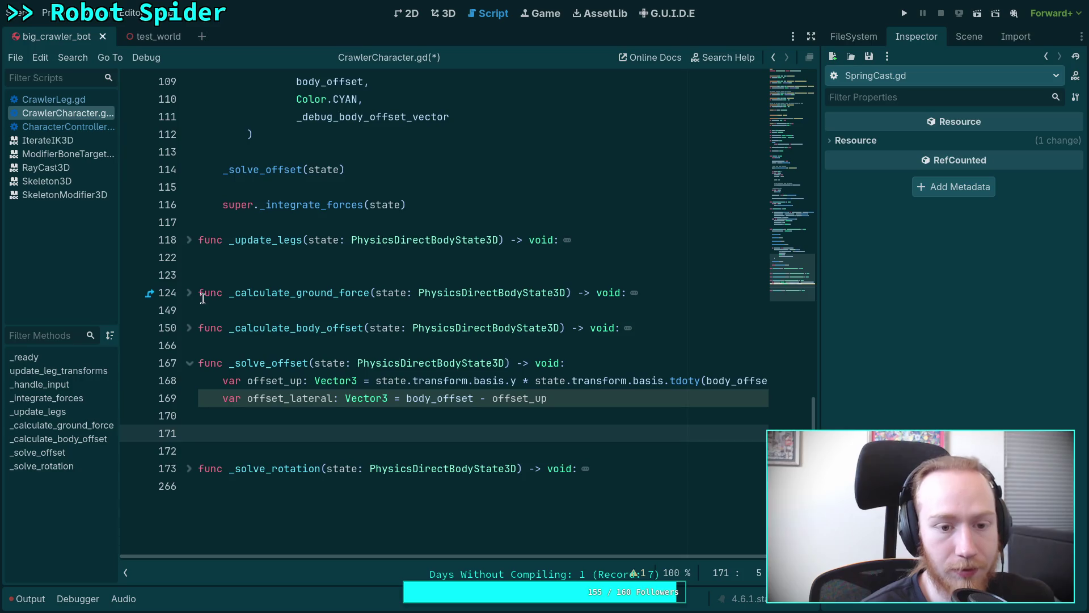
{"action": "scroll", "coordinate": [198, 281], "scroll_direction": "up", "scroll_amount": 4}
{"action": "scroll", "coordinate": [199, 282], "scroll_direction": "down", "scroll_amount": 5}
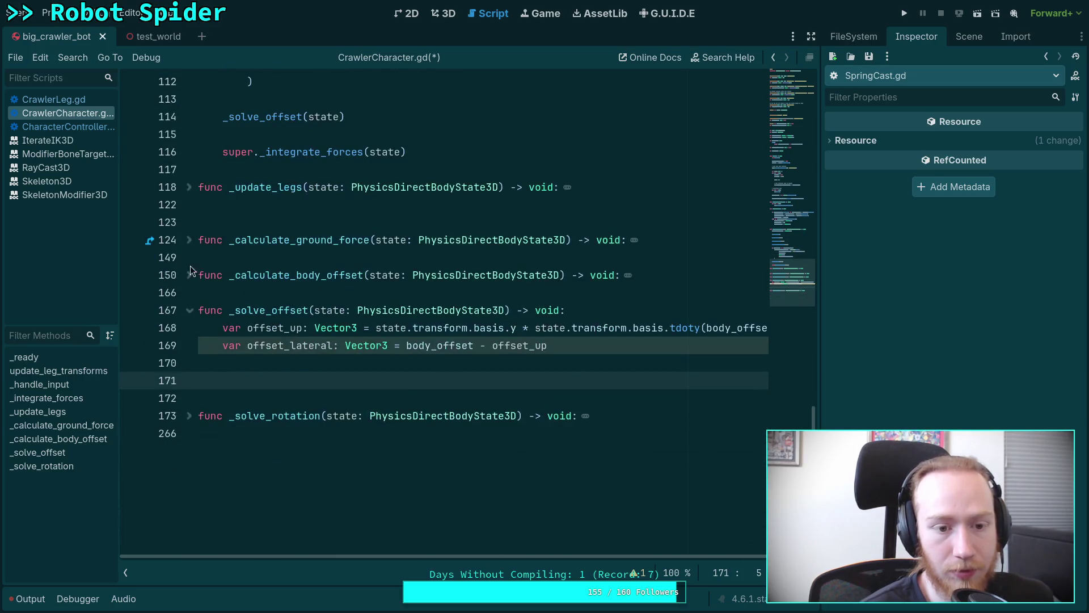
{"action": "left_click", "coordinate": [188, 240]}
{"action": "left_click", "coordinate": [250, 220]}
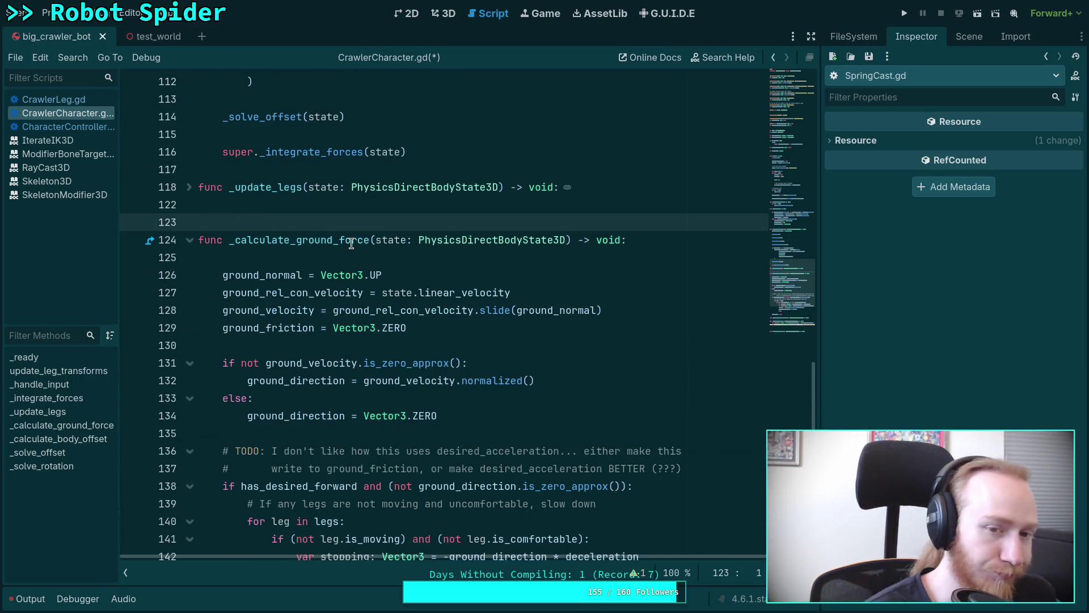
Step: Locate and select the _solve_offset(state) call line in CrawlerCharacter.gd
{"action": "scroll", "coordinate": [305, 315], "scroll_direction": "up", "scroll_amount": 4}
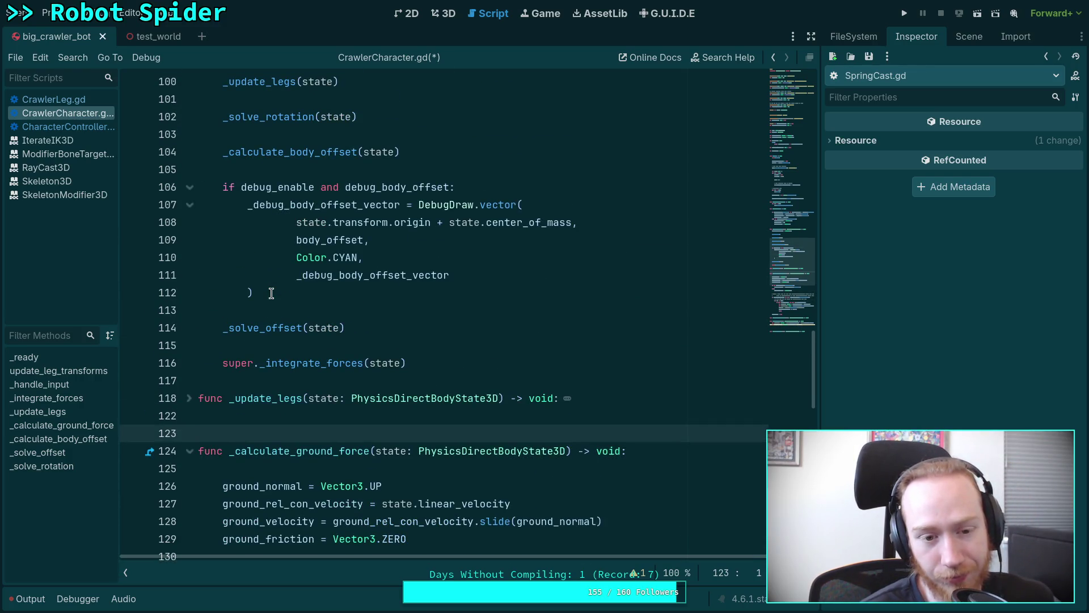
{"action": "scroll", "coordinate": [271, 293], "scroll_direction": "down", "scroll_amount": 11}
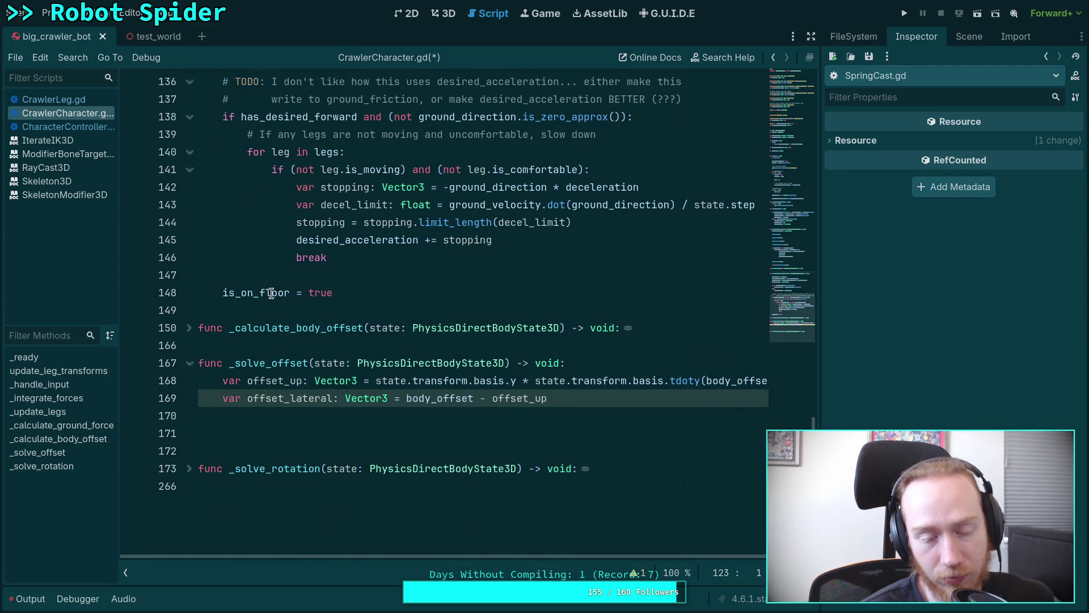
{"action": "scroll", "coordinate": [271, 293], "scroll_direction": "up", "scroll_amount": 5}
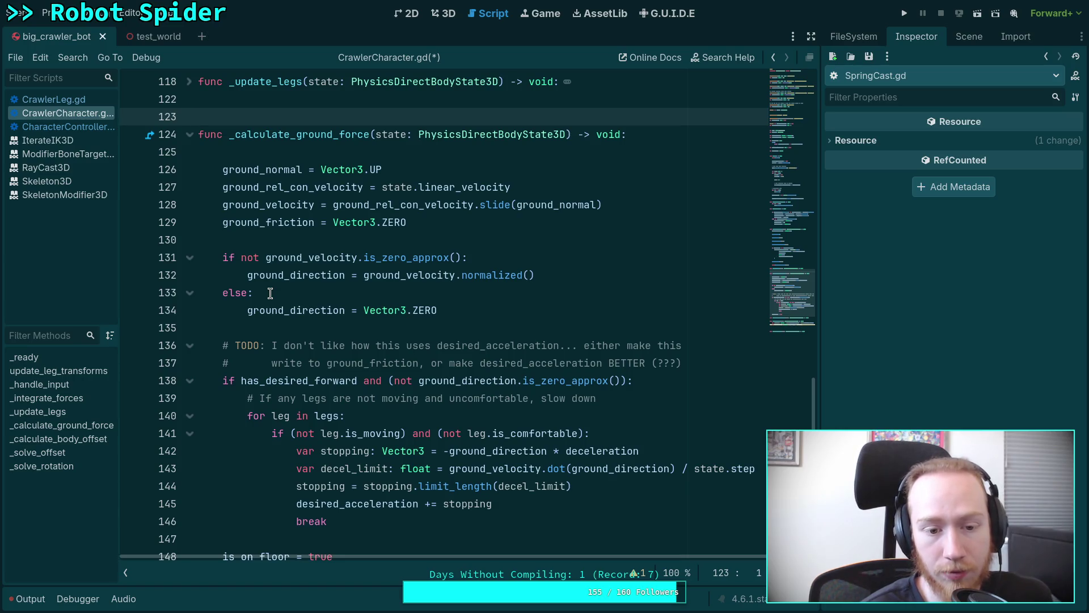
{"action": "scroll", "coordinate": [326, 217], "scroll_direction": "down", "scroll_amount": 3}
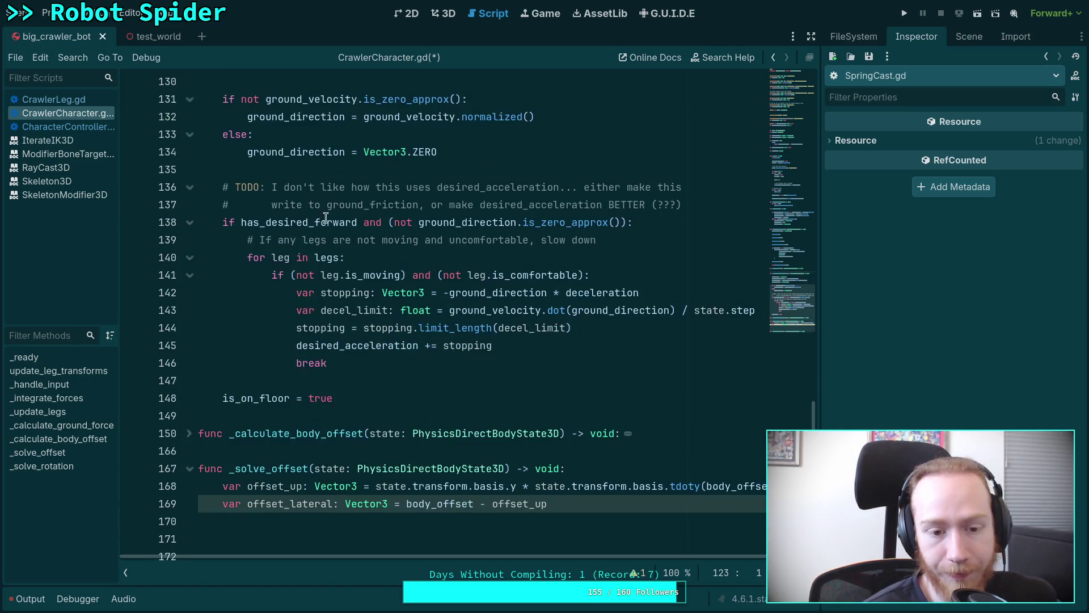
{"action": "scroll", "coordinate": [325, 218], "scroll_direction": "down", "scroll_amount": 2}
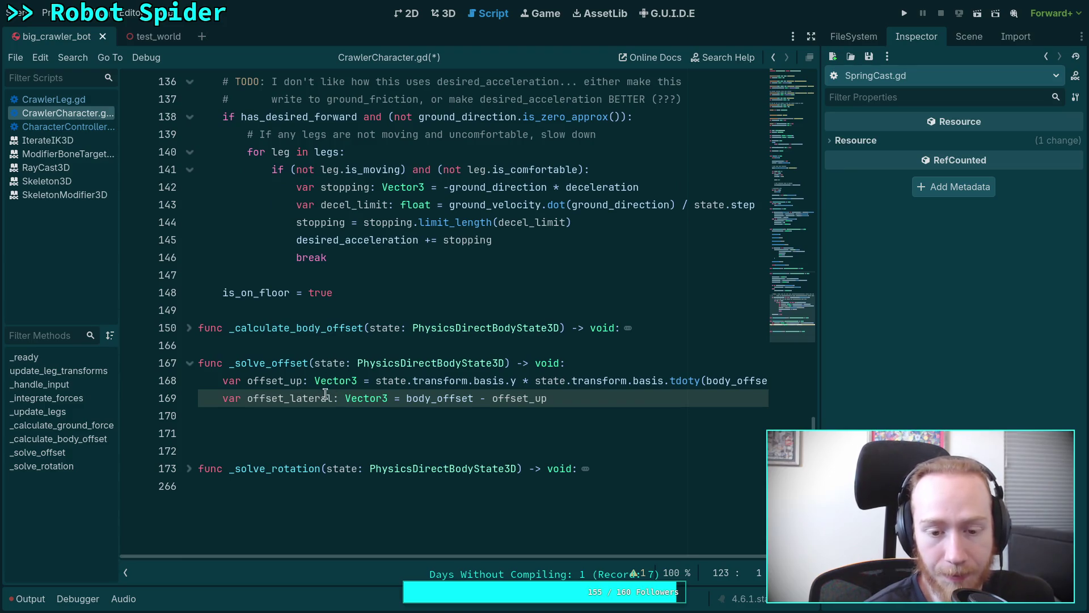
{"action": "scroll", "coordinate": [326, 393], "scroll_direction": "up", "scroll_amount": 12}
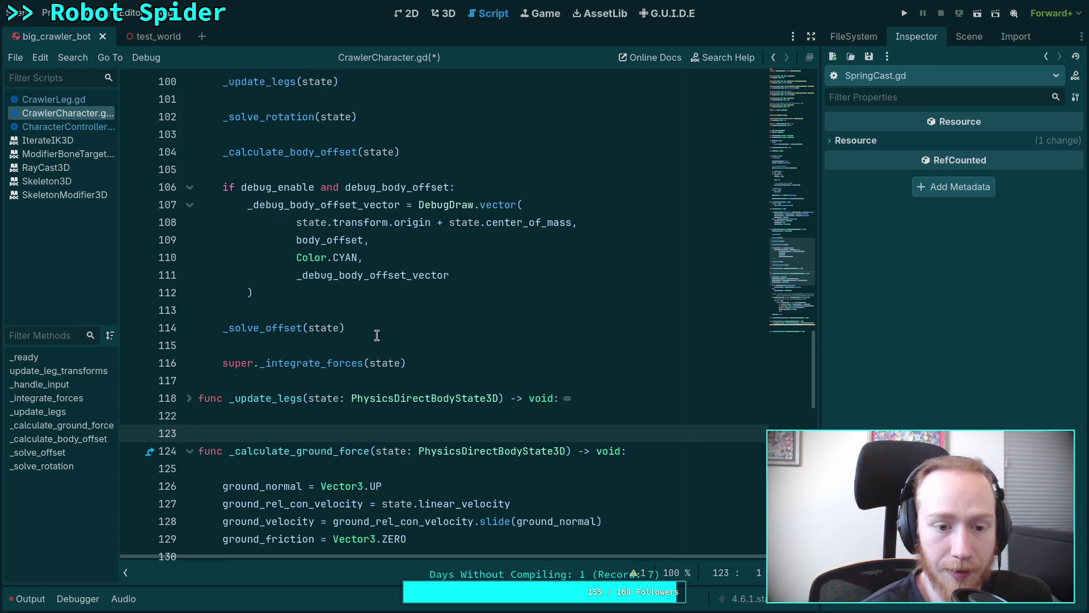
{"action": "left_click_drag", "start_coordinate": [378, 336], "coordinate": [380, 311]}
Step: Inspect the stopping variable on line 141, then switch to CharacterController.gd
{"action": "scroll", "coordinate": [497, 361], "scroll_direction": "down", "scroll_amount": 5}
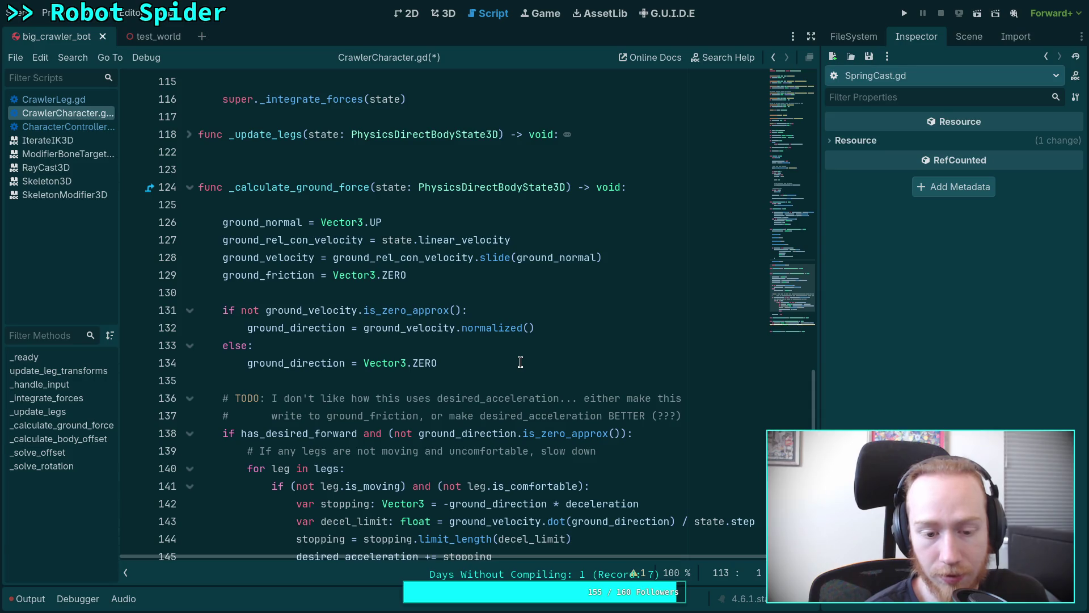
{"action": "scroll", "coordinate": [520, 362], "scroll_direction": "down", "scroll_amount": 3}
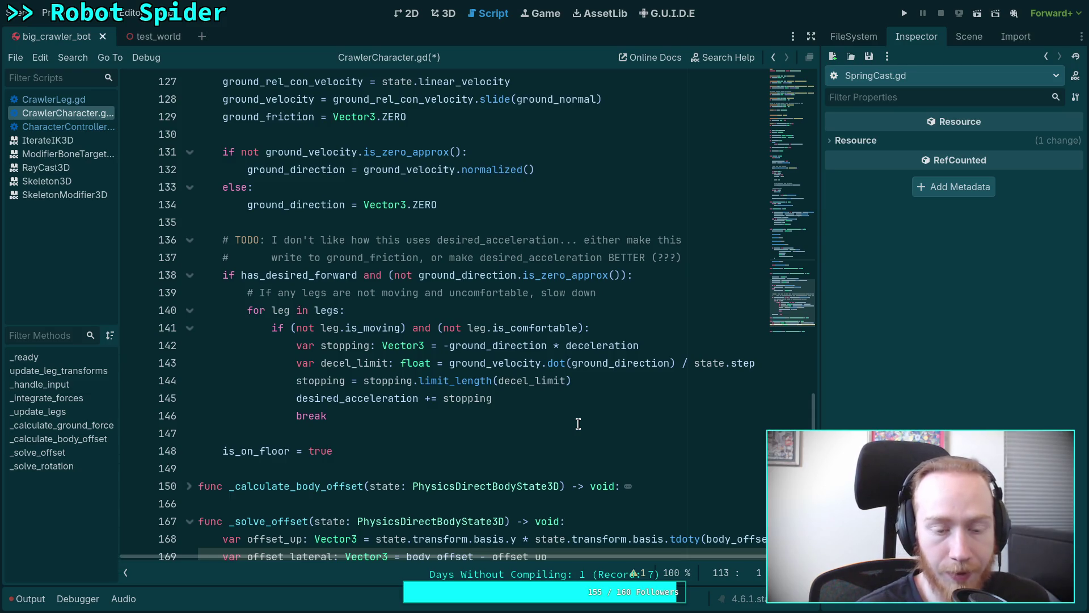
{"action": "left_click", "coordinate": [291, 329]}
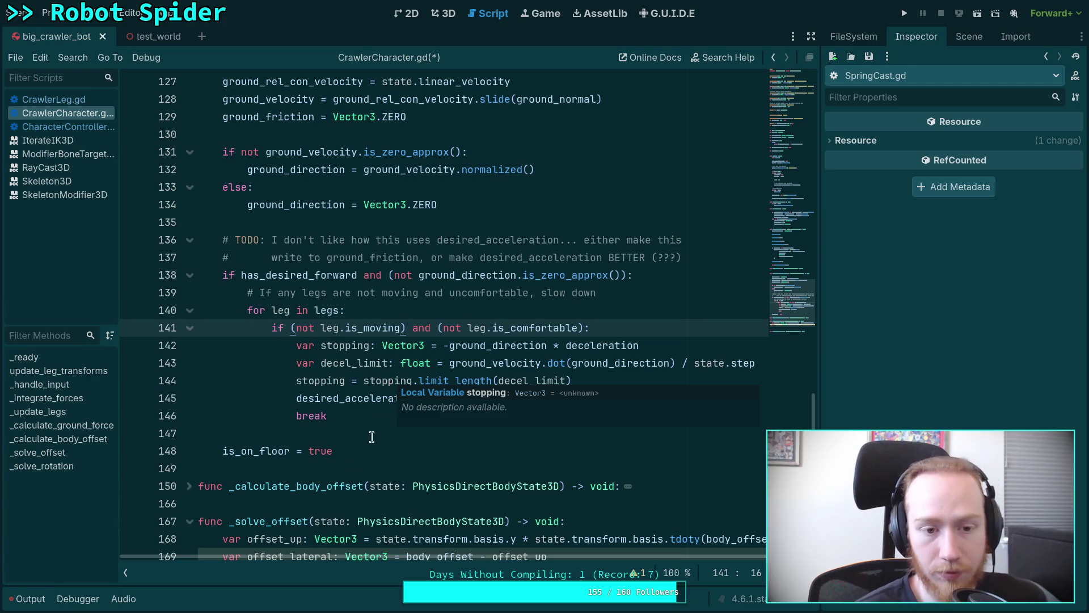
{"action": "scroll", "coordinate": [353, 492], "scroll_direction": "up", "scroll_amount": 2}
{"action": "scroll", "coordinate": [456, 448], "scroll_direction": "down", "scroll_amount": 2}
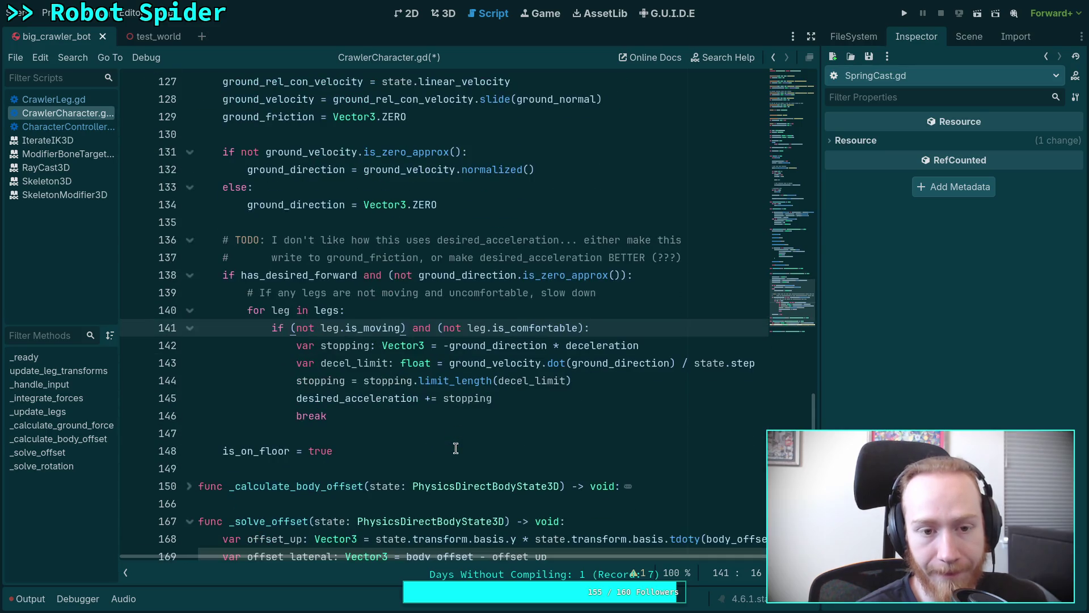
{"action": "scroll", "coordinate": [420, 446], "scroll_direction": "down", "scroll_amount": 3}
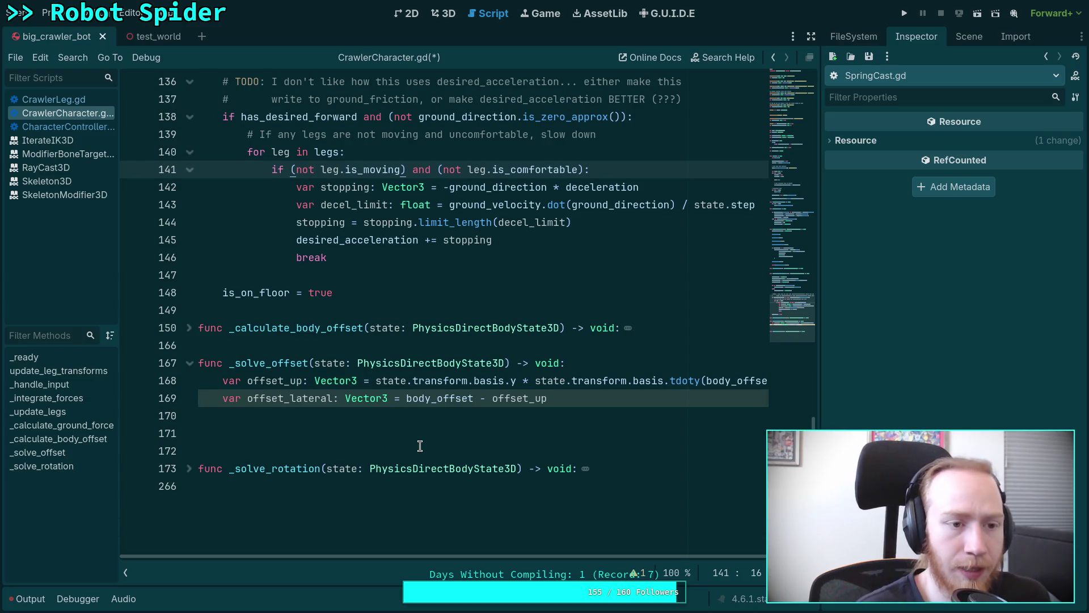
{"action": "left_click", "coordinate": [106, 127]}
Step: Scroll up to the on-floor movement code and highlight every use of ground_velocity
{"action": "scroll", "coordinate": [459, 290], "scroll_direction": "up", "scroll_amount": 15}
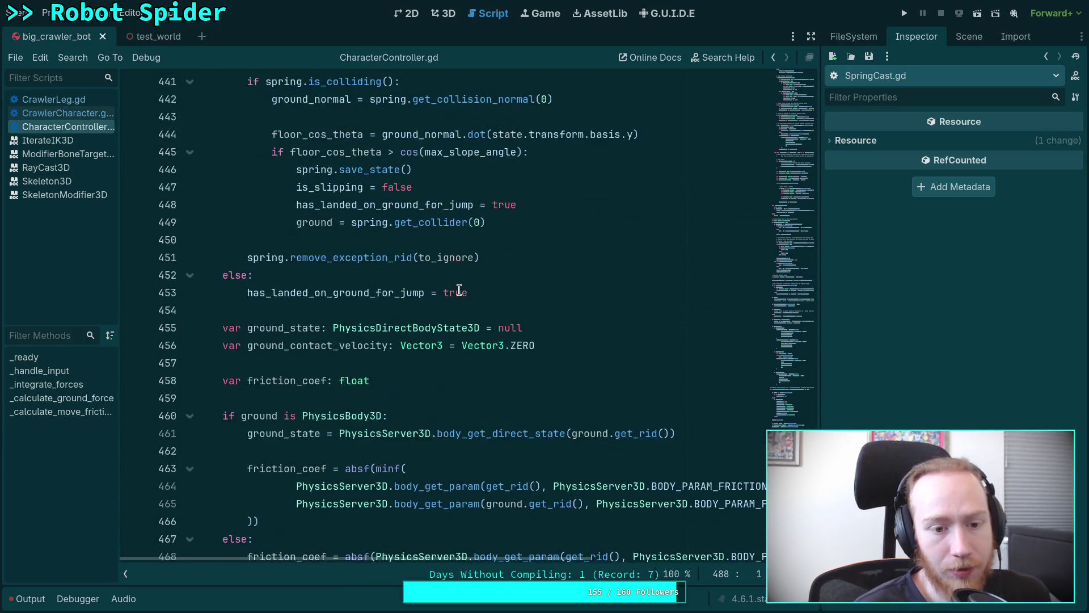
{"action": "scroll", "coordinate": [459, 289], "scroll_direction": "up", "scroll_amount": 16}
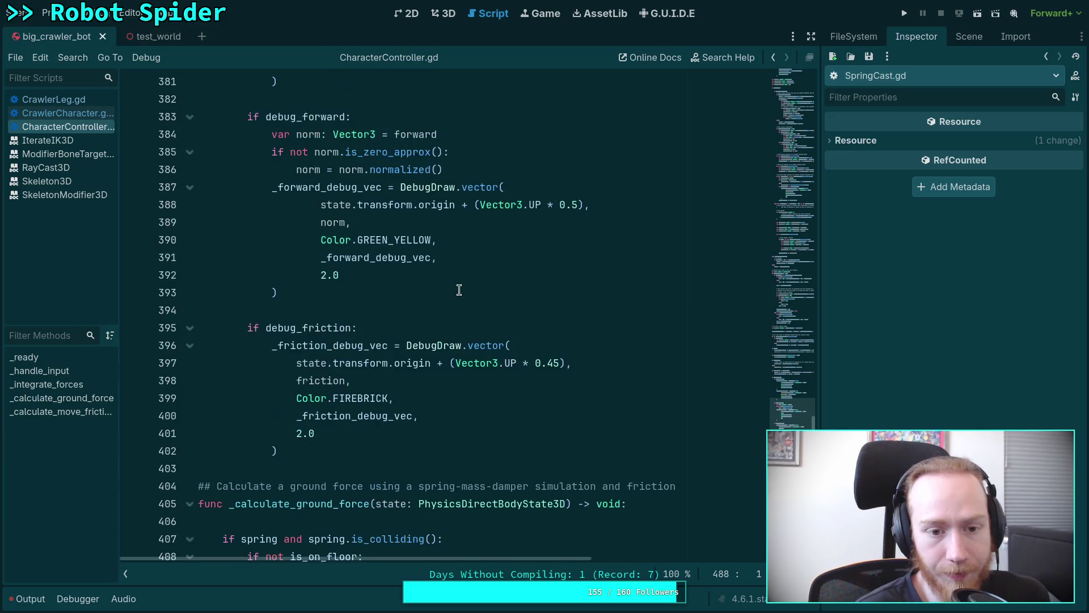
{"action": "scroll", "coordinate": [455, 303], "scroll_direction": "up", "scroll_amount": 7}
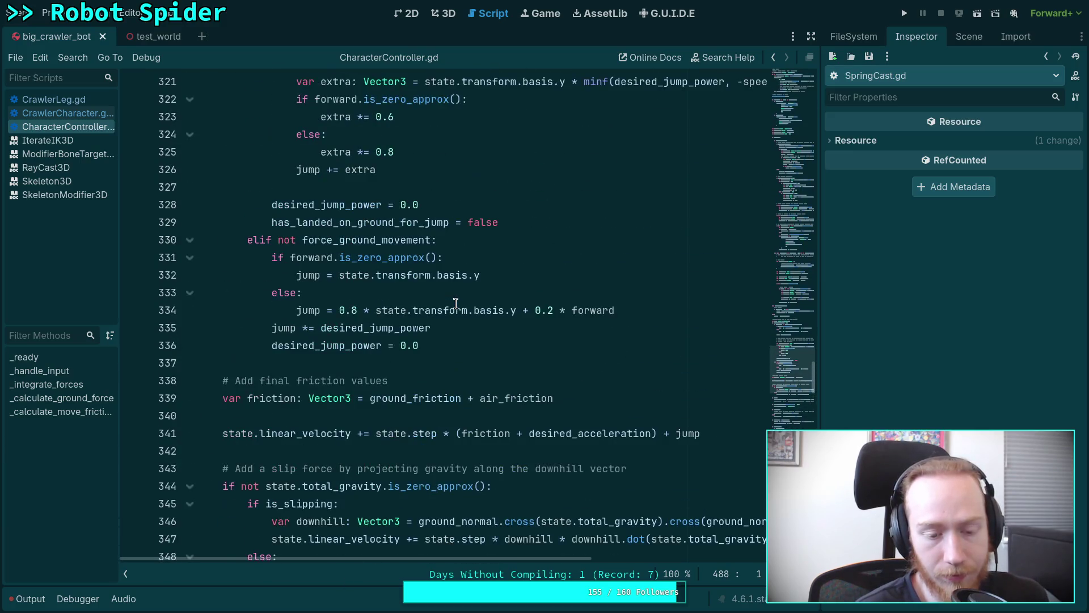
{"action": "scroll", "coordinate": [456, 303], "scroll_direction": "up", "scroll_amount": 7}
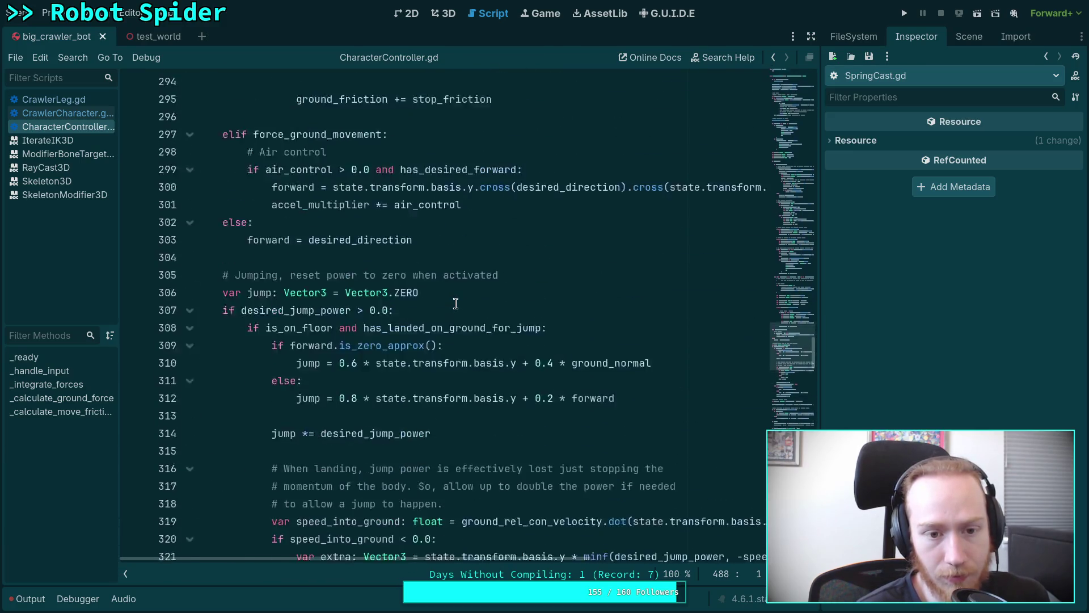
{"action": "scroll", "coordinate": [455, 303], "scroll_direction": "up", "scroll_amount": 3}
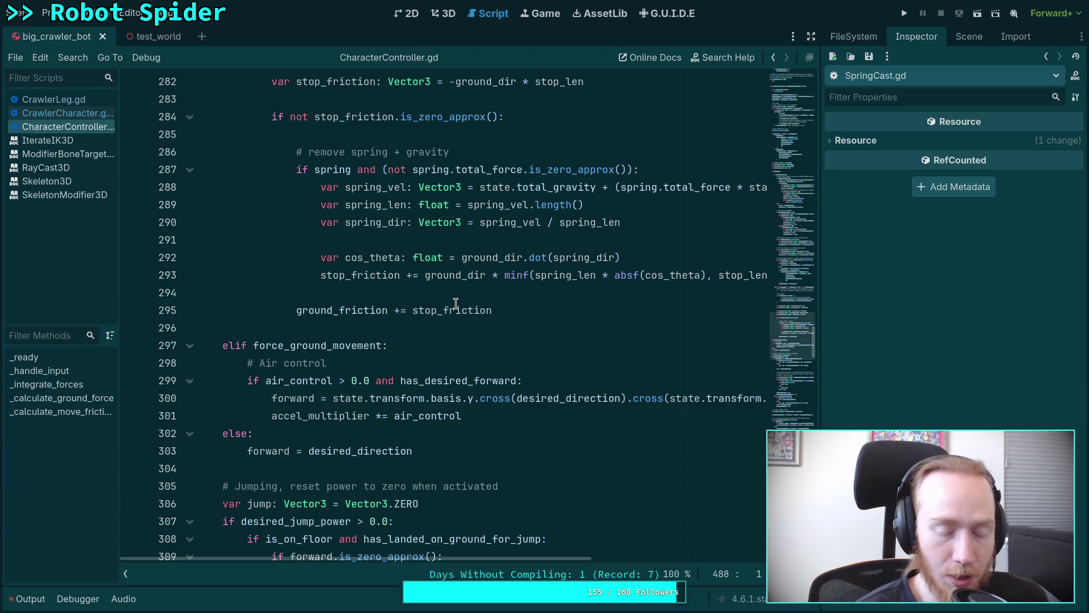
{"action": "scroll", "coordinate": [455, 304], "scroll_direction": "up", "scroll_amount": 15}
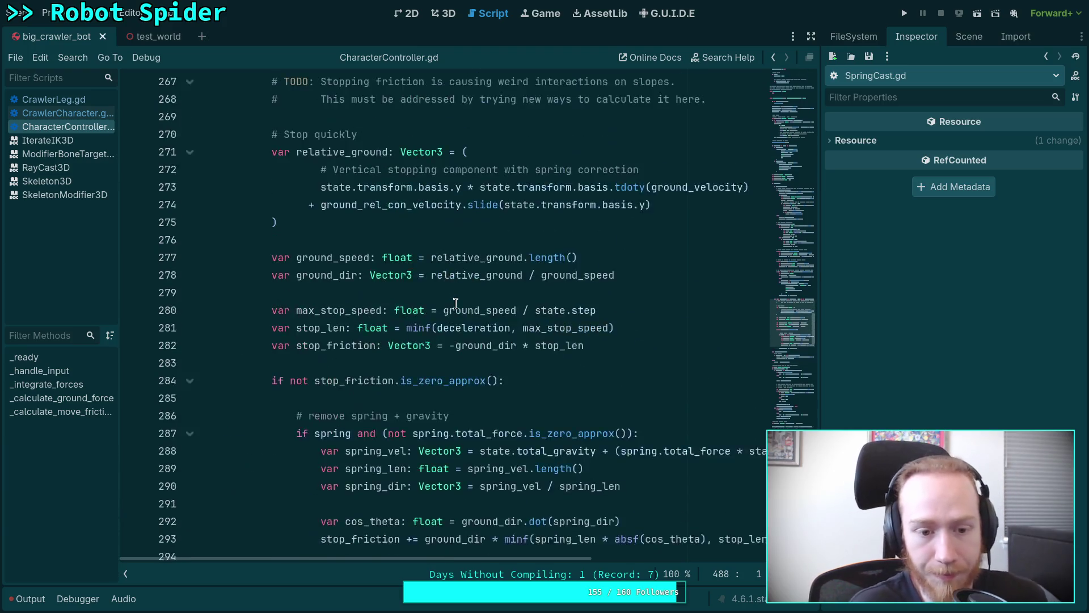
{"action": "scroll", "coordinate": [456, 303], "scroll_direction": "up", "scroll_amount": 12}
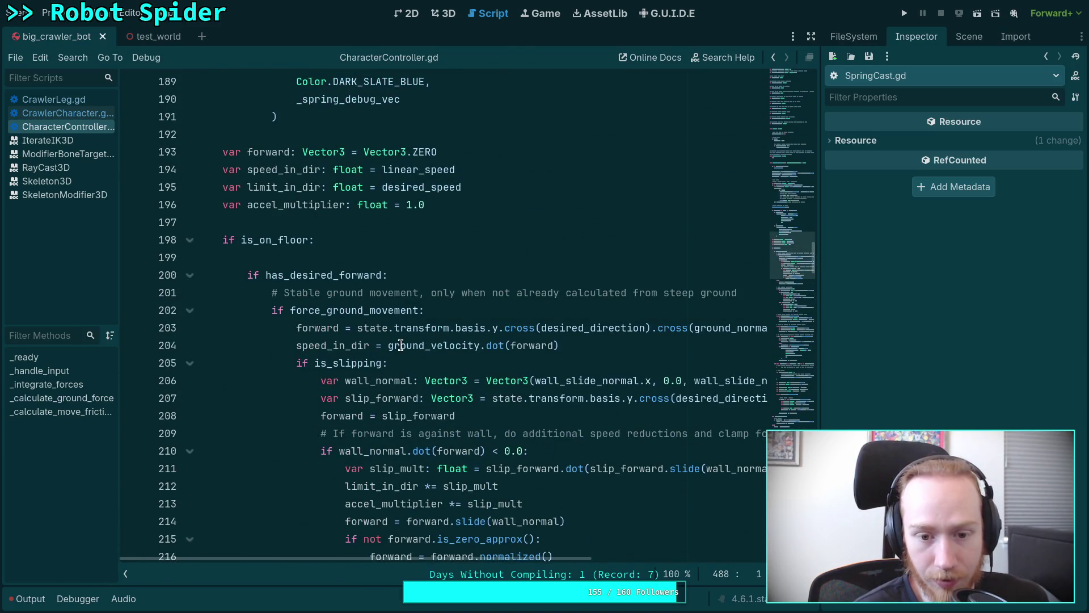
{"action": "double_click", "coordinate": [431, 345]}
Step: Highlight every use of forward at the else branch on line 218
{"action": "mouse_move", "coordinate": [522, 559]}
{"action": "left_mouse_down"}
{"action": "mouse_move", "coordinate": [666, 559]}
{"action": "mouse_move", "coordinate": [534, 559]}
{"action": "left_mouse_up"}
{"action": "scroll", "coordinate": [462, 453], "scroll_direction": "down", "scroll_amount": 2}
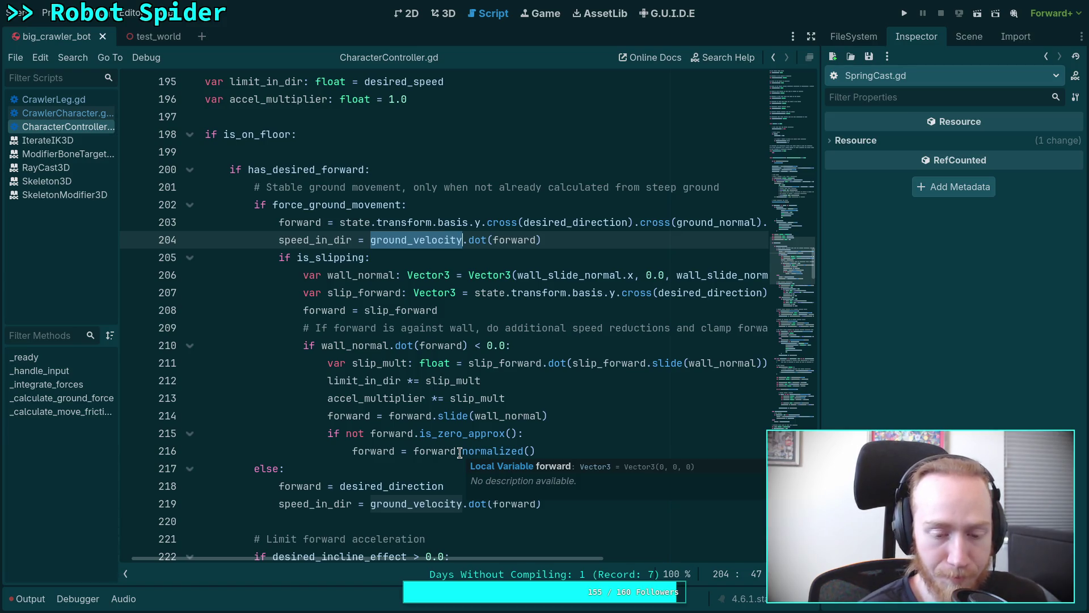
{"action": "left_click", "coordinate": [295, 487]}
{"action": "double_click", "coordinate": [296, 487]}
{"action": "scroll", "coordinate": [295, 489], "scroll_direction": "down", "scroll_amount": 3}
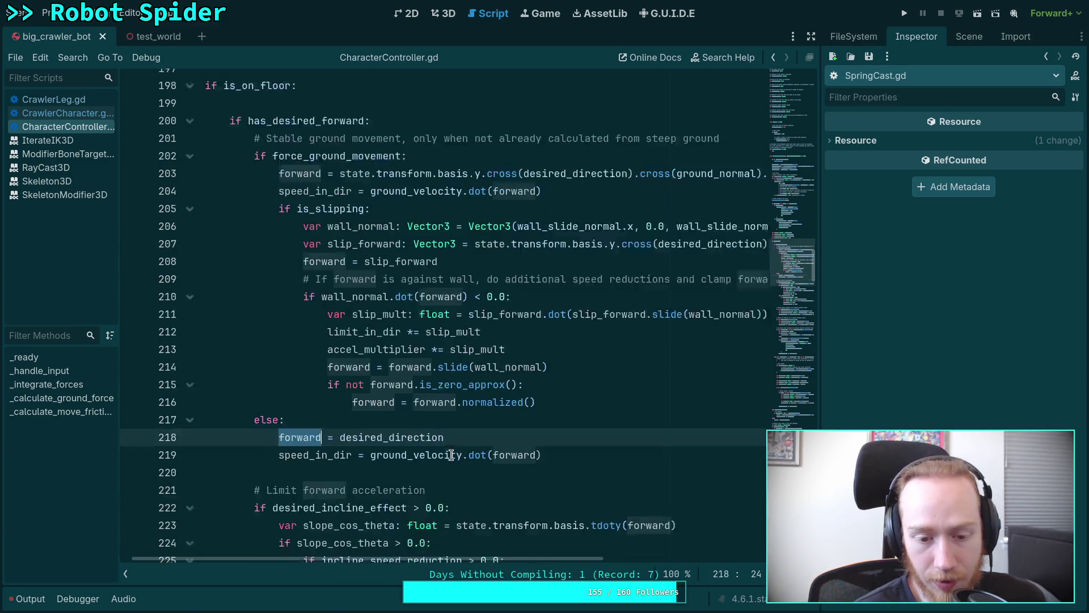
Step: Highlight every use of speed_in_dir and read through the surrounding movement code
{"action": "mouse_move", "coordinate": [451, 451]}
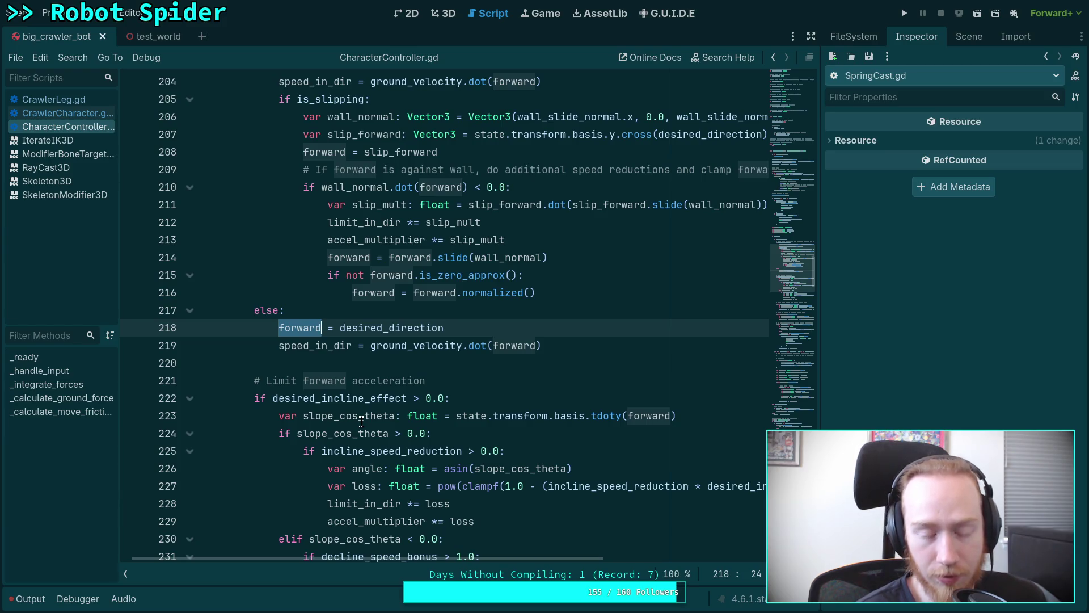
{"action": "double_click", "coordinate": [353, 345]}
{"action": "scroll", "coordinate": [355, 345], "scroll_direction": "up", "scroll_amount": 5}
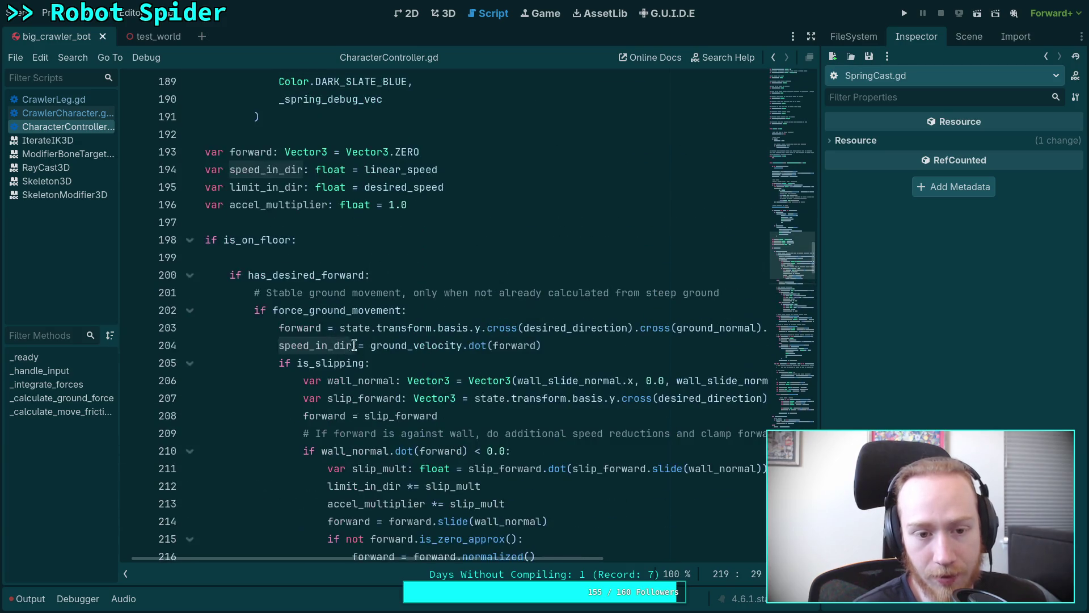
{"action": "scroll", "coordinate": [422, 363], "scroll_direction": "down", "scroll_amount": 1}
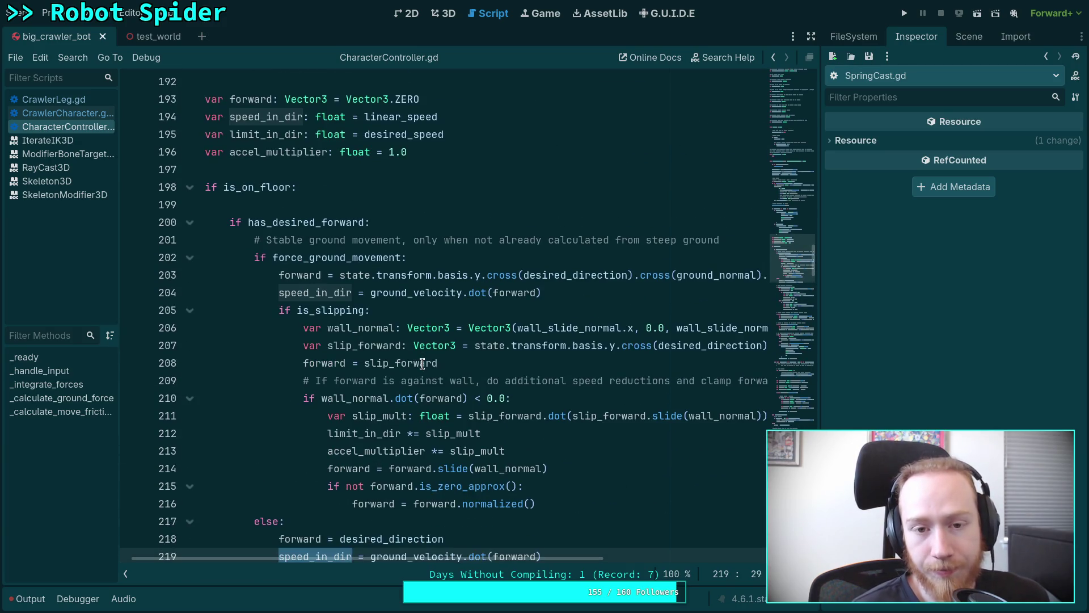
{"action": "scroll", "coordinate": [422, 363], "scroll_direction": "up", "scroll_amount": 4}
{"action": "scroll", "coordinate": [422, 363], "scroll_direction": "down", "scroll_amount": 4}
{"action": "scroll", "coordinate": [422, 363], "scroll_direction": "down", "scroll_amount": 2}
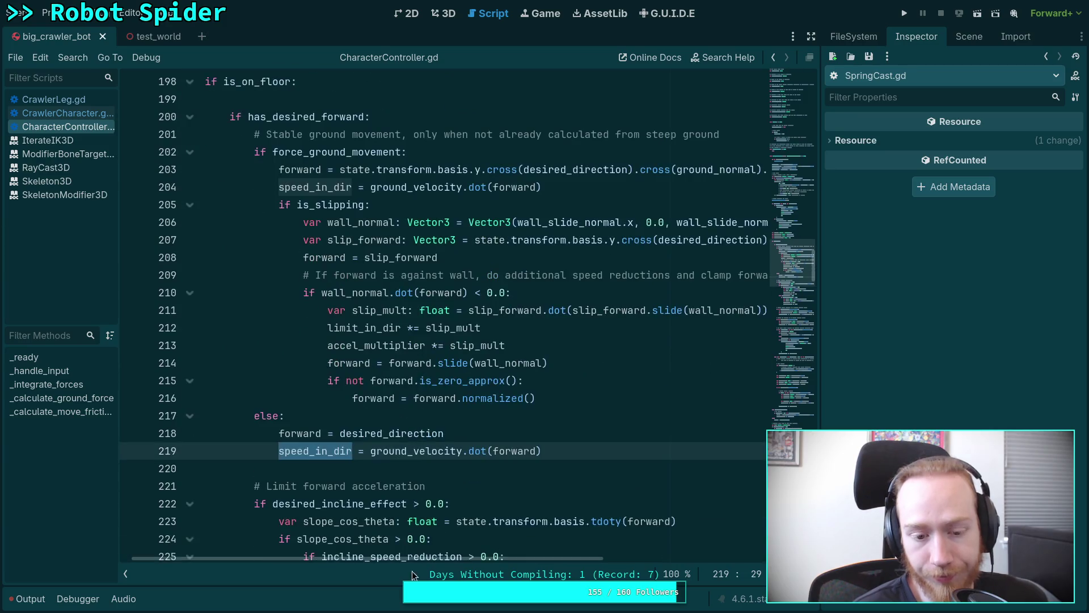
{"action": "left_click_drag", "start_coordinate": [427, 558], "coordinate": [412, 558]}
{"action": "scroll", "coordinate": [507, 483], "scroll_direction": "down", "scroll_amount": 13}
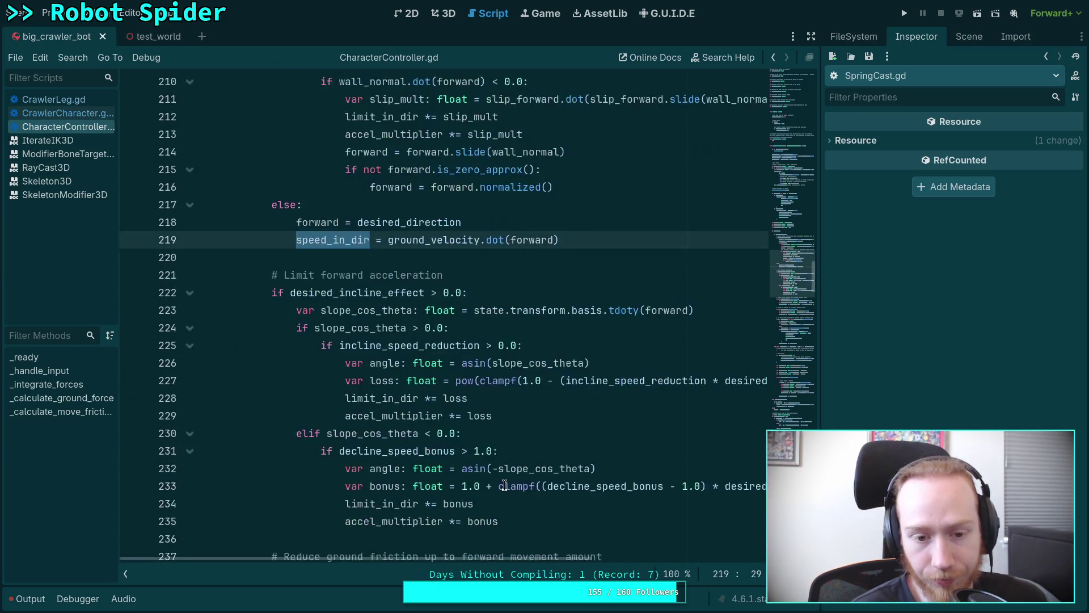
{"action": "scroll", "coordinate": [442, 446], "scroll_direction": "down", "scroll_amount": 5}
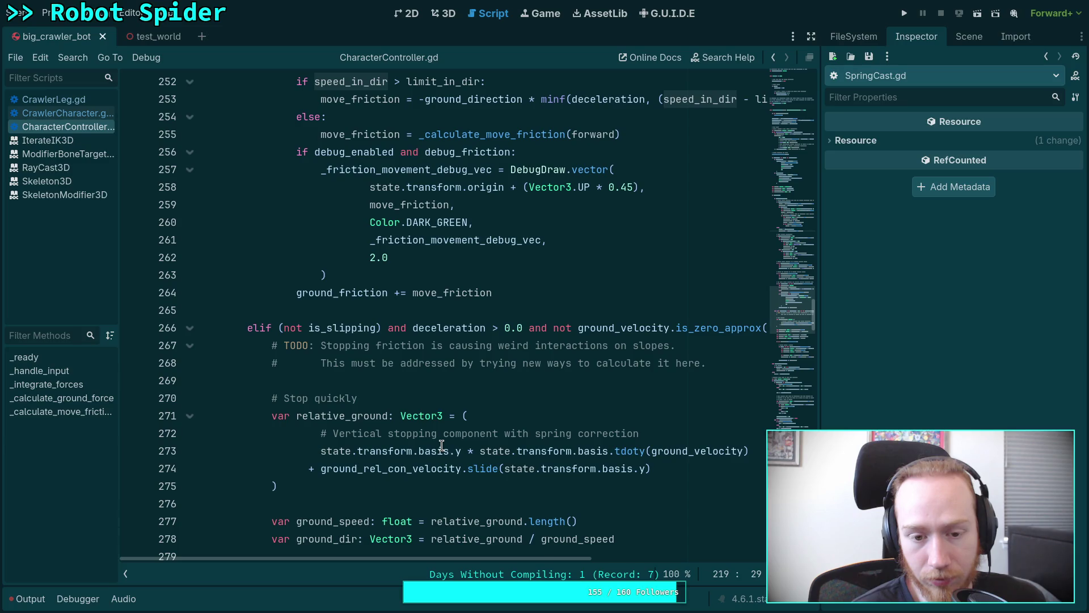
{"action": "scroll", "coordinate": [442, 439], "scroll_direction": "up", "scroll_amount": 3}
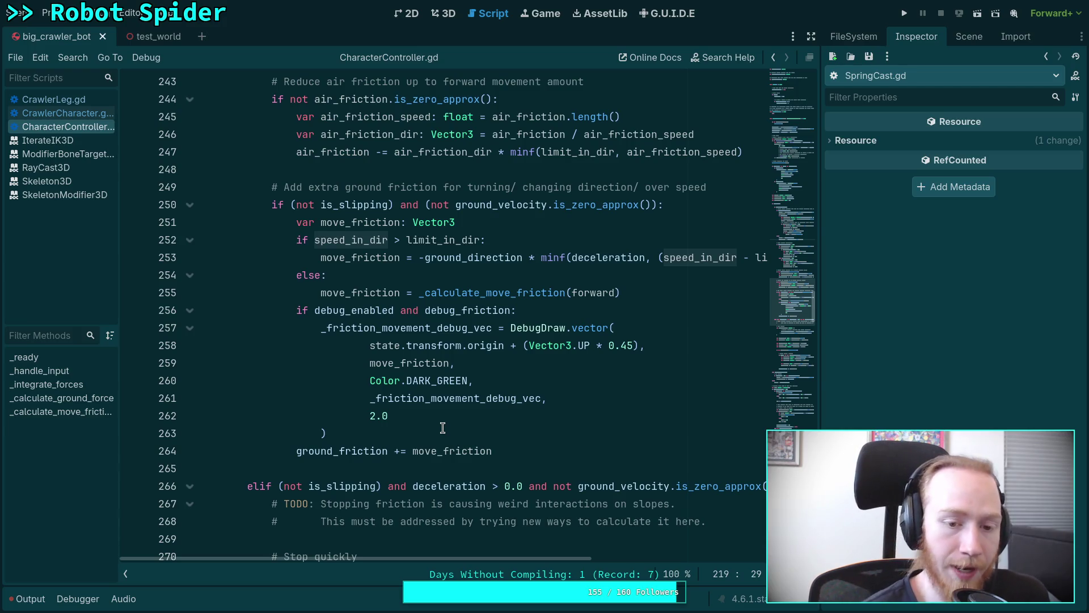
Step: Place the caret on blank lines 197 and then 192 in CharacterController.gd
{"action": "scroll", "coordinate": [443, 427], "scroll_direction": "up", "scroll_amount": 18}
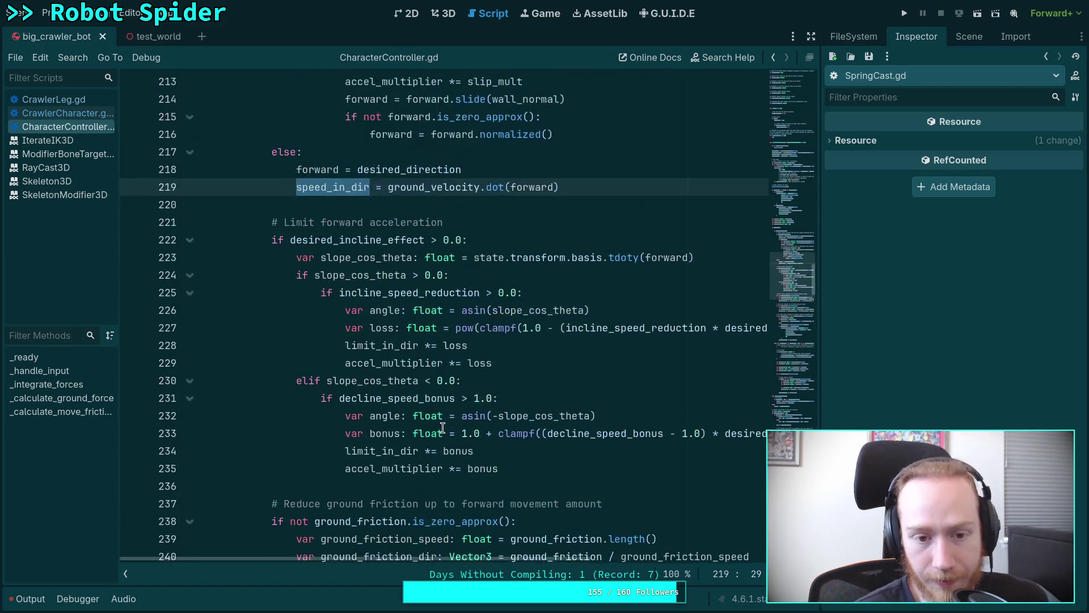
{"action": "scroll", "coordinate": [443, 427], "scroll_direction": "up", "scroll_amount": 3}
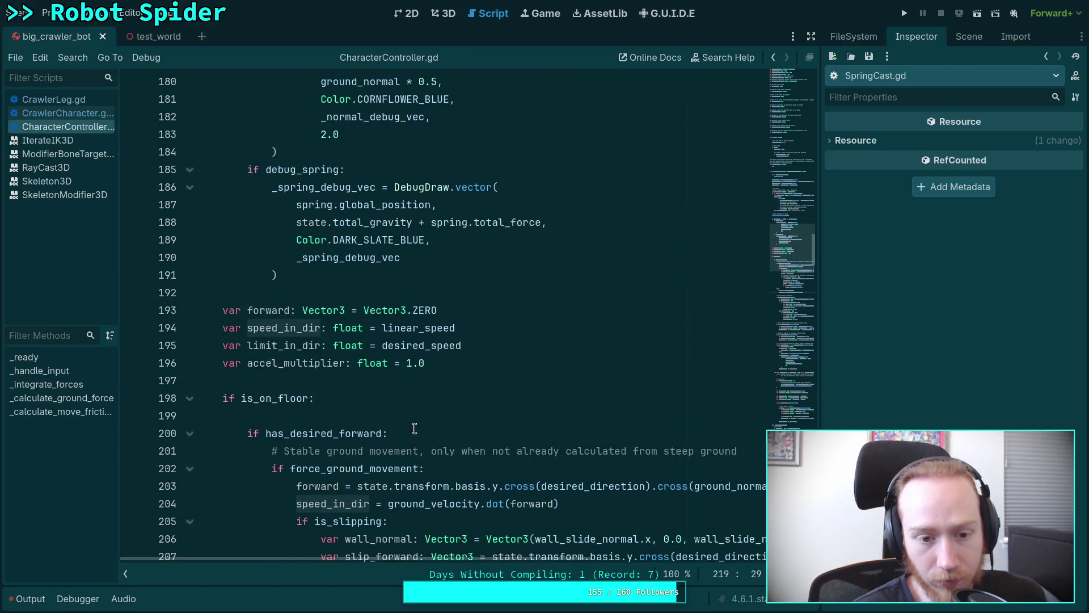
{"action": "left_click", "coordinate": [388, 386]}
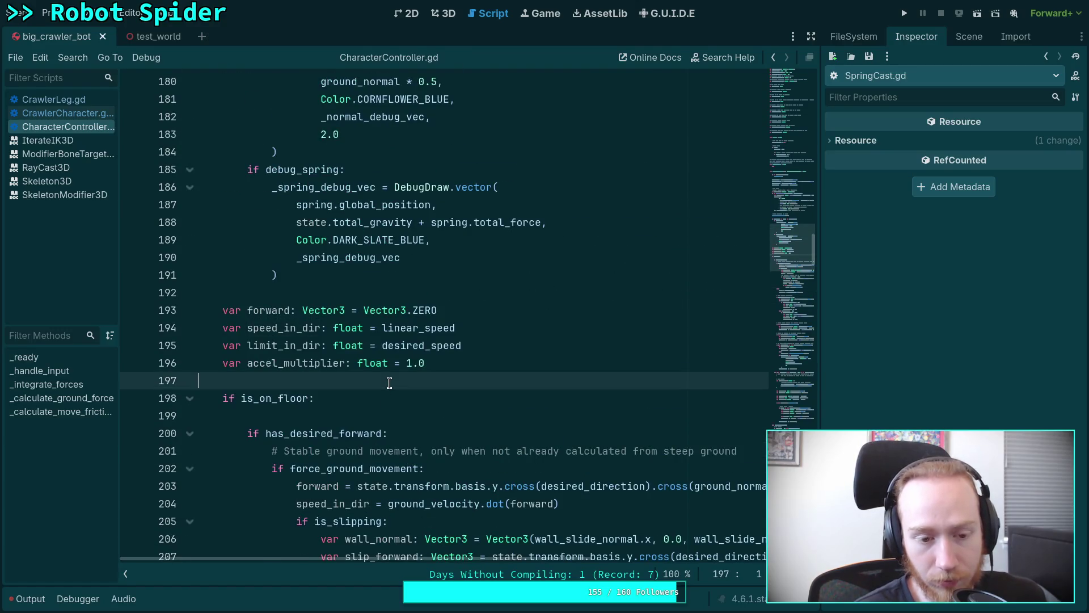
{"action": "left_click", "coordinate": [381, 294]}
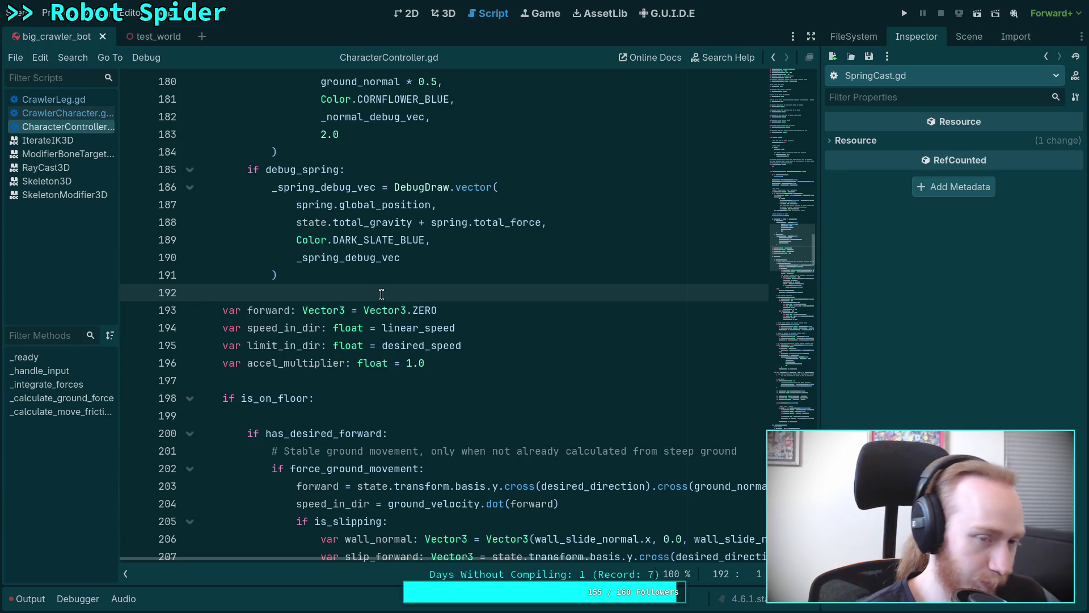
{"action": "scroll", "coordinate": [381, 294], "scroll_direction": "up", "scroll_amount": 1}
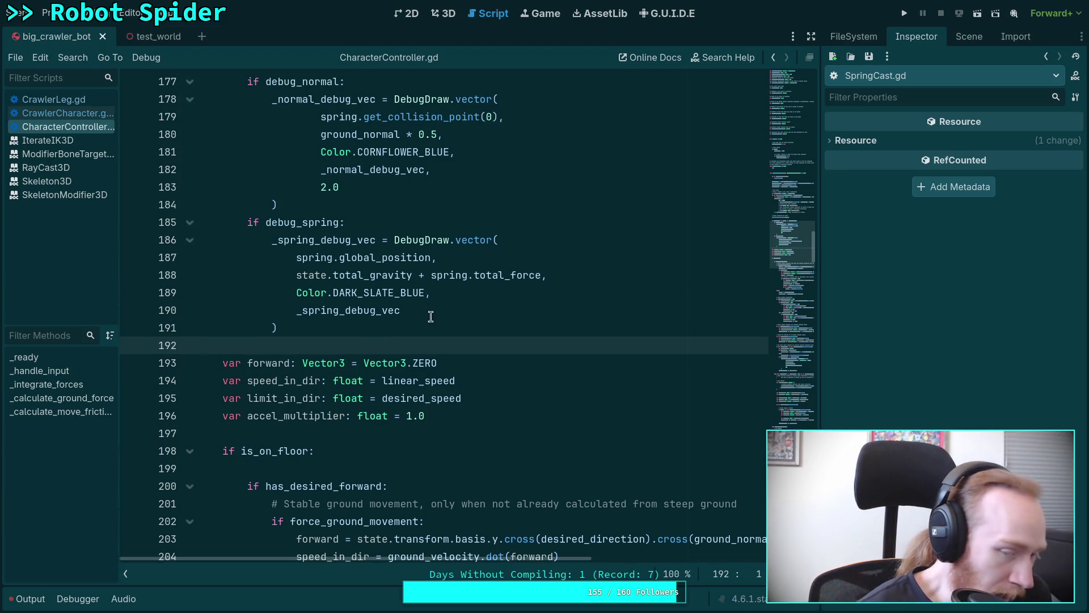
{"action": "scroll", "coordinate": [431, 315], "scroll_direction": "up", "scroll_amount": 3}
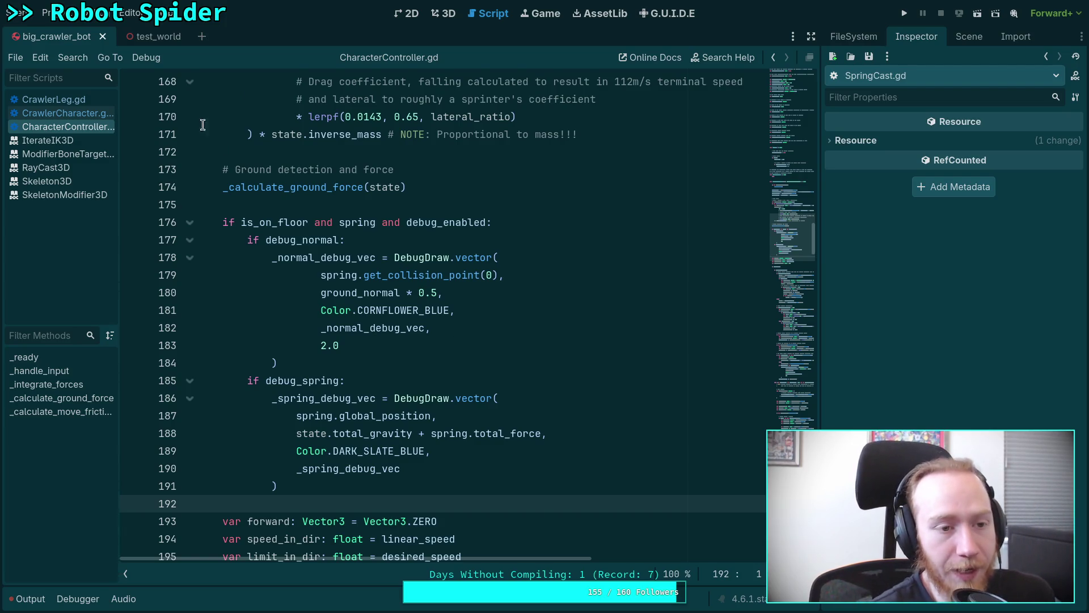
Step: Return to CrawlerCharacter.gd, set the caret on line 171, and highlight offset_lateral
{"action": "left_click", "coordinate": [66, 113]}
{"action": "left_click", "coordinate": [380, 429]}
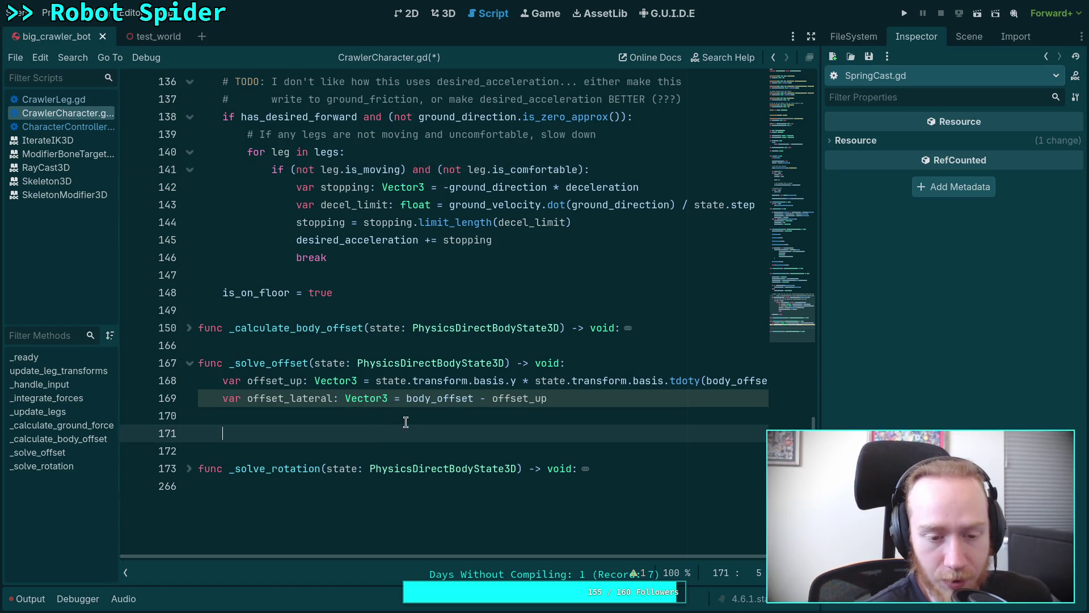
{"action": "left_click", "coordinate": [405, 421]}
{"action": "left_click", "coordinate": [397, 432]}
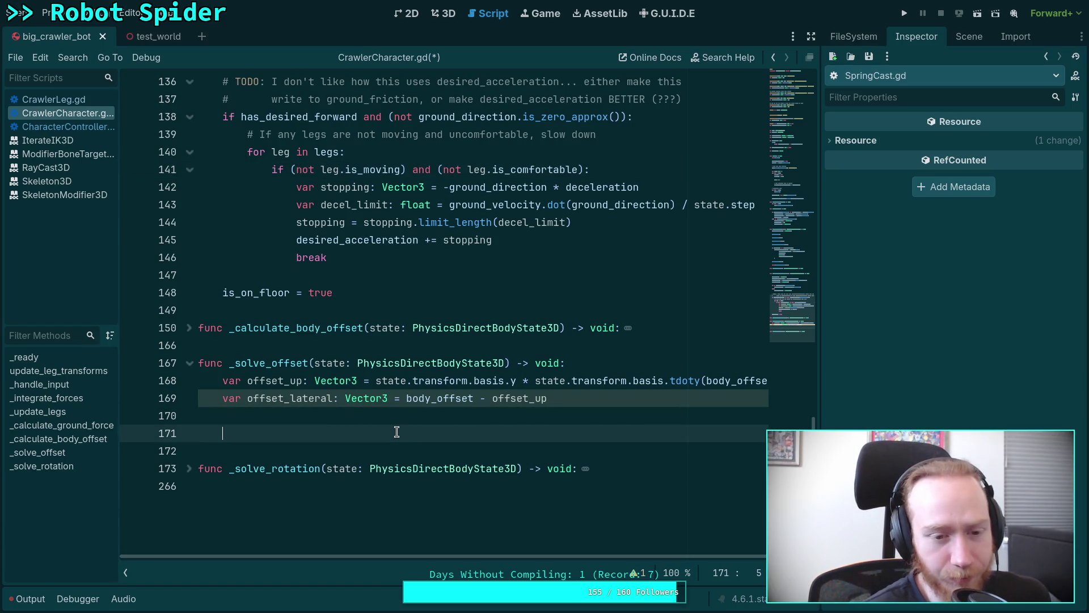
{"action": "double_click", "coordinate": [269, 393]}
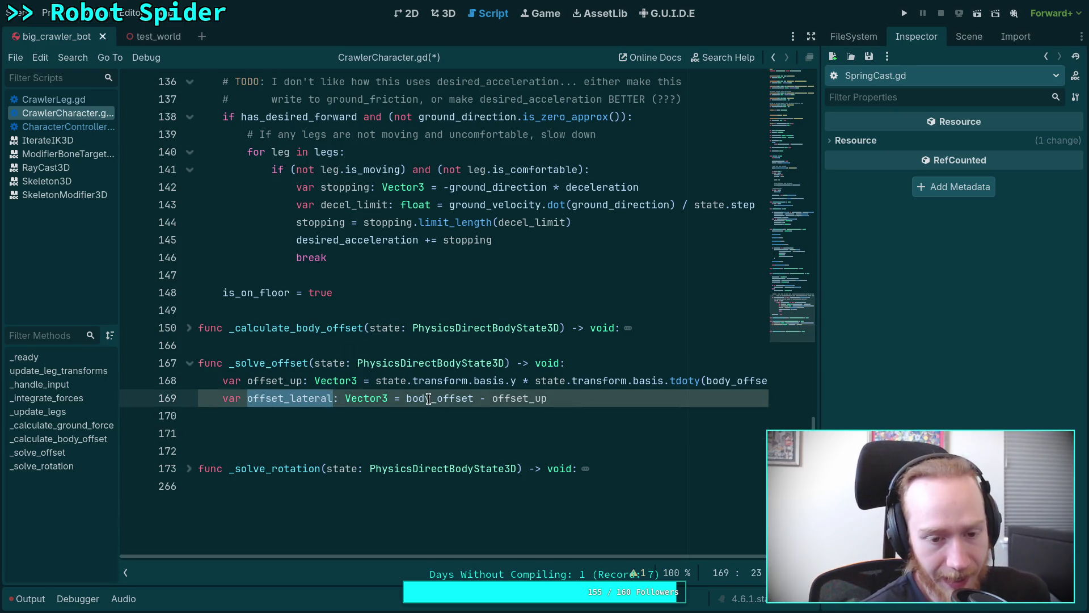
{"action": "key", "text": "super+3"}
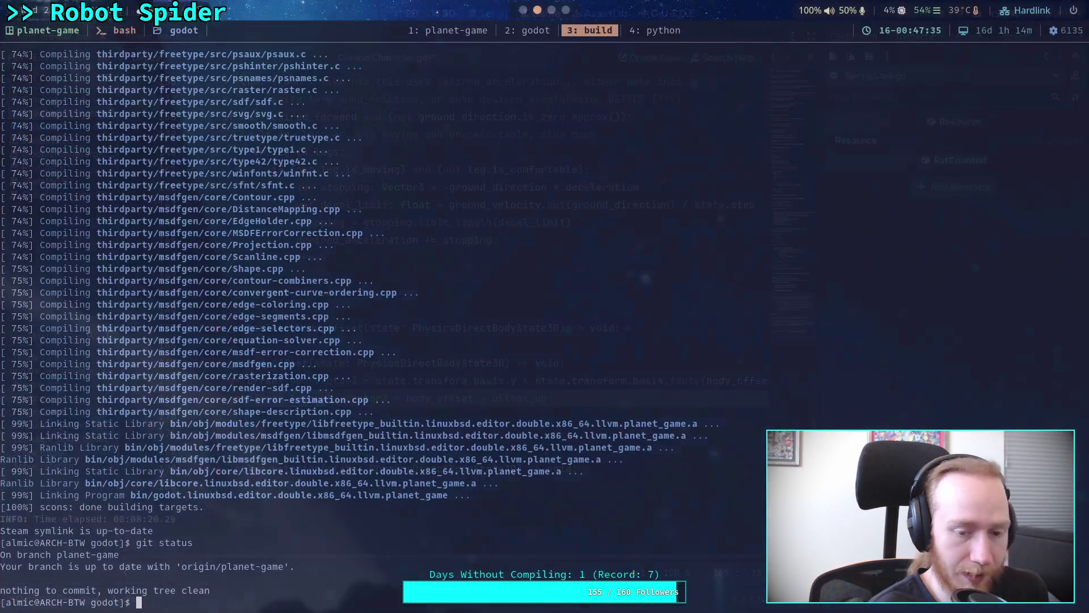
Step: Cycle workspaces back to the build terminal, then bring the Crawler Bot note forward
{"action": "key", "text": "super+4"}
{"action": "key", "text": "super+3"}
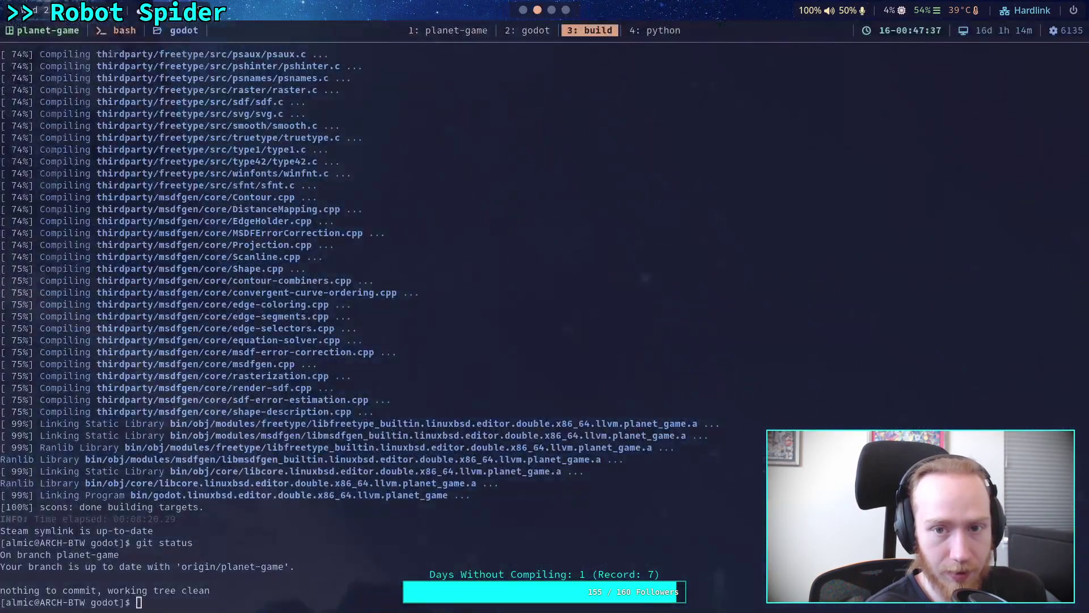
{"action": "key", "text": "alt+Tab"}
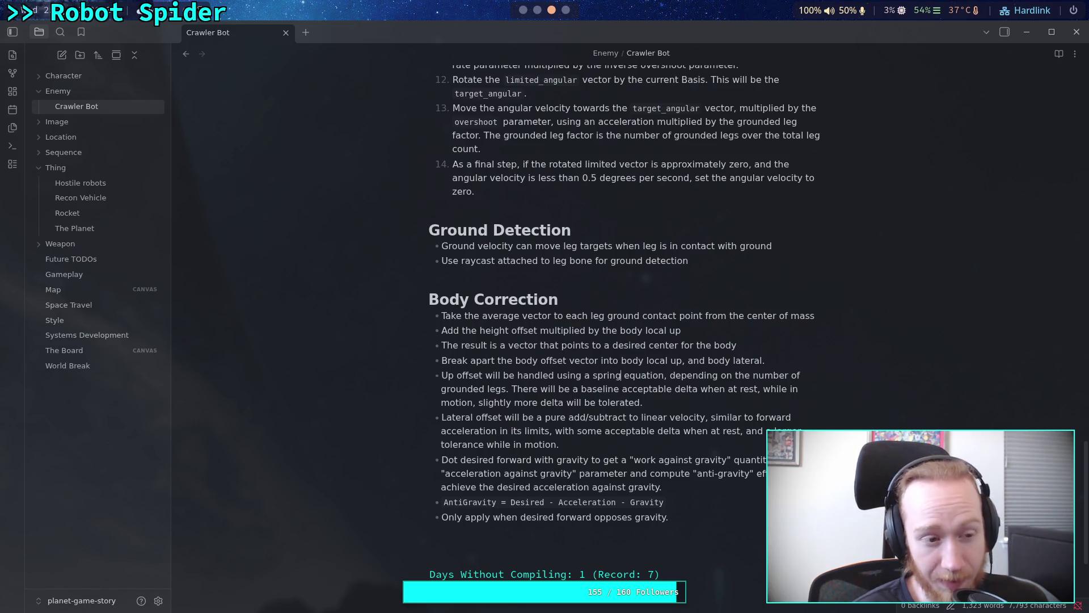
Step: Read the Crawler Bot note's Body Correction steps, then return to CrawlerCharacter.gd's exported settings
{"action": "left_click", "coordinate": [530, 13]}
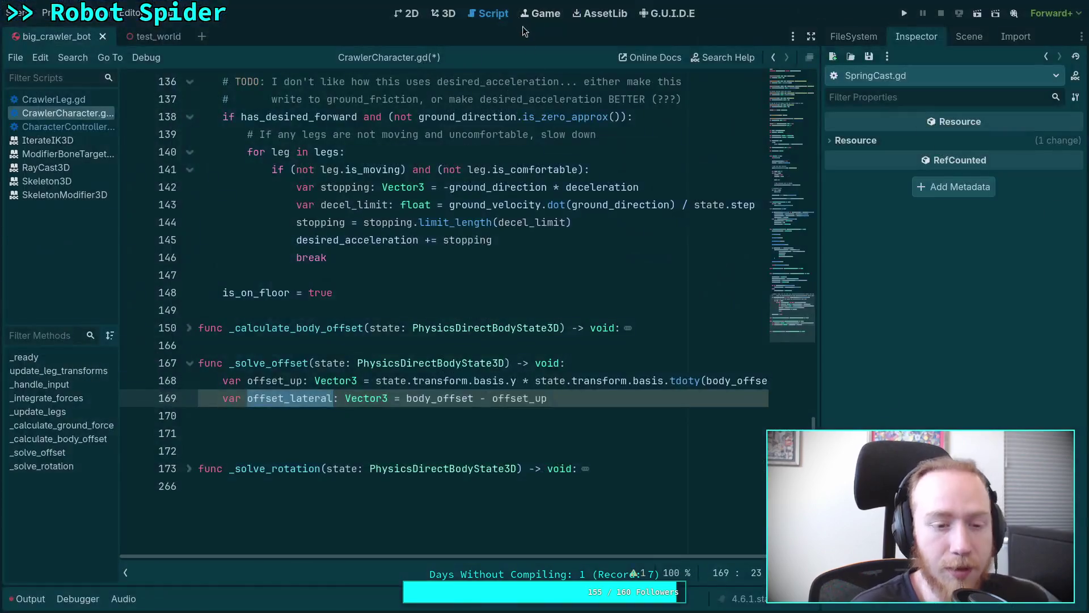
{"action": "left_click", "coordinate": [533, 431]}
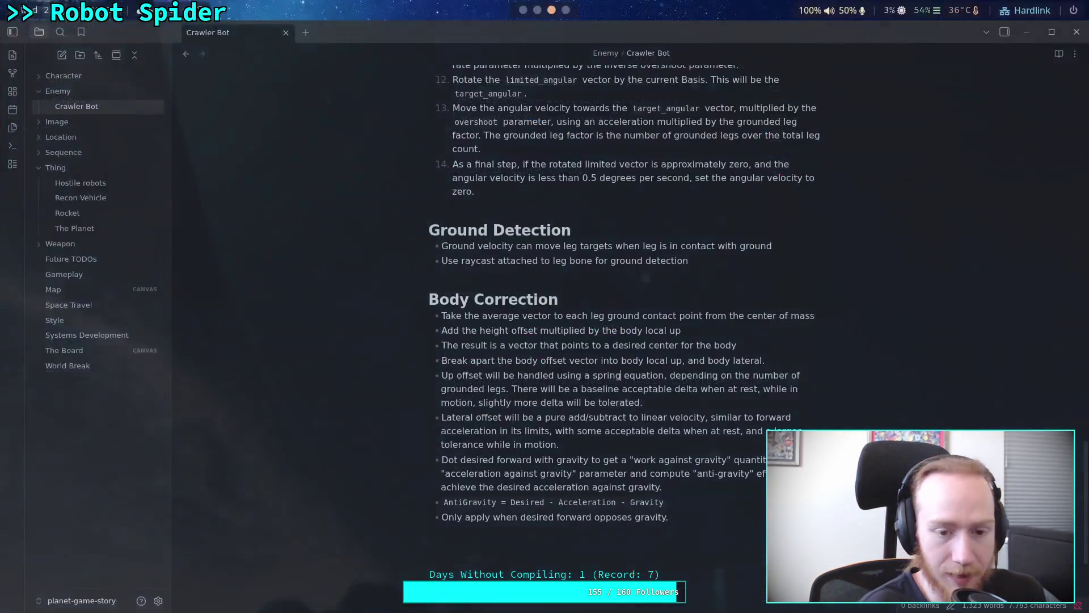
{"action": "key", "text": "super+3"}
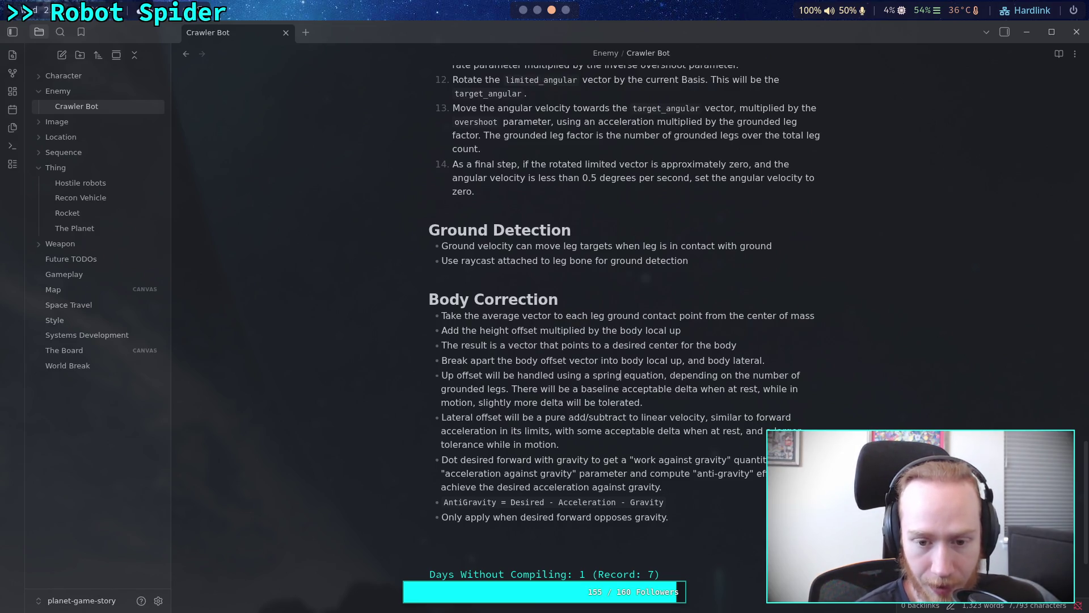
{"action": "key", "text": "super+2"}
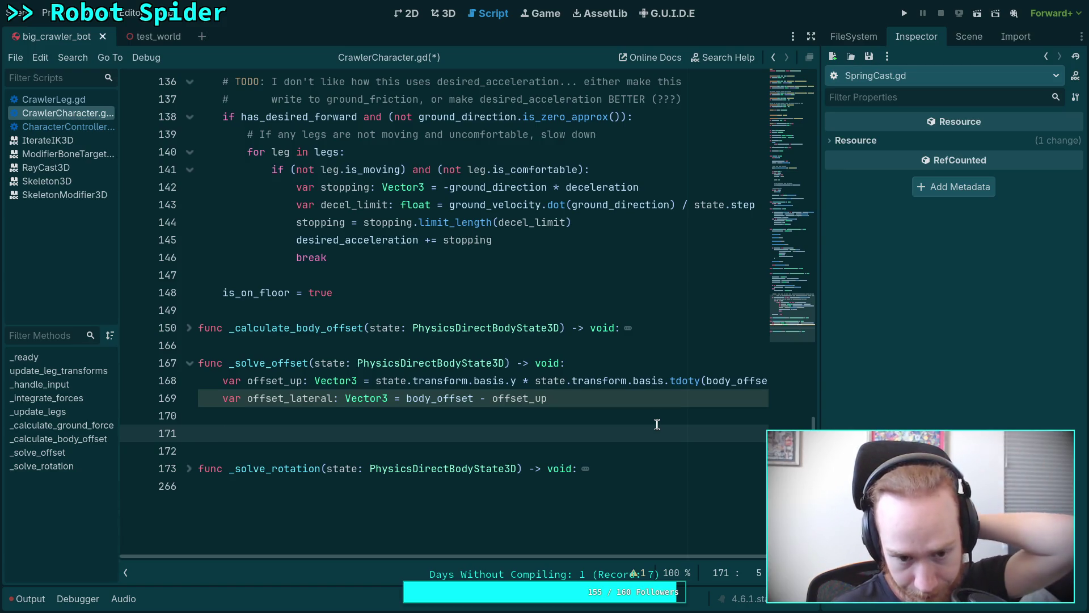
{"action": "left_click", "coordinate": [788, 199]}
Step: Move the body_height_offset lines below the leg_ik export in CrawlerCharacter.gd with Alt+Down
{"action": "left_click_drag", "start_coordinate": [788, 199], "coordinate": [789, 79]}
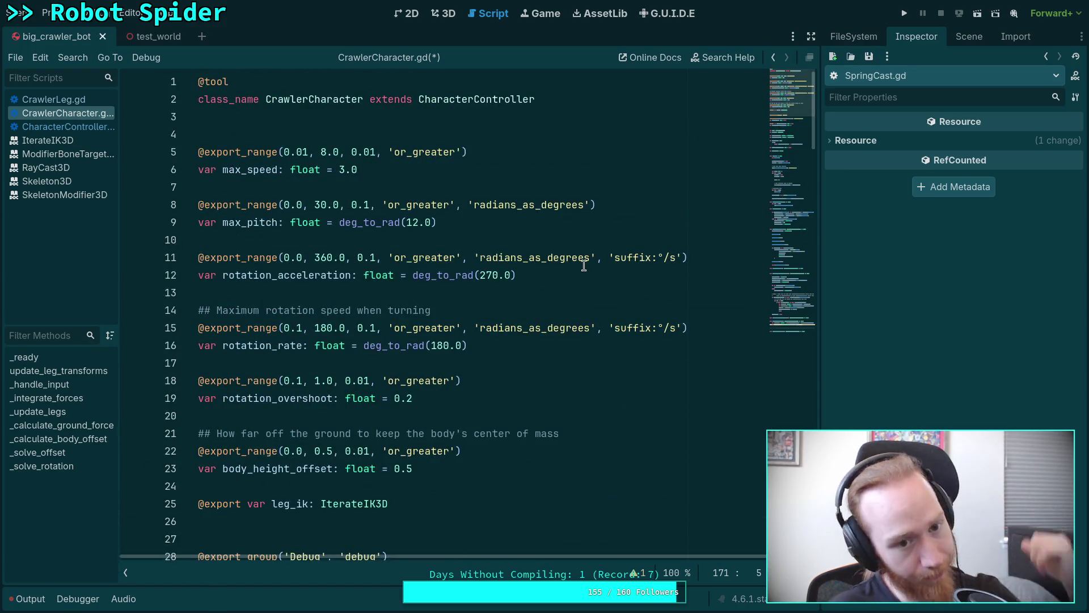
{"action": "scroll", "coordinate": [514, 392], "scroll_direction": "down", "scroll_amount": 2}
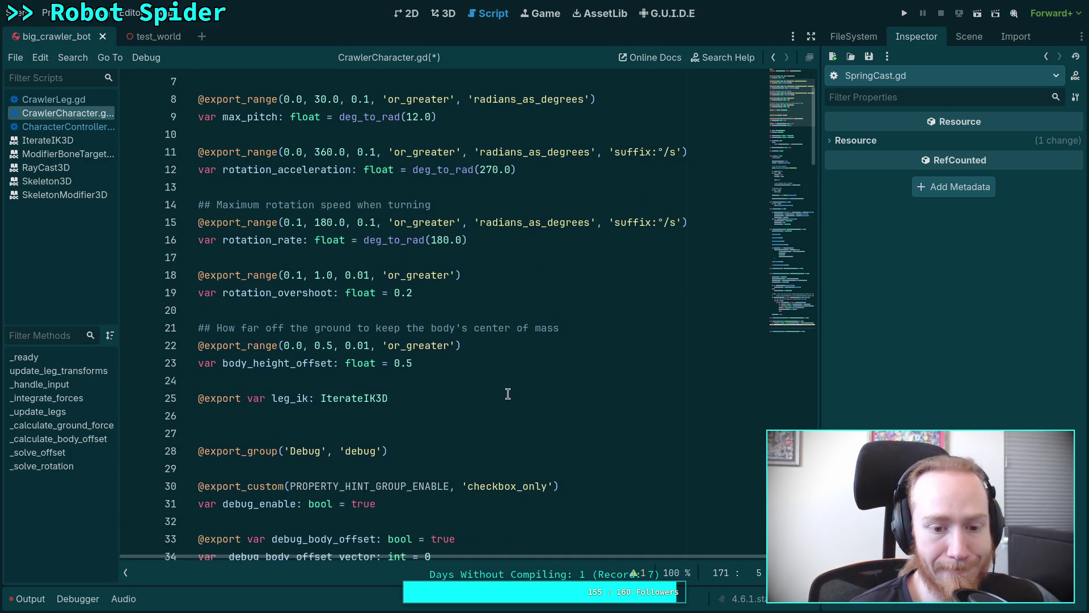
{"action": "scroll", "coordinate": [508, 393], "scroll_direction": "up", "scroll_amount": 2}
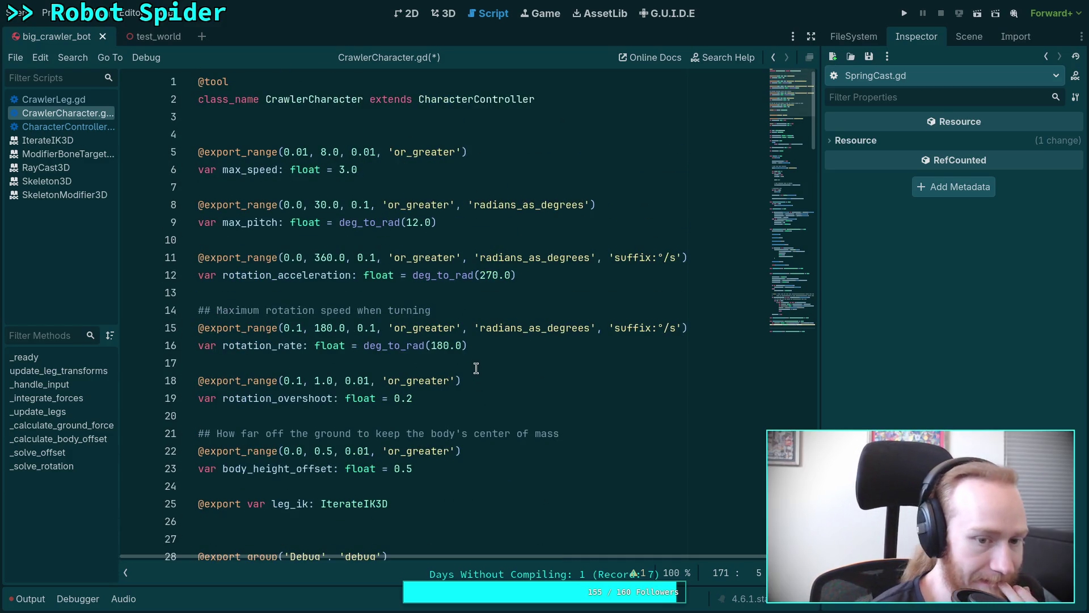
{"action": "scroll", "coordinate": [534, 460], "scroll_direction": "down", "scroll_amount": 1}
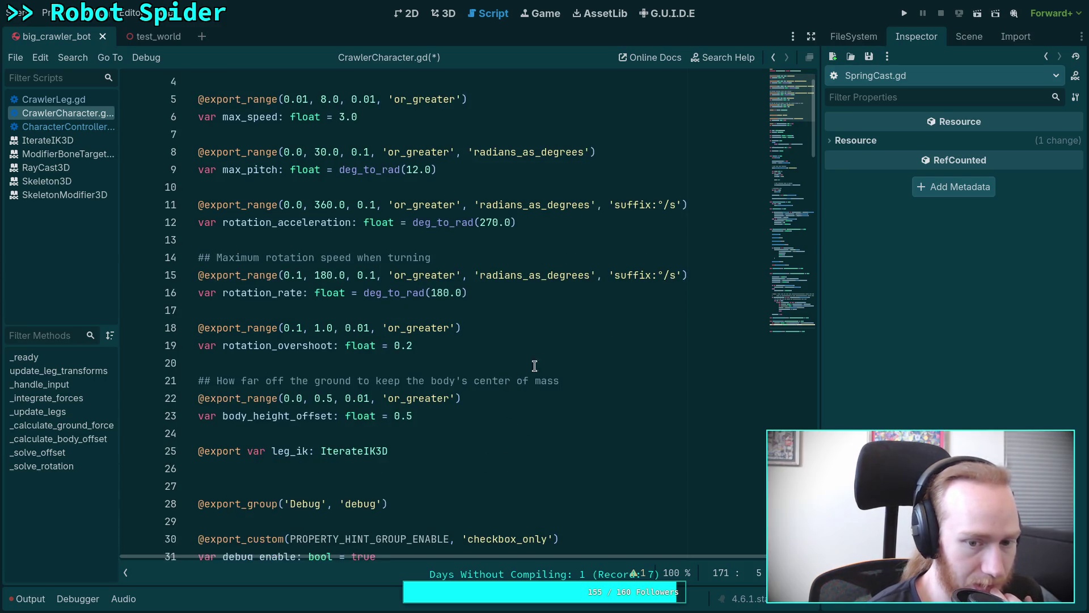
{"action": "left_click", "coordinate": [550, 363]}
{"action": "key", "text": "Return"}
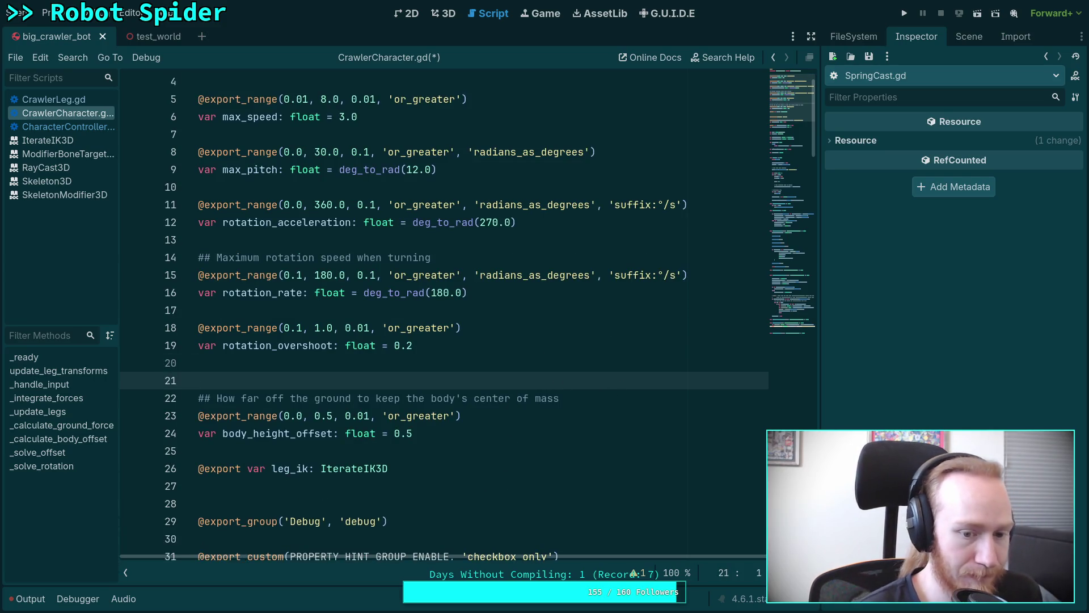
{"action": "type", "text": "@"}
{"action": "key", "text": "BackSpace"}
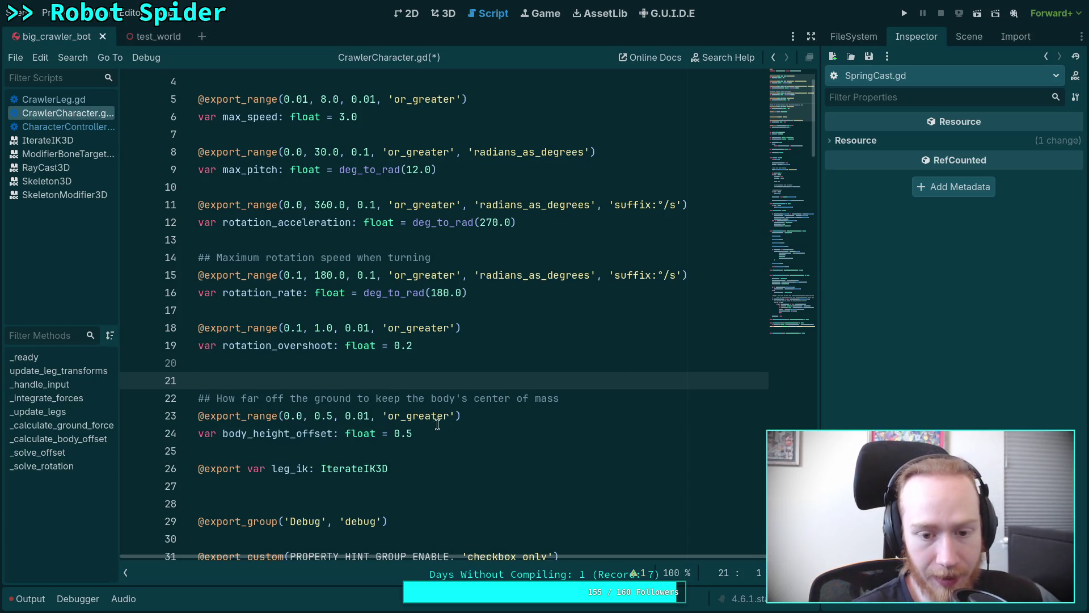
{"action": "key", "text": "shift+Down"}
{"action": "key", "text": "shift+Down"}
{"action": "key", "text": "shift+Down"}
{"action": "key", "text": "shift+End"}
{"action": "key", "text": "alt+Down"}
{"action": "key", "text": "alt+Down"}
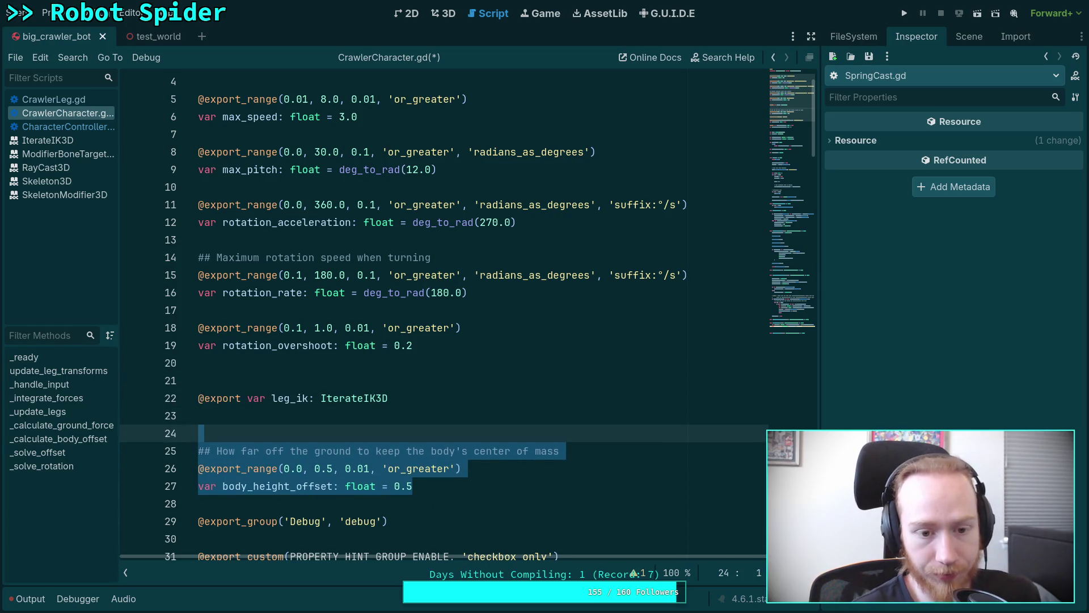
{"action": "left_click", "coordinate": [254, 363]}
{"action": "key", "text": "BackSpace"}
{"action": "left_click", "coordinate": [337, 412]}
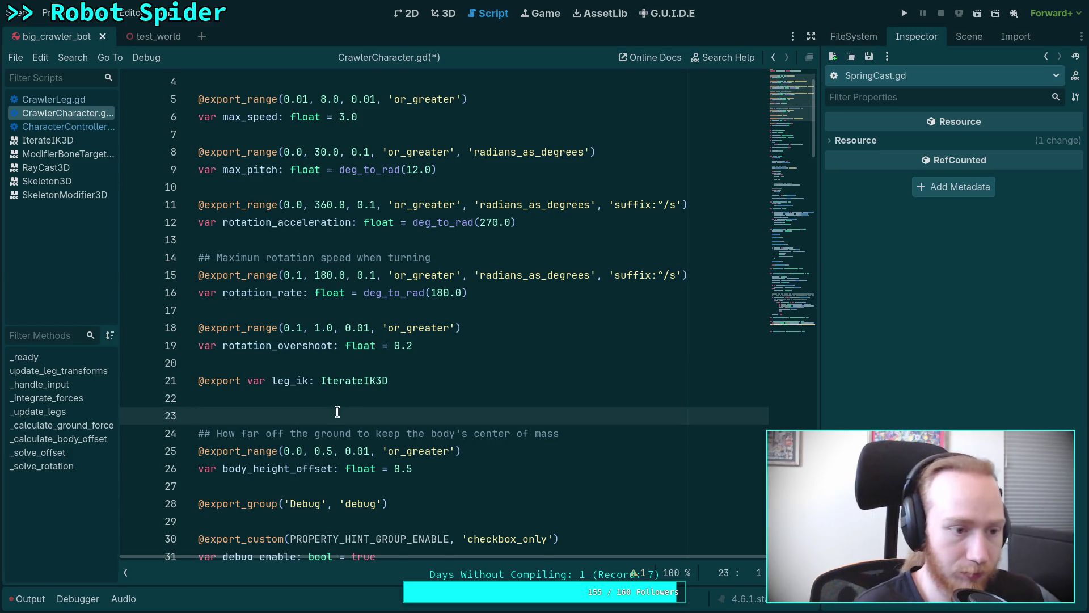
{"action": "key", "text": "Return"}
{"action": "key", "text": "Up"}
{"action": "type", "text": "@export_group"}
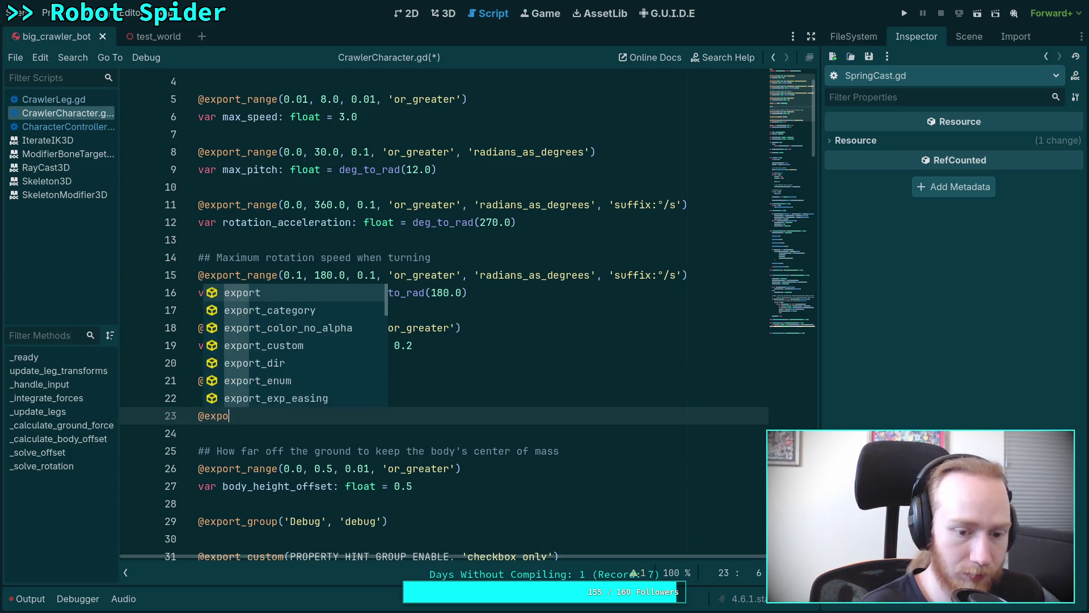
{"action": "type", "text": "('Body"}
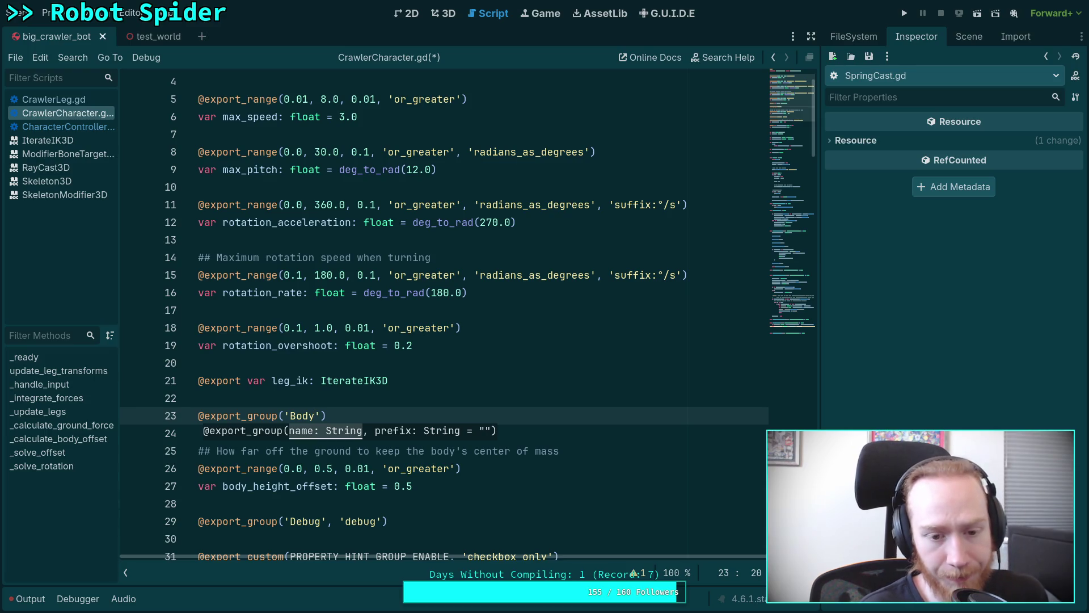
{"action": "type", "text": " Position"}
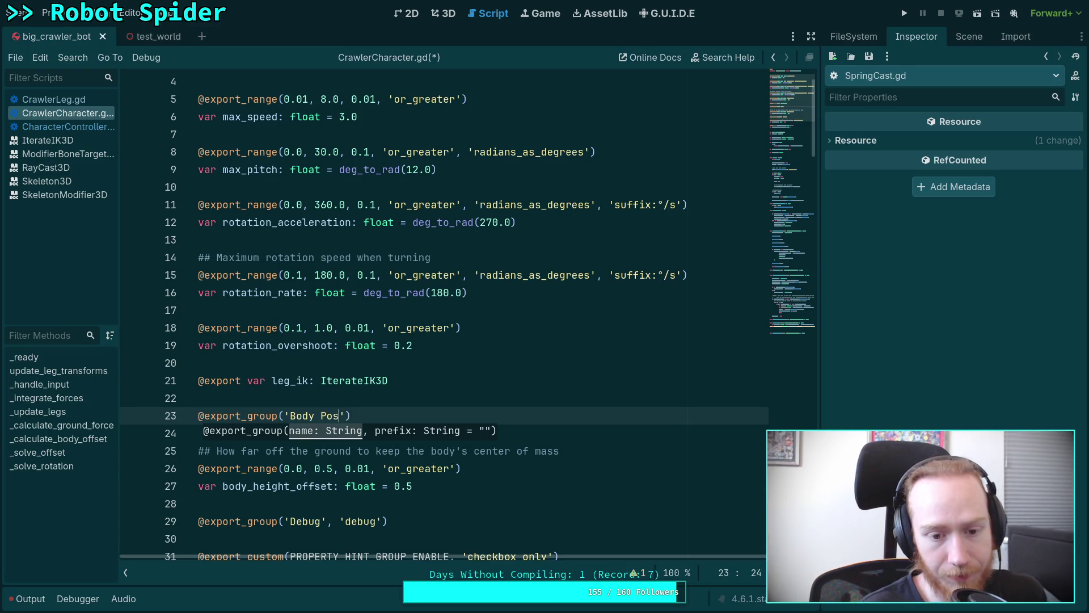
{"action": "type", "text": "ing'"}
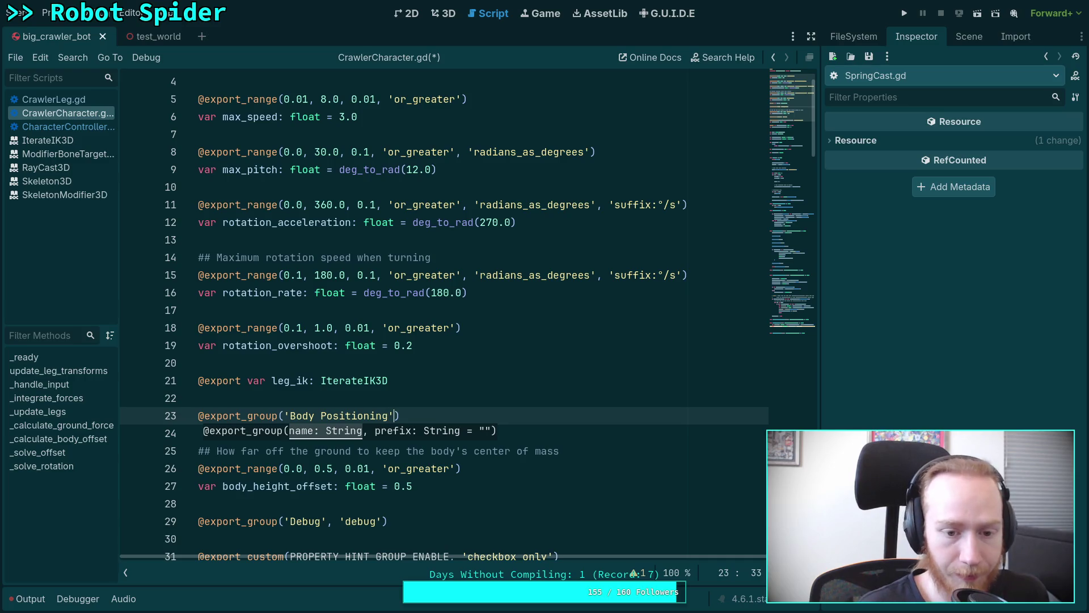
{"action": "type", "text": ", 'body"}
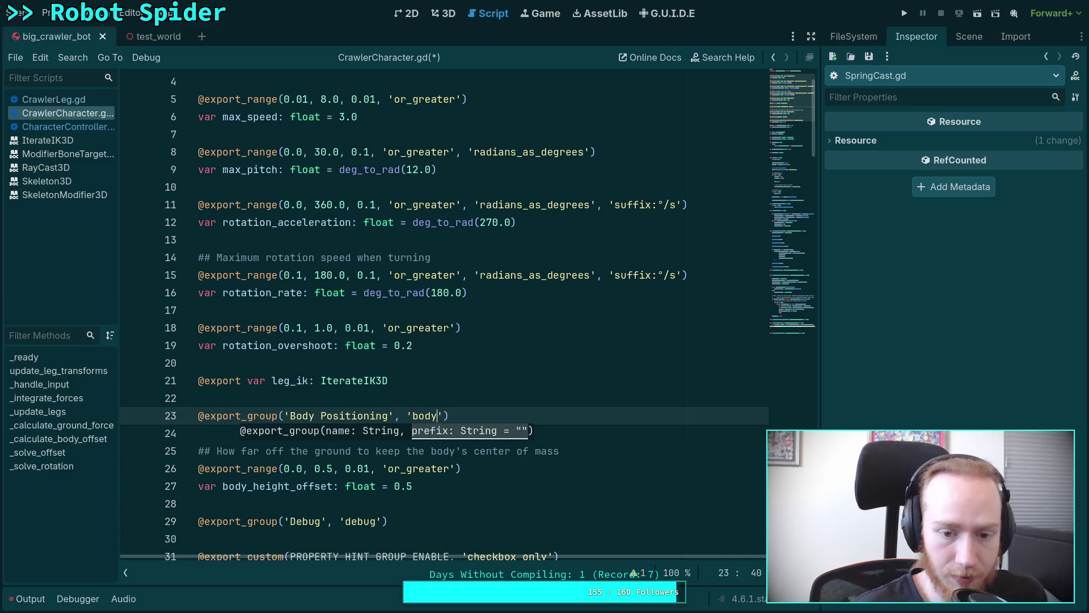
{"action": "scroll", "coordinate": [443, 312], "scroll_direction": "down", "scroll_amount": 2}
{"action": "left_click", "coordinate": [431, 380]}
{"action": "key", "text": "Return"}
{"action": "key", "text": "Return"}
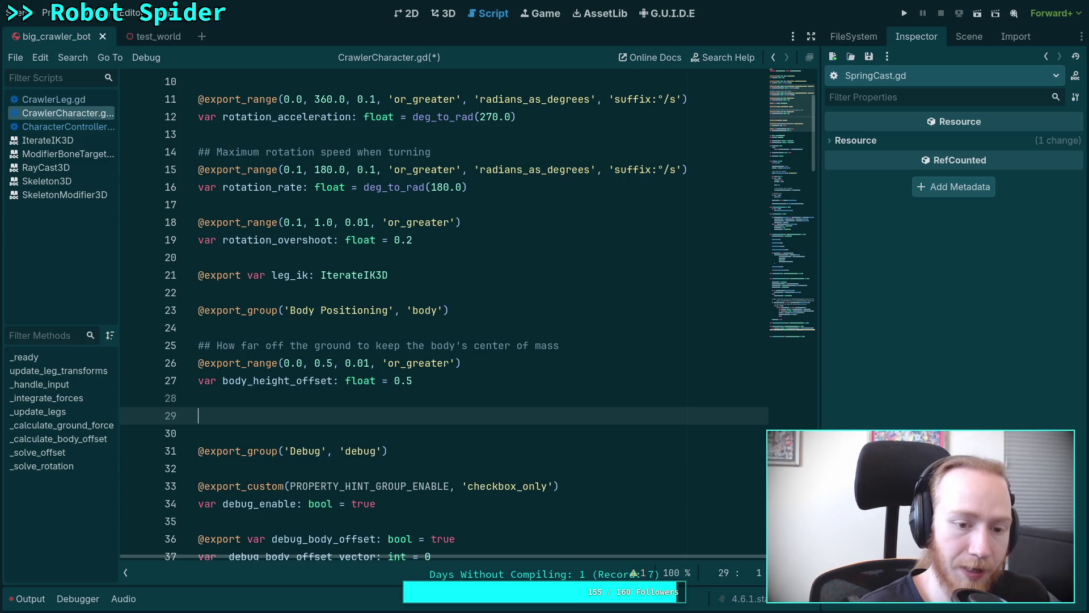
{"action": "key", "text": "Up"}
{"action": "key", "text": "Up"}
{"action": "key", "text": "Up"}
{"action": "key", "text": "Down"}
{"action": "key", "text": "Down"}
{"action": "key", "text": "Return"}
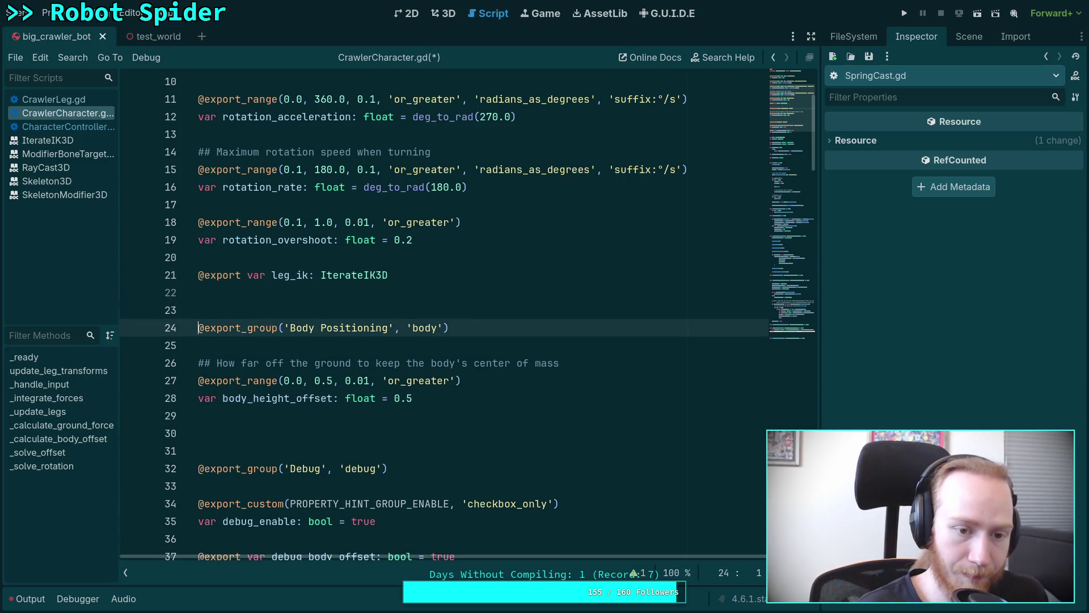
{"action": "key", "text": "Down"}
{"action": "key", "text": "Down"}
{"action": "key", "text": "Down"}
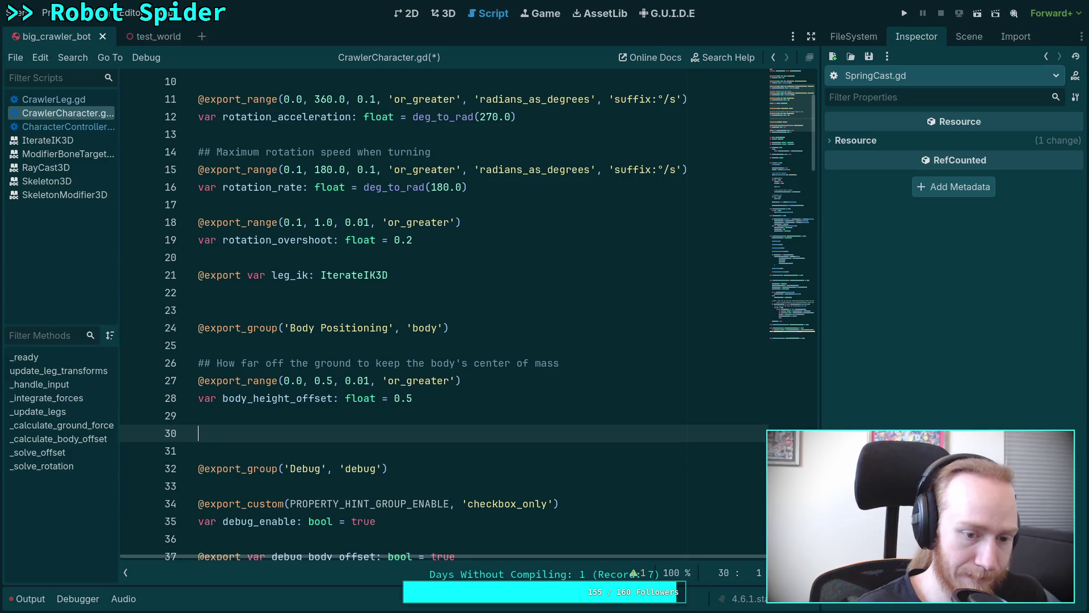
{"action": "key", "text": "Return"}
{"action": "key", "text": "Up"}
{"action": "type", "text": "@export"}
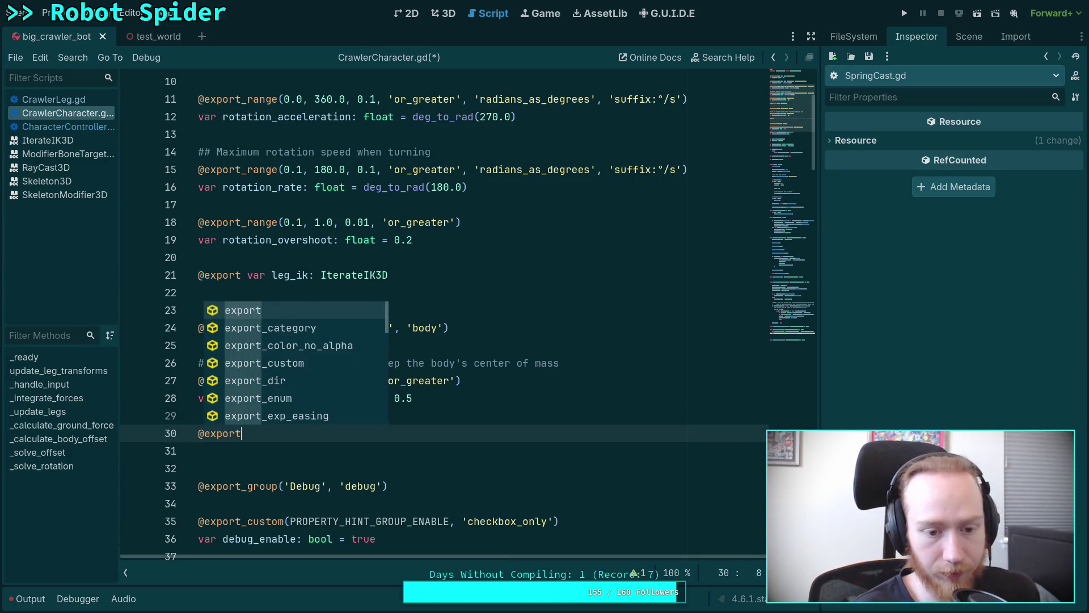
{"action": "type", "text": "_r"}
{"action": "key", "text": "Return"}
{"action": "type", "text": "("}
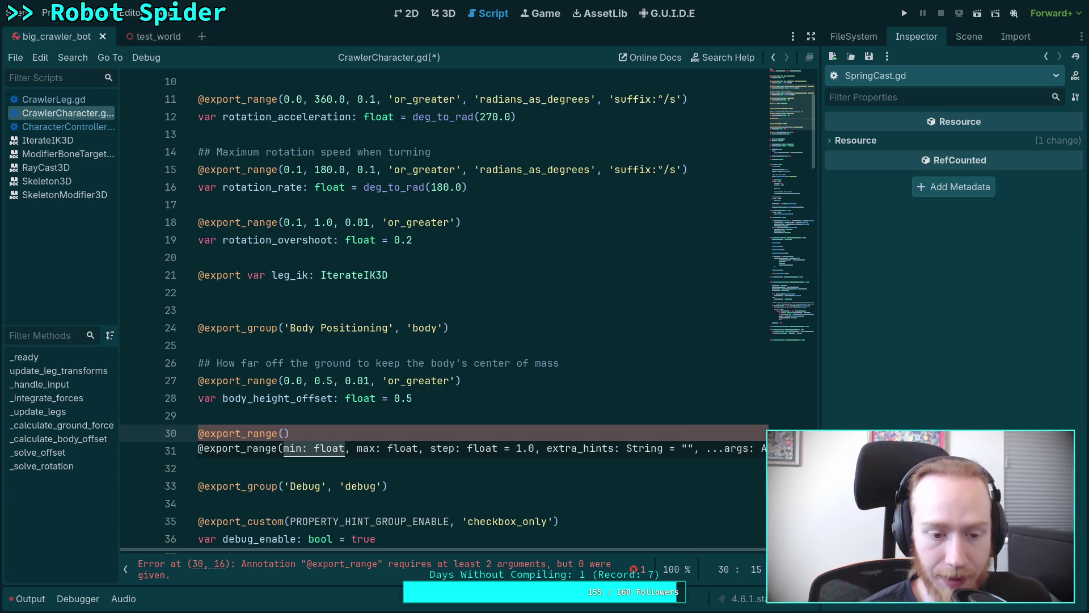
{"action": "left_click", "coordinate": [199, 450]}
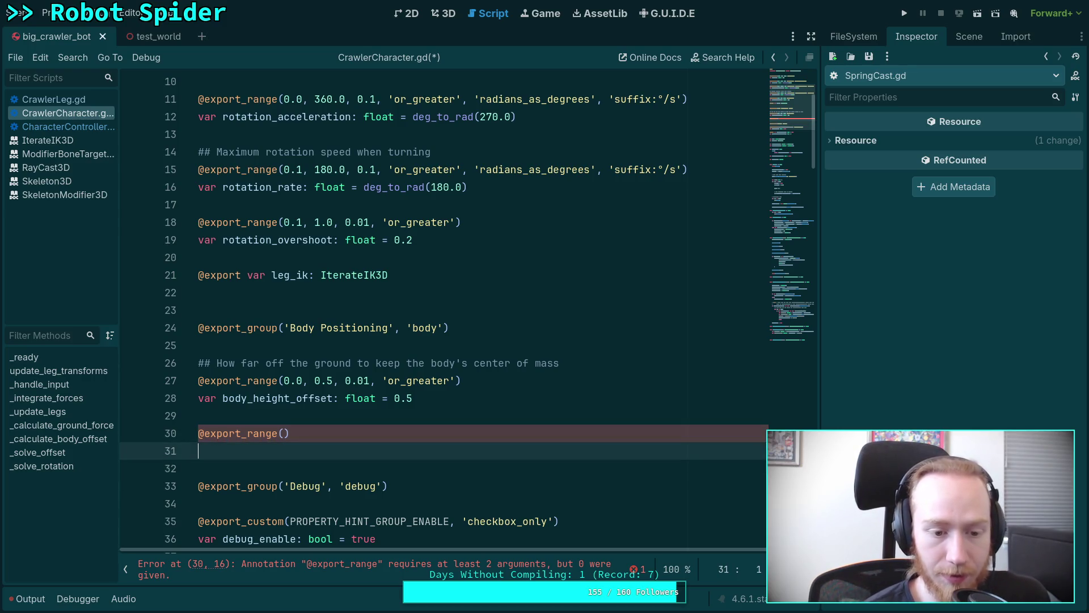
{"action": "left_click", "coordinate": [284, 434]}
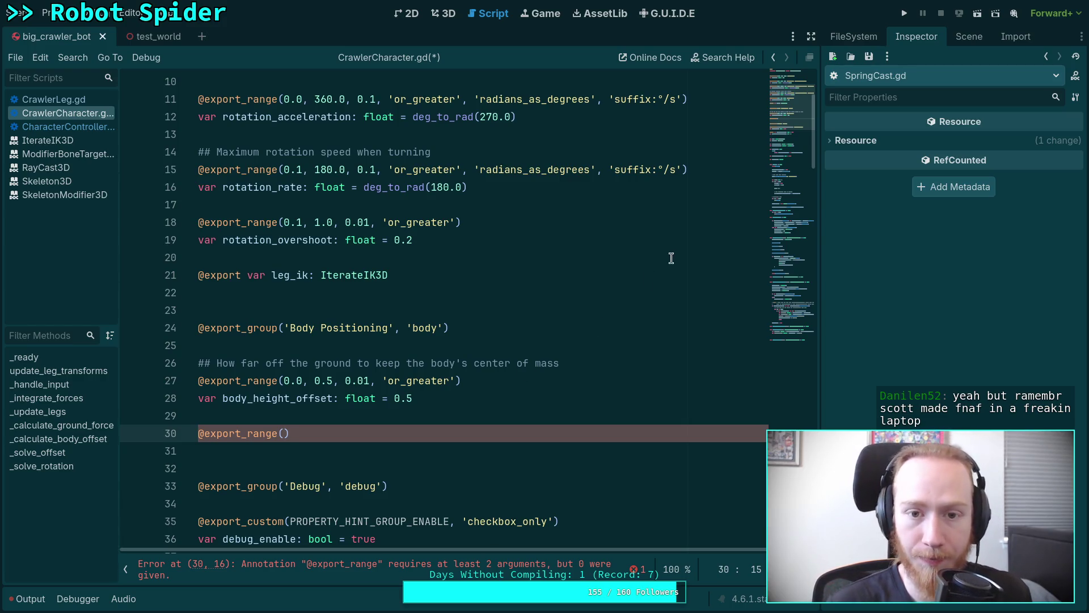
{"action": "left_click", "coordinate": [795, 329]}
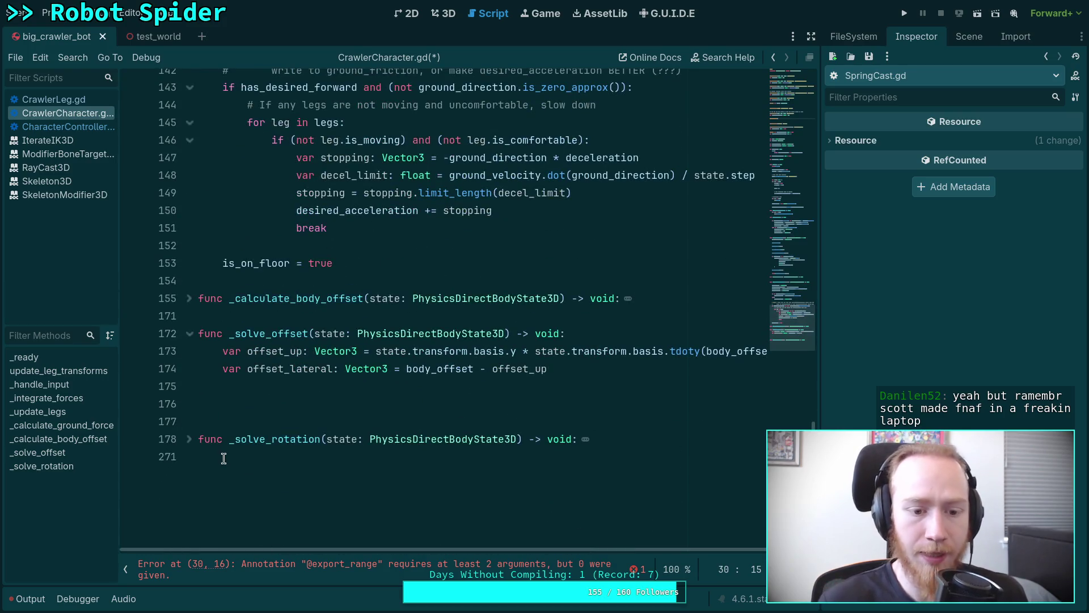
{"action": "left_click", "coordinate": [189, 439]}
{"action": "scroll", "coordinate": [421, 446], "scroll_direction": "down", "scroll_amount": 10}
{"action": "scroll", "coordinate": [421, 446], "scroll_direction": "down", "scroll_amount": 10}
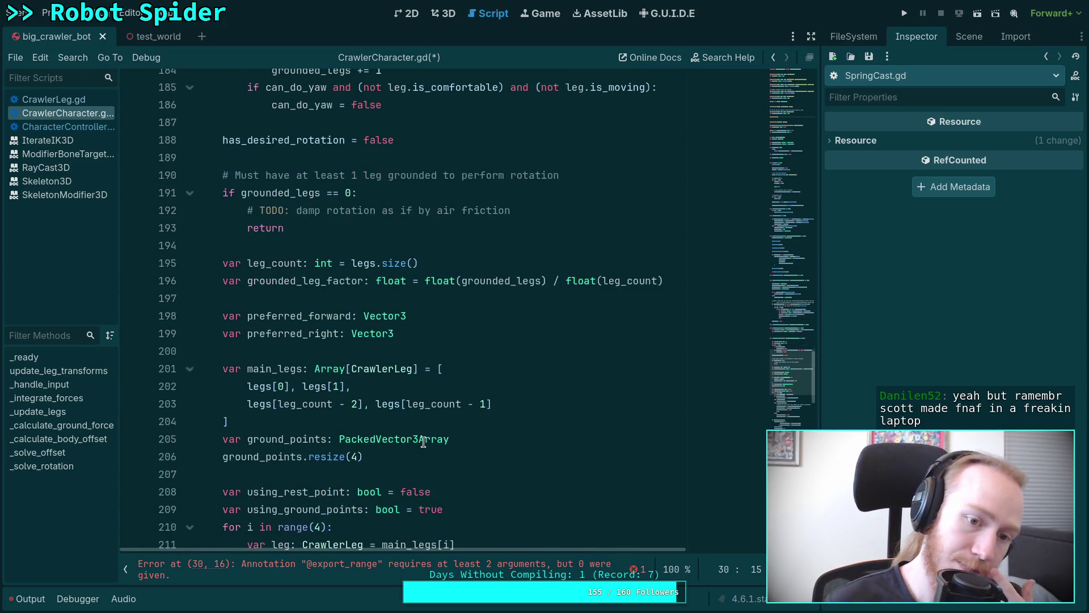
{"action": "scroll", "coordinate": [423, 434], "scroll_direction": "down", "scroll_amount": 6}
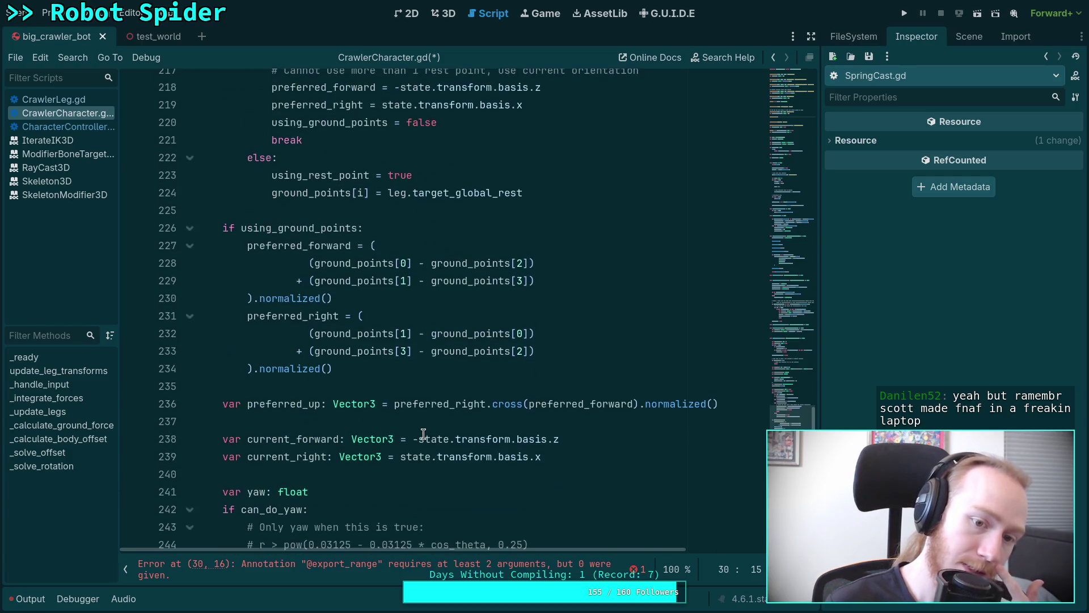
{"action": "scroll", "coordinate": [423, 434], "scroll_direction": "down", "scroll_amount": 7}
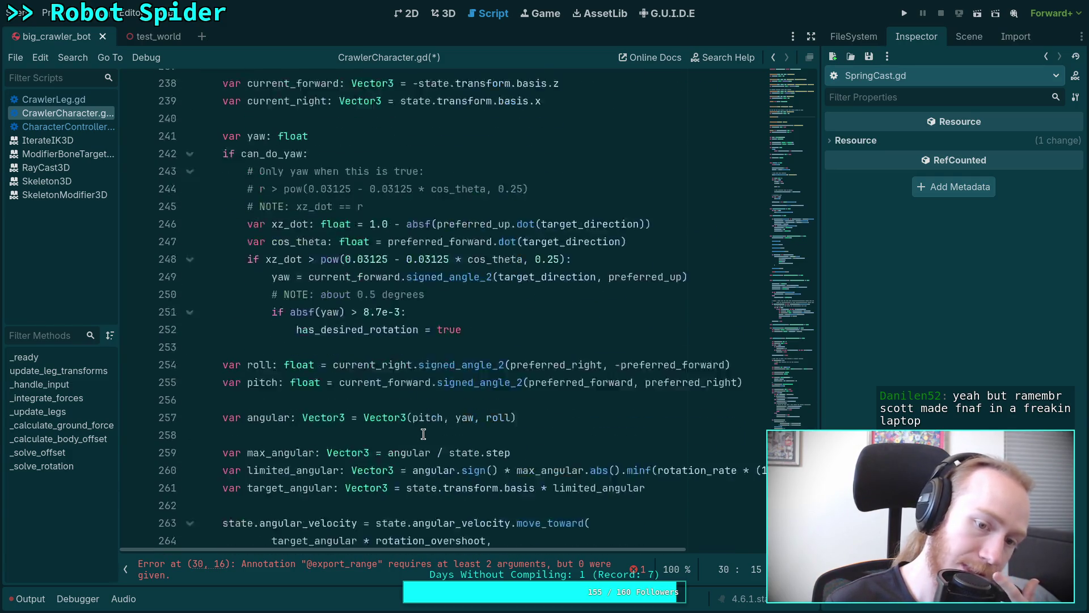
{"action": "scroll", "coordinate": [422, 430], "scroll_direction": "up", "scroll_amount": 1}
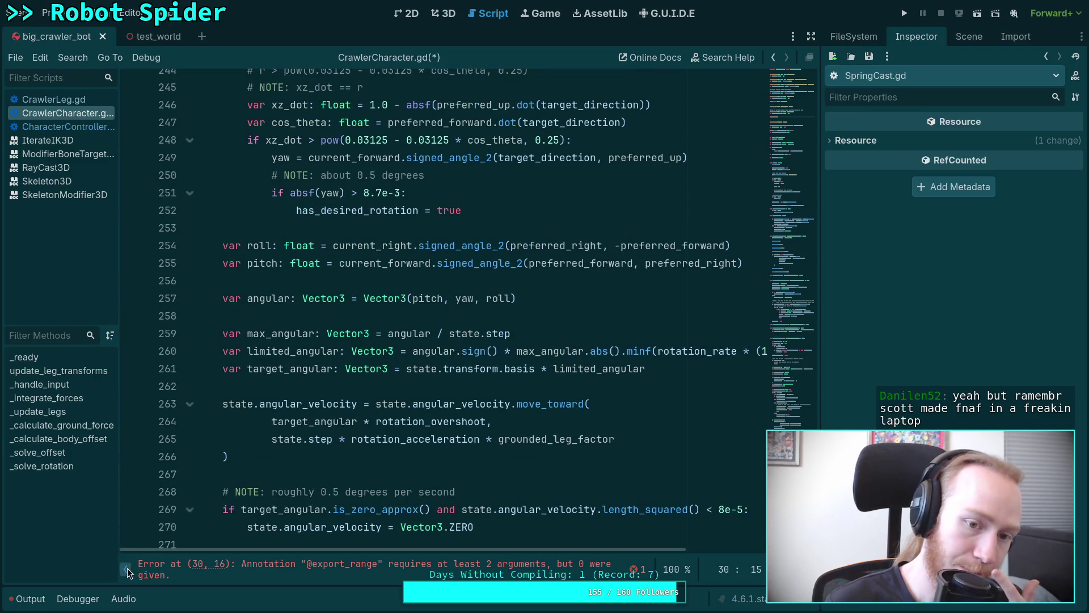
{"action": "key", "text": "ctrl+backslash"}
{"action": "scroll", "coordinate": [355, 396], "scroll_direction": "down", "scroll_amount": 1}
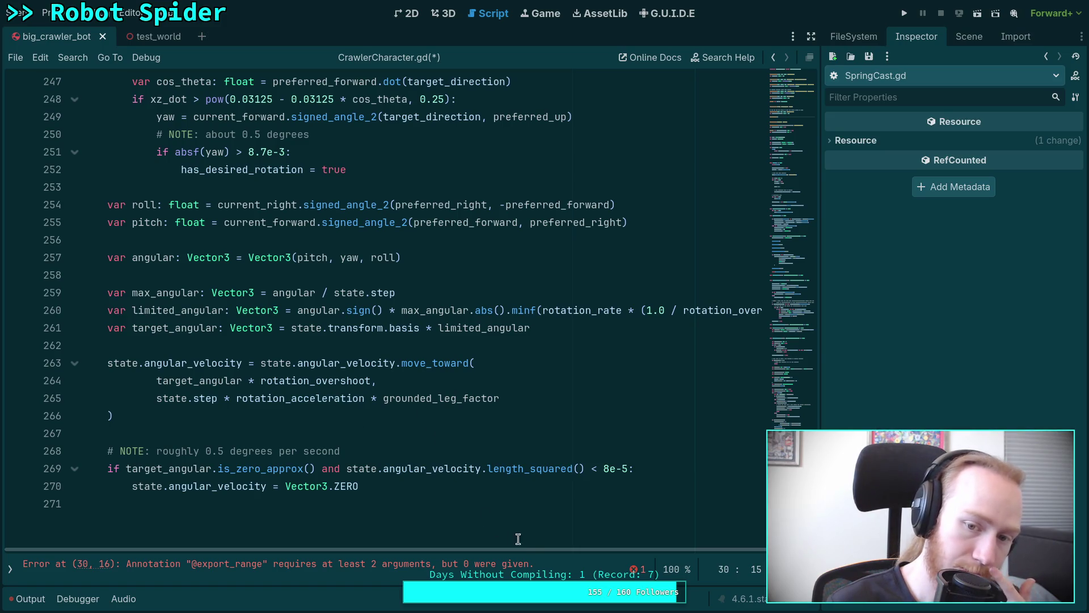
{"action": "mouse_move", "coordinate": [560, 549]}
{"action": "left_mouse_down"}
{"action": "mouse_move", "coordinate": [583, 549]}
{"action": "mouse_move", "coordinate": [556, 549]}
{"action": "left_mouse_up"}
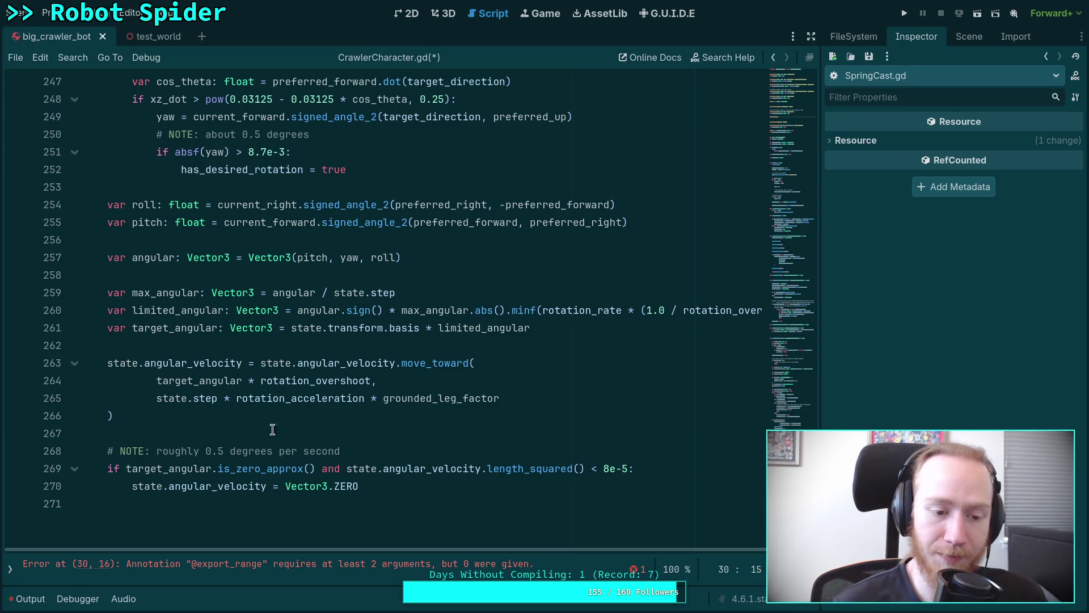
{"action": "left_click", "coordinate": [198, 433]}
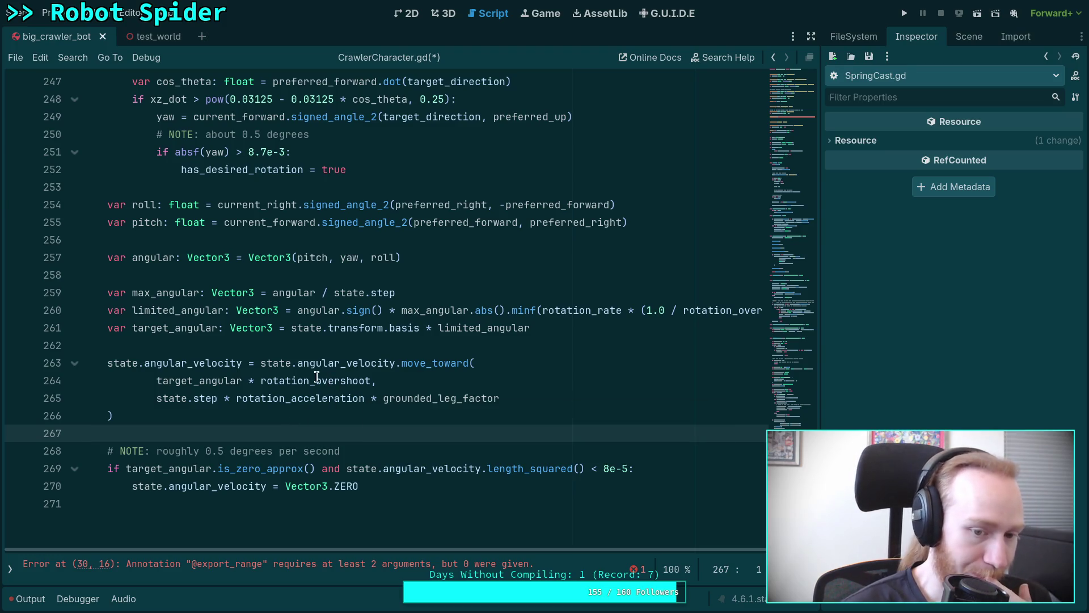
{"action": "mouse_move", "coordinate": [322, 383]}
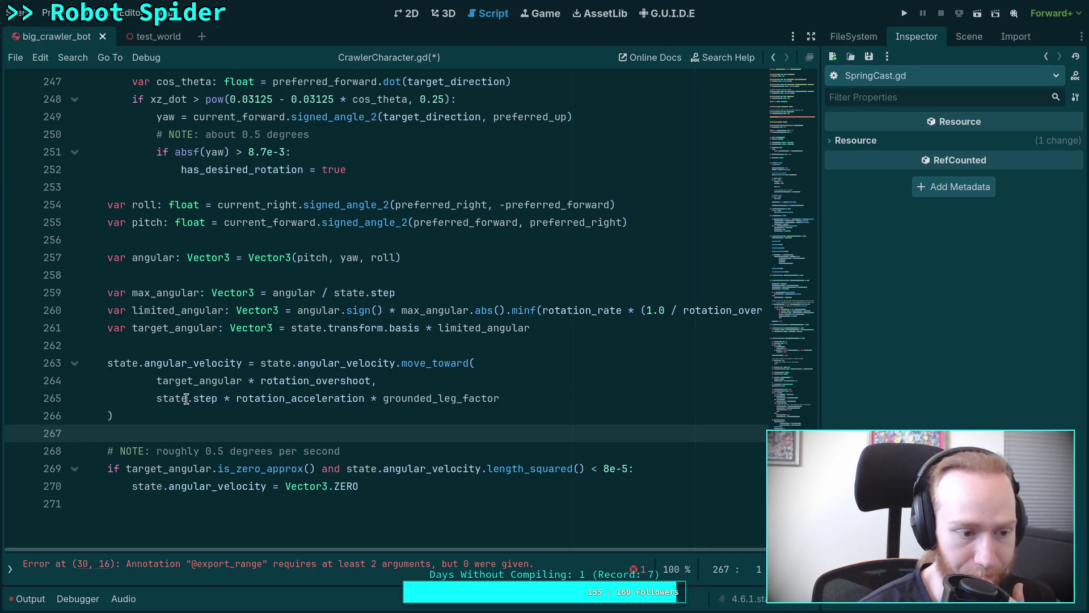
{"action": "left_click_drag", "start_coordinate": [157, 399], "coordinate": [502, 399]}
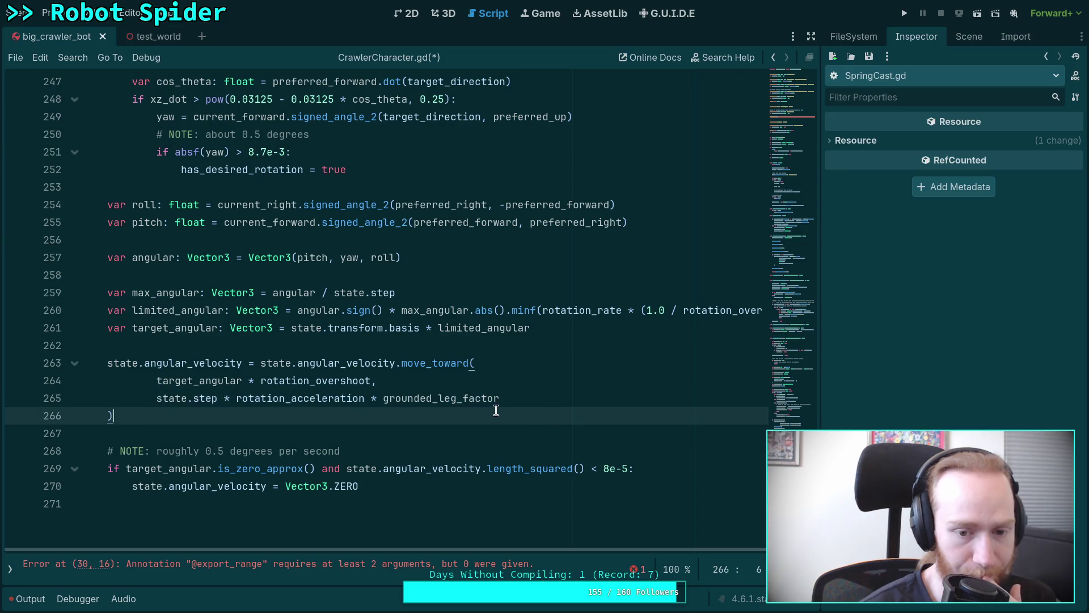
{"action": "left_click_drag", "start_coordinate": [114, 416], "coordinate": [125, 391]}
{"action": "left_click", "coordinate": [224, 380]}
Step: Fold the _solve_rotation function and put the caret on empty line 175 in _solve_offset
{"action": "left_click", "coordinate": [10, 568]}
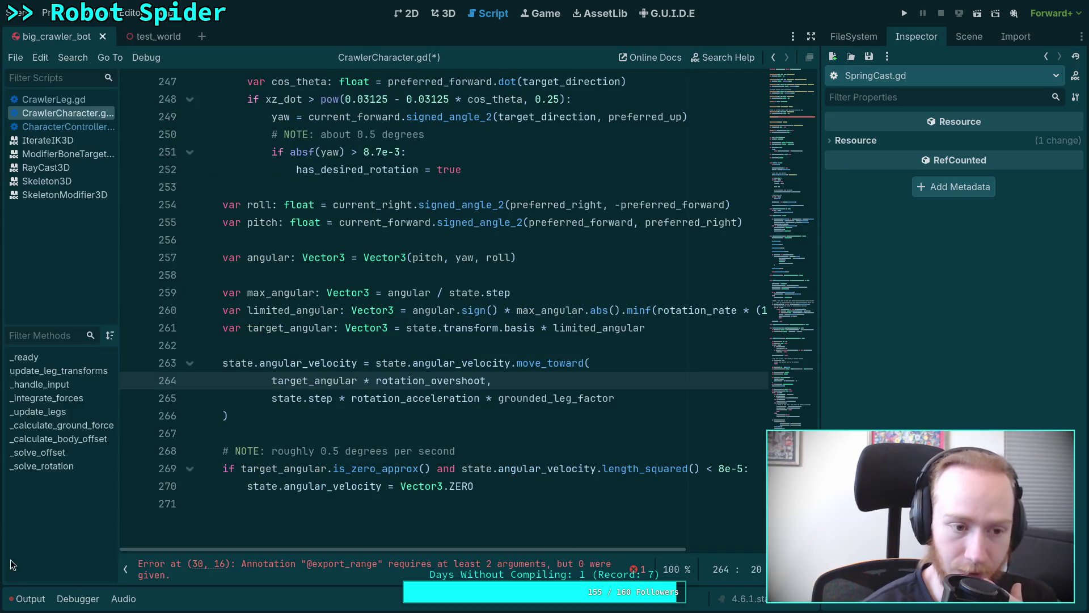
{"action": "scroll", "coordinate": [352, 312], "scroll_direction": "up", "scroll_amount": 12}
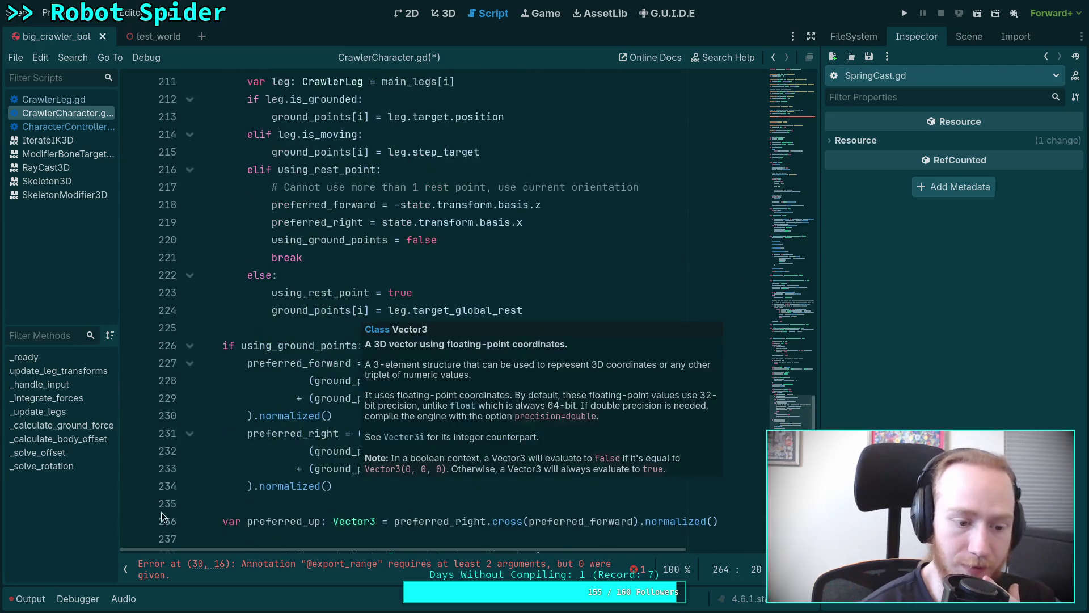
{"action": "left_click", "coordinate": [124, 568]}
{"action": "scroll", "coordinate": [113, 341], "scroll_direction": "up", "scroll_amount": 20}
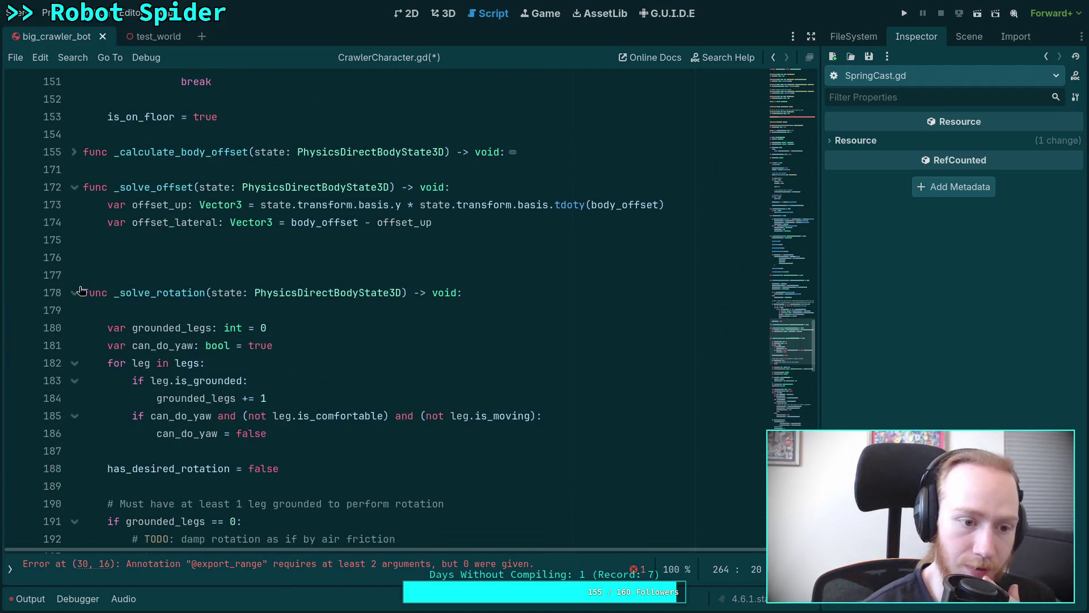
{"action": "left_click", "coordinate": [74, 292]}
{"action": "left_click", "coordinate": [292, 238]}
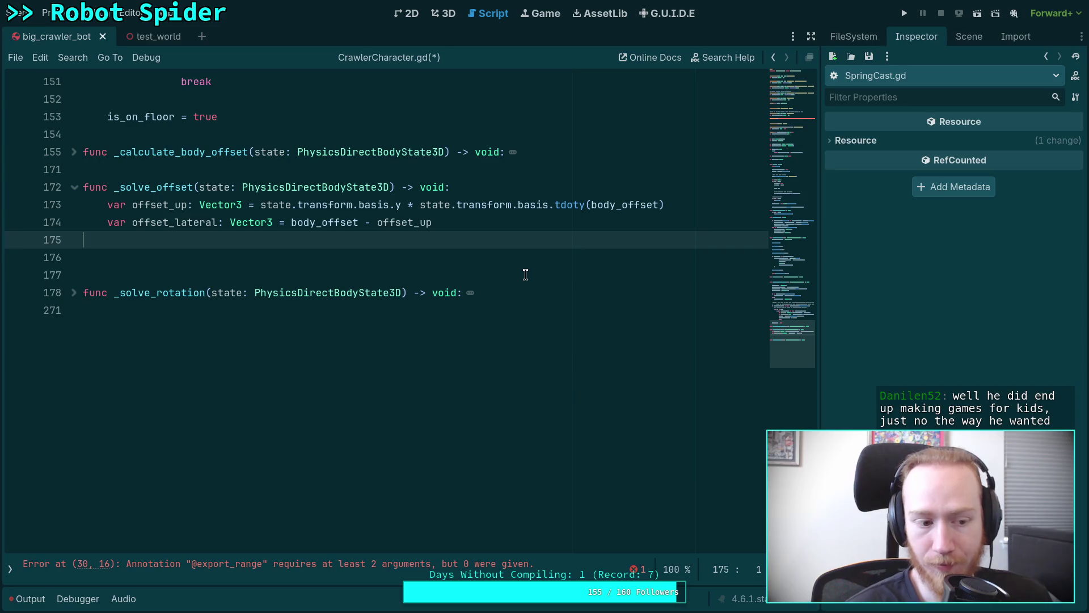
Step: Add an indented blank line 176 inside _solve_offset, then view the crawler scene in 3D
{"action": "key", "text": "Down"}
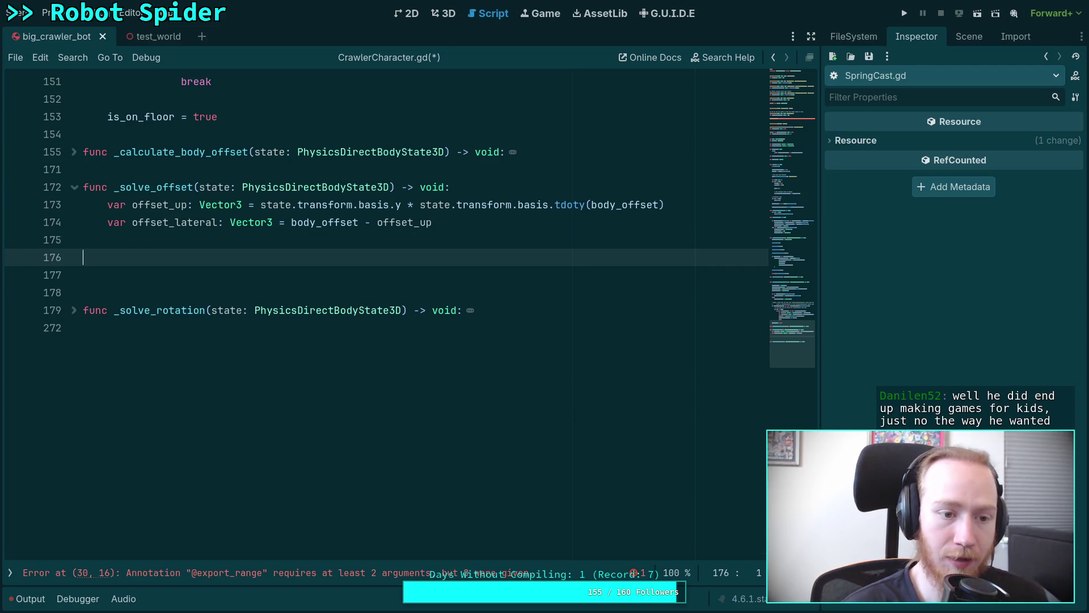
{"action": "key", "text": "Down"}
{"action": "key", "text": "Up"}
{"action": "key", "text": "Tab"}
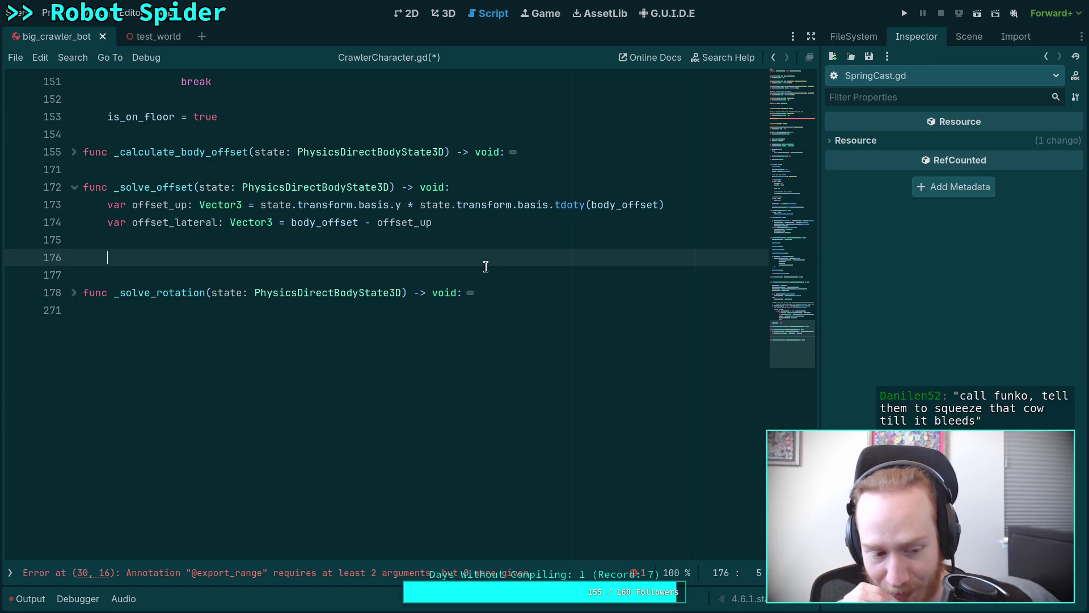
{"action": "key", "text": "Tab"}
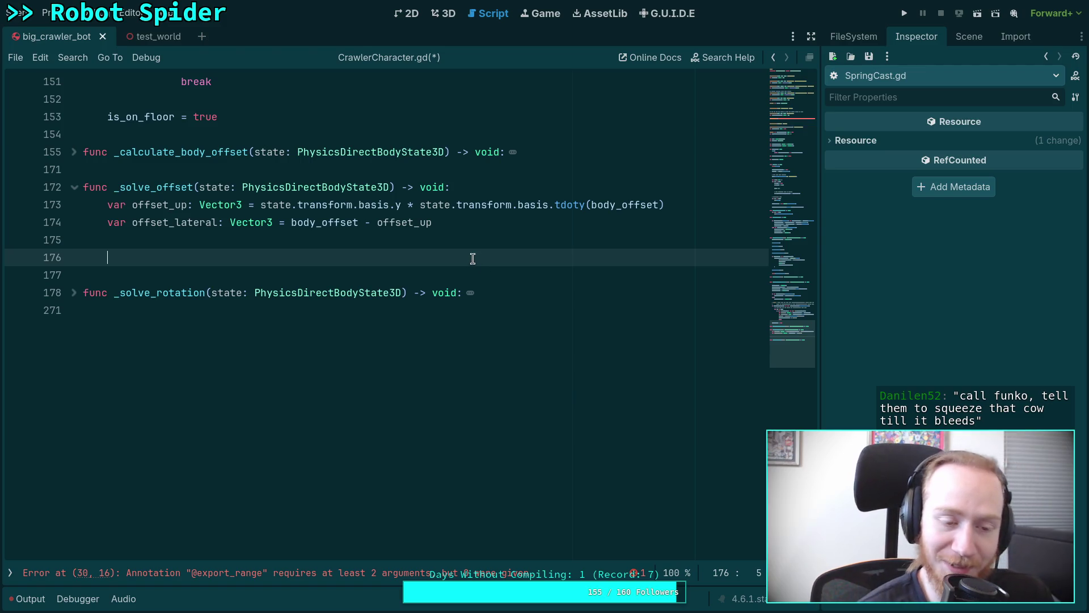
{"action": "scroll", "coordinate": [466, 309], "scroll_direction": "up", "scroll_amount": 1}
{"action": "key", "text": "BackSpace"}
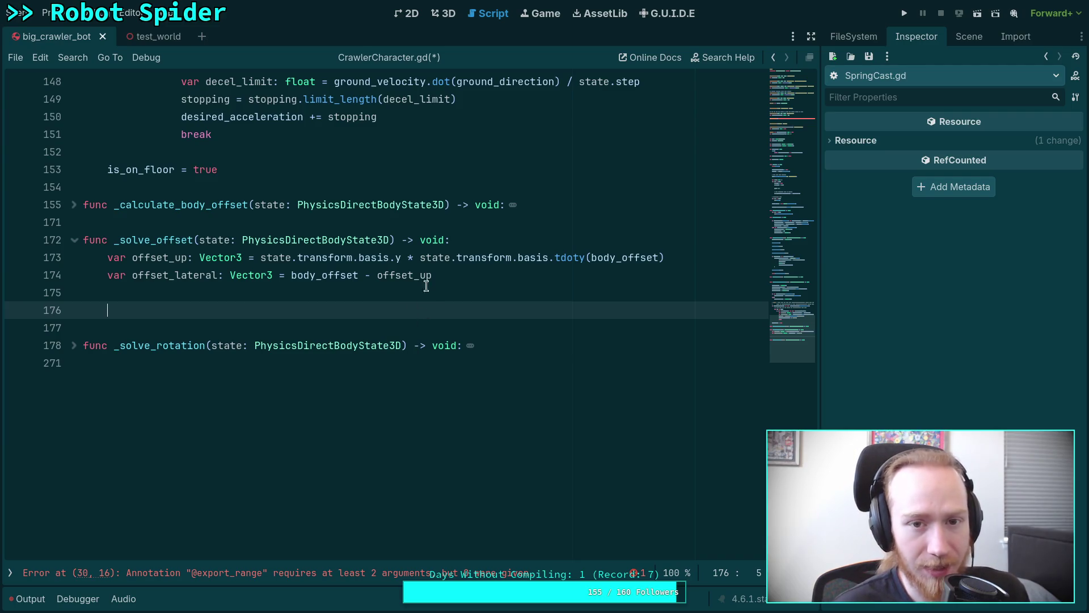
{"action": "left_click", "coordinate": [441, 13]}
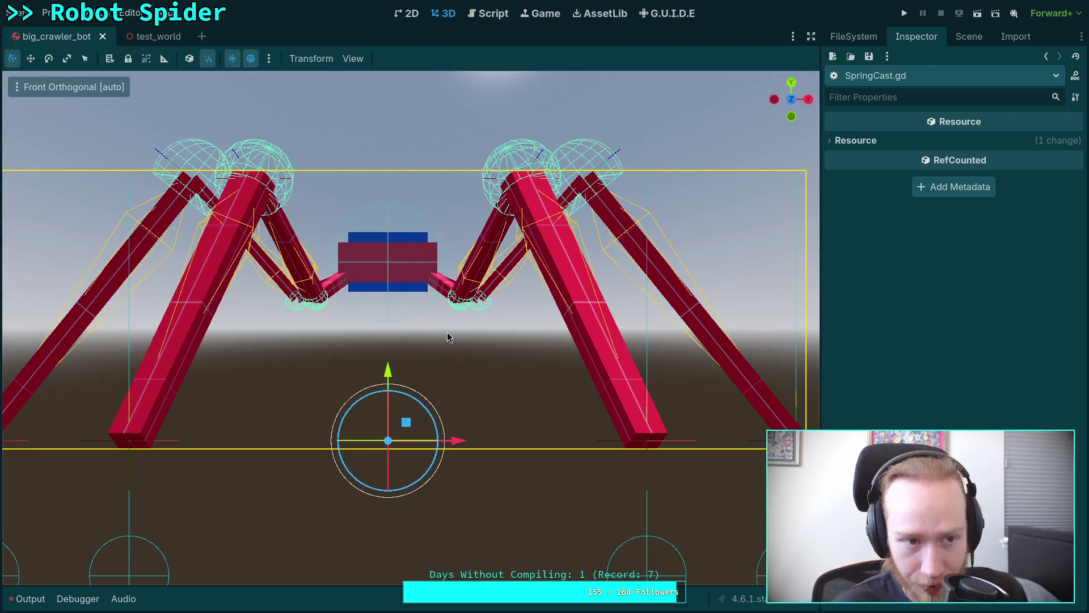
{"action": "mouse_move", "coordinate": [447, 332]}
{"action": "left_mouse_down"}
{"action": "mouse_move", "coordinate": [410, 363]}
{"action": "mouse_move", "coordinate": [492, 289]}
{"action": "left_mouse_up"}
{"action": "scroll", "coordinate": [411, 363], "scroll_direction": "down", "scroll_amount": 2}
{"action": "scroll", "coordinate": [479, 300], "scroll_direction": "down", "scroll_amount": 1}
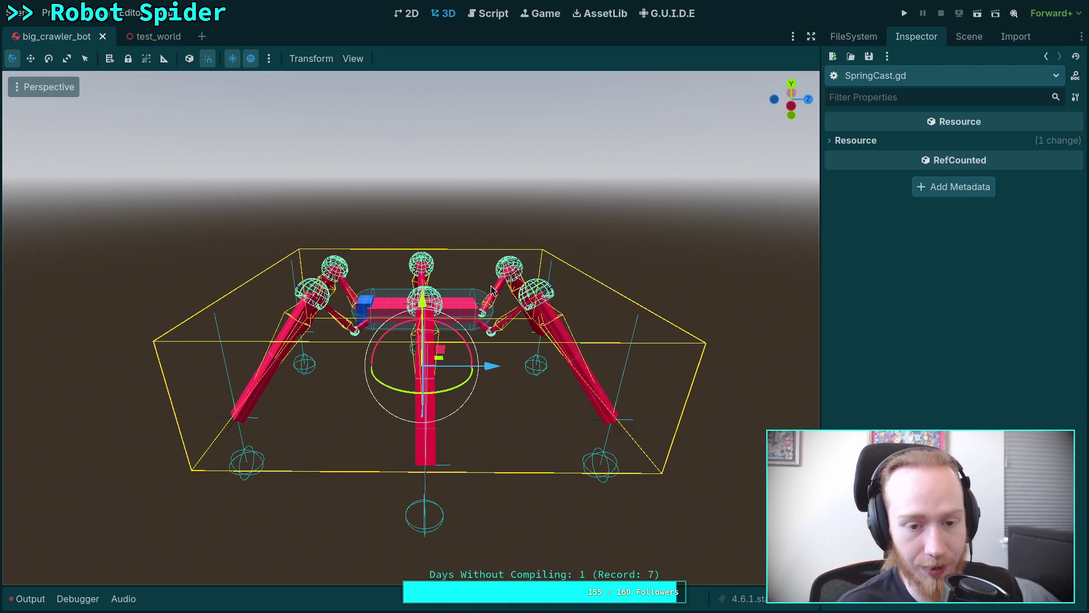
{"action": "left_click_drag", "start_coordinate": [491, 290], "coordinate": [508, 293]}
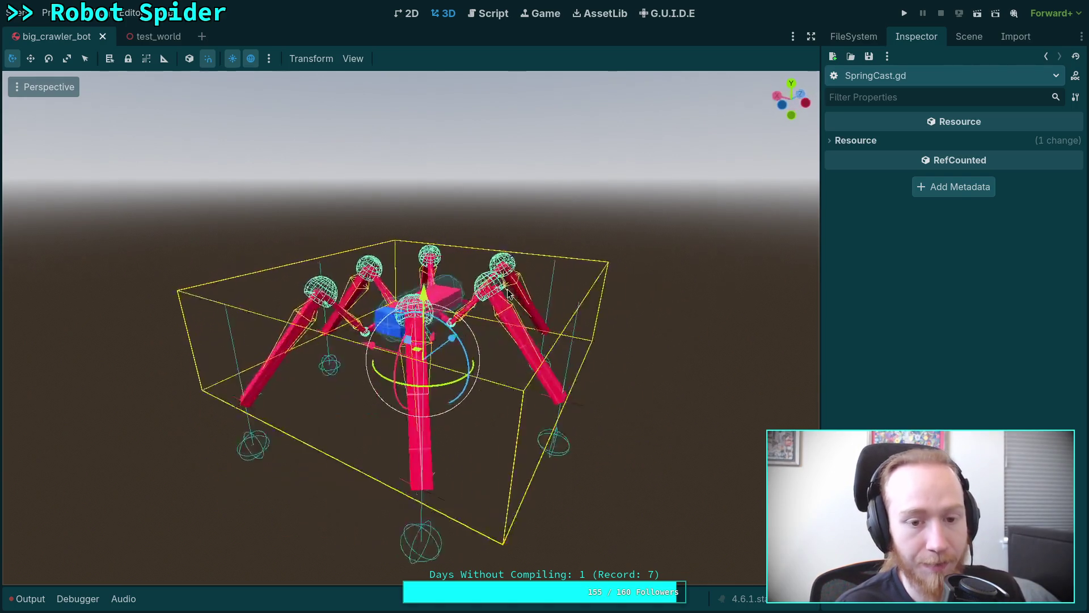
{"action": "left_click", "coordinate": [491, 14]}
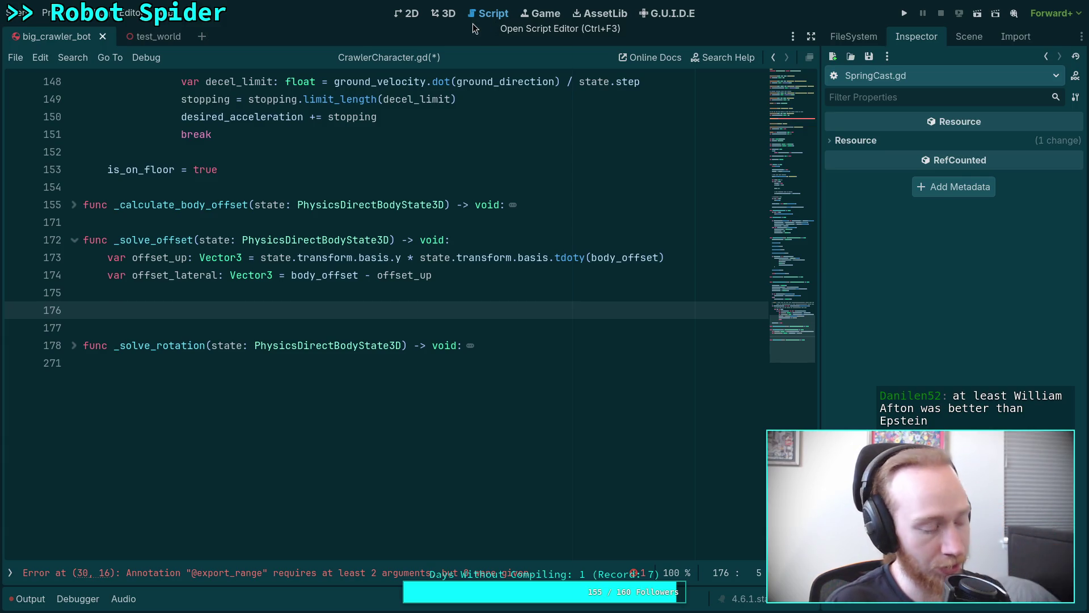
{"action": "left_click", "coordinate": [440, 16]}
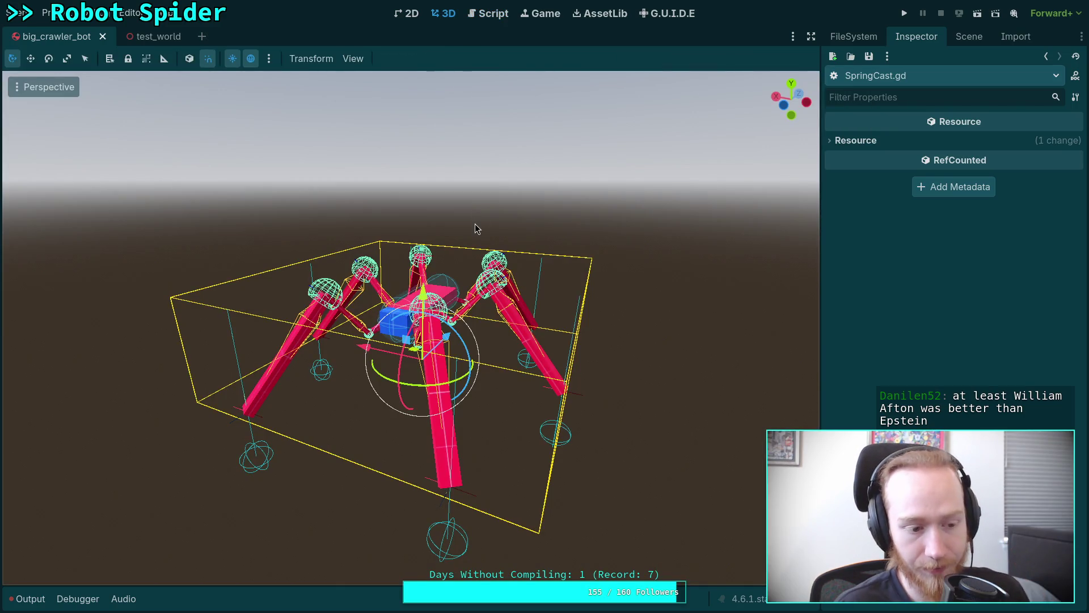
{"action": "left_click_drag", "start_coordinate": [513, 315], "coordinate": [493, 338]}
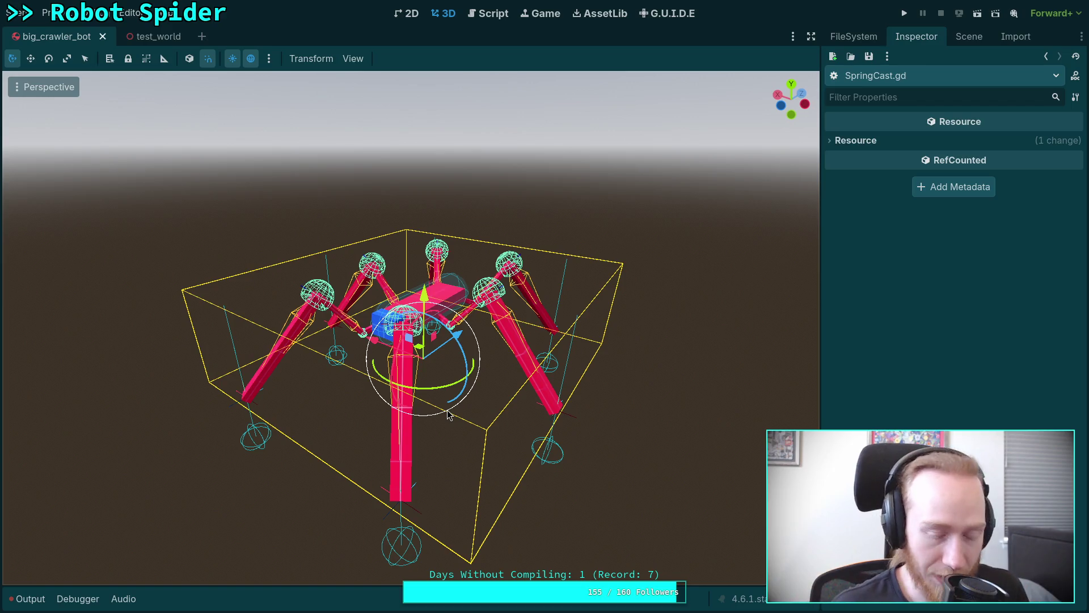
{"action": "left_click_drag", "start_coordinate": [651, 404], "coordinate": [619, 397]}
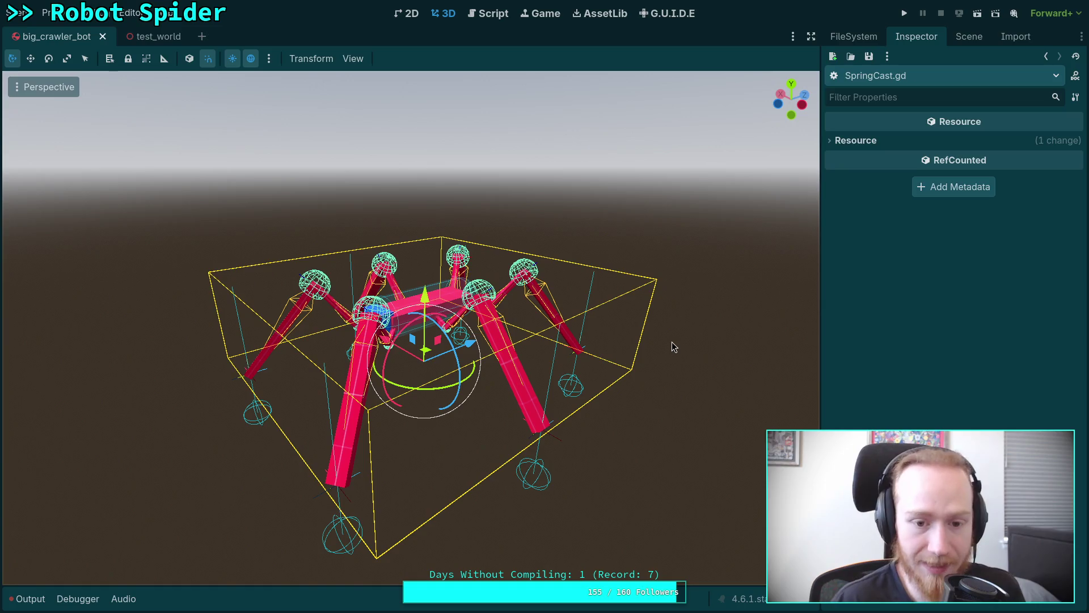
{"action": "mouse_move", "coordinate": [340, 303]}
{"action": "left_mouse_down"}
{"action": "mouse_move", "coordinate": [238, 239]}
{"action": "mouse_move", "coordinate": [366, 241]}
{"action": "left_mouse_up"}
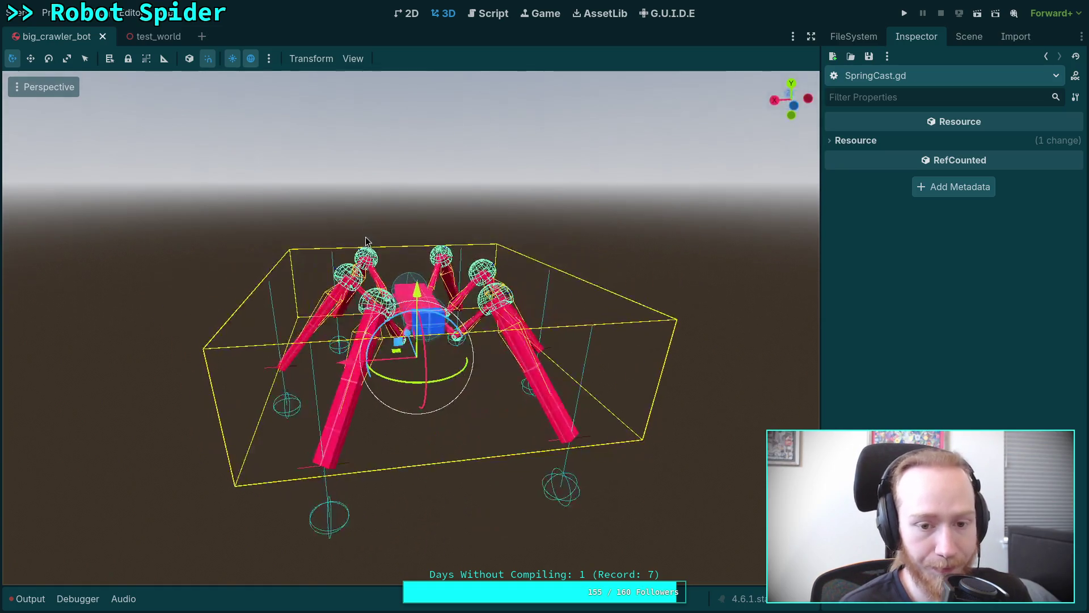
{"action": "left_click_drag", "start_coordinate": [264, 233], "coordinate": [440, 241]}
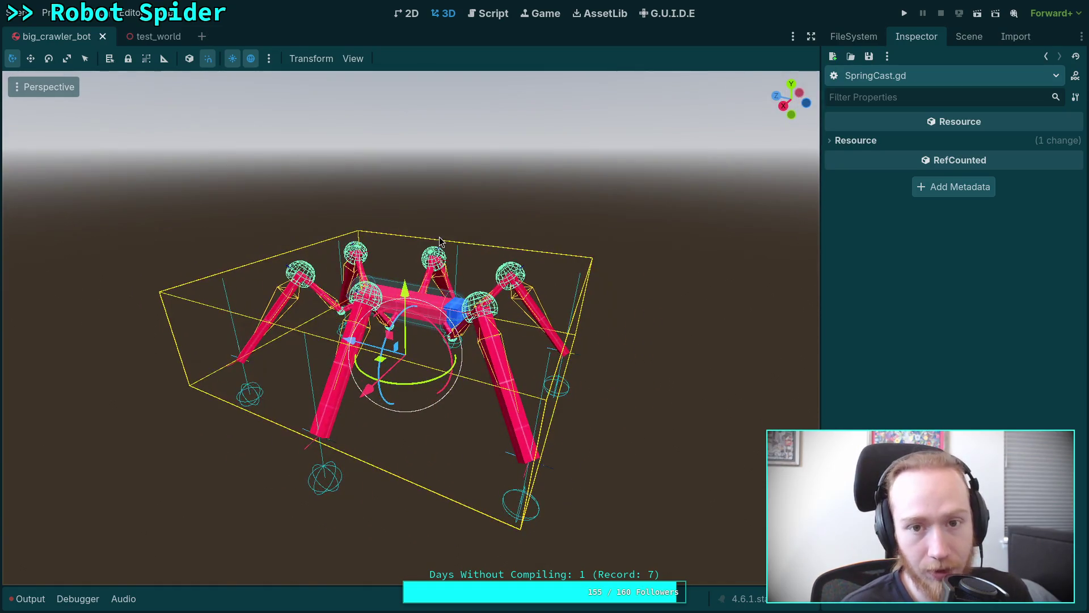
{"action": "mouse_move", "coordinate": [527, 231]}
{"action": "left_mouse_down"}
{"action": "mouse_move", "coordinate": [540, 223]}
{"action": "mouse_move", "coordinate": [486, 357]}
{"action": "left_mouse_up"}
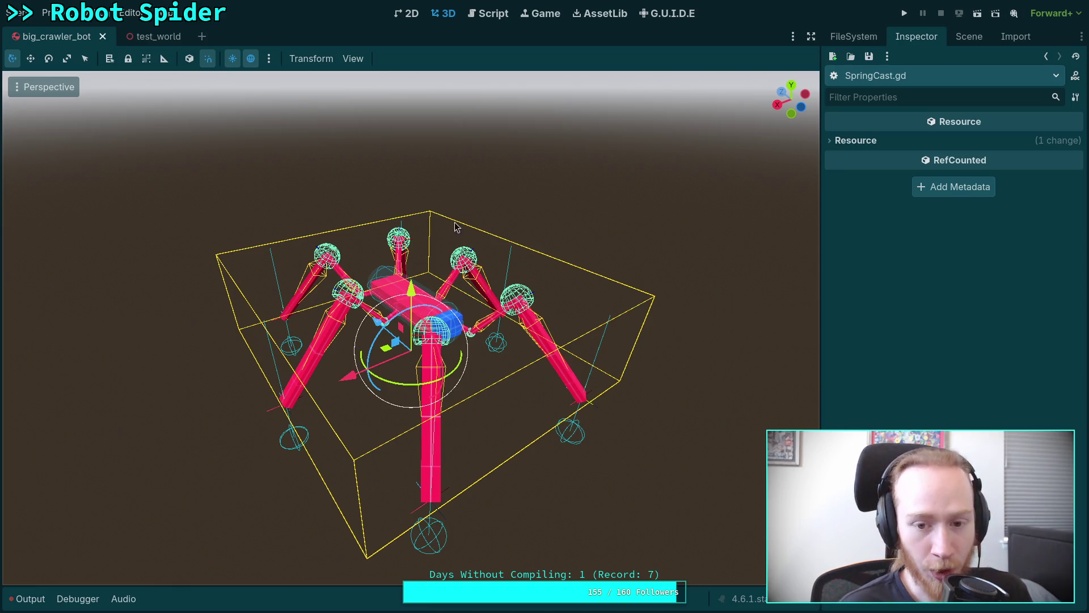
{"action": "left_click", "coordinate": [492, 13]}
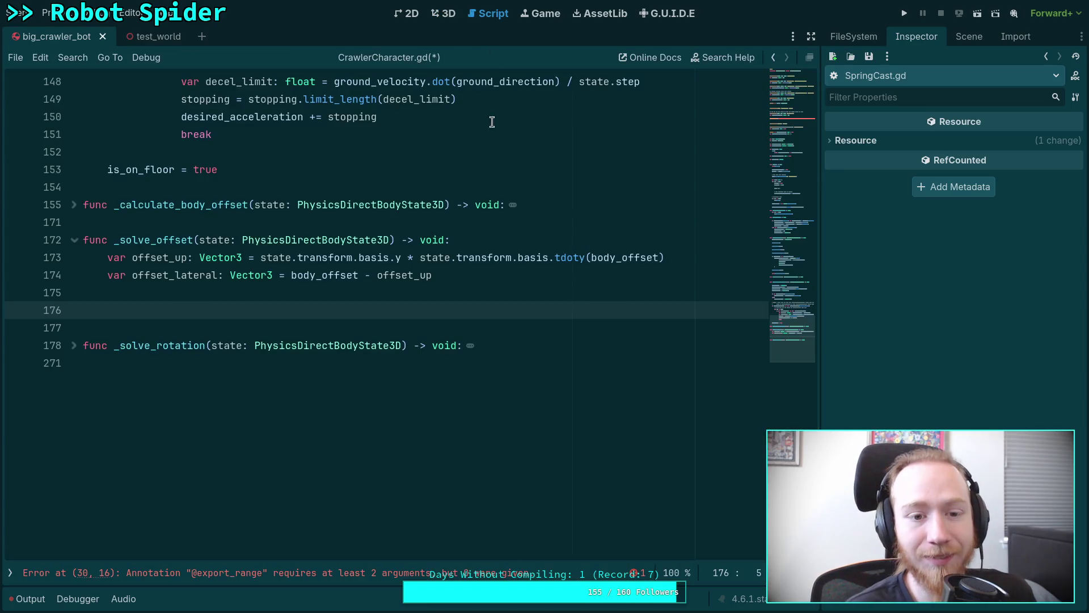
Step: Place the caret on script line 175 and switch over to the Obsidian note
{"action": "left_click", "coordinate": [468, 297]}
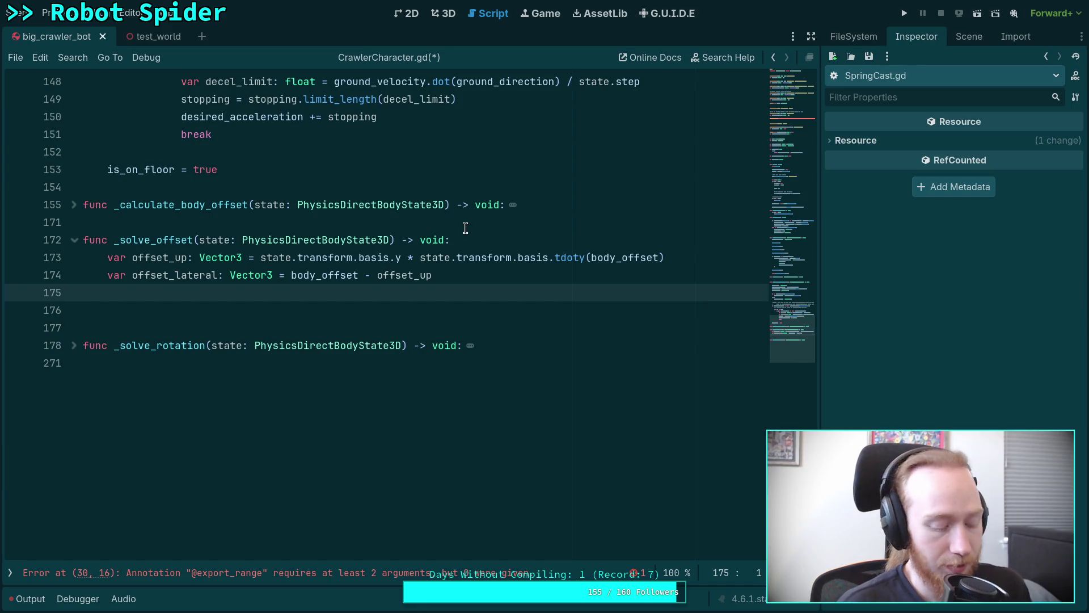
{"action": "key", "text": "super+3"}
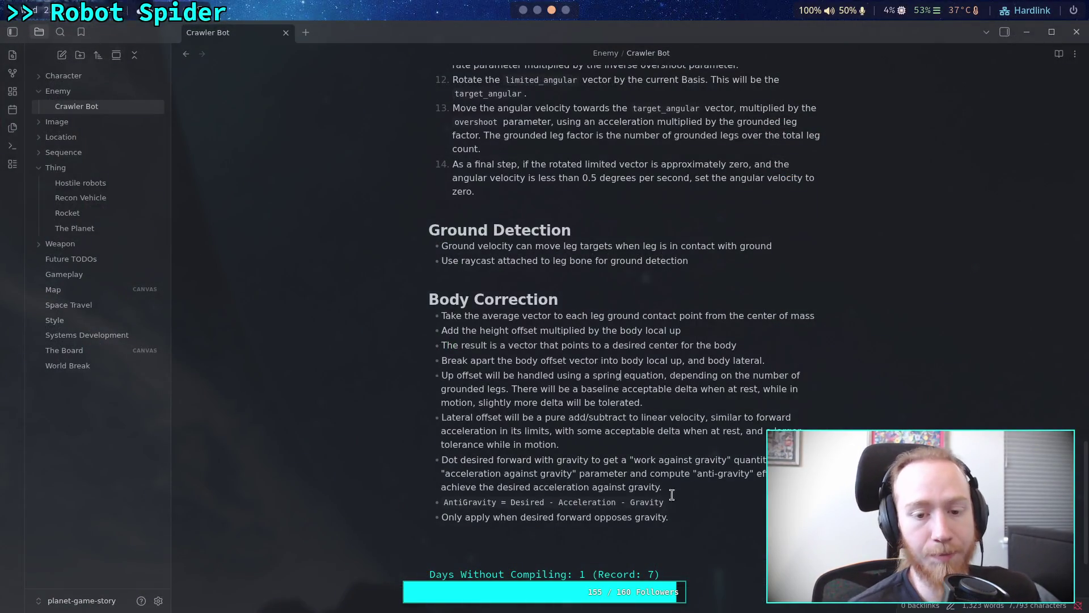
Step: Start step 1: 'Take the average vector to each grounded leg contact point from the body center of mass'
{"action": "scroll", "coordinate": [672, 495], "scroll_direction": "down", "scroll_amount": 2}
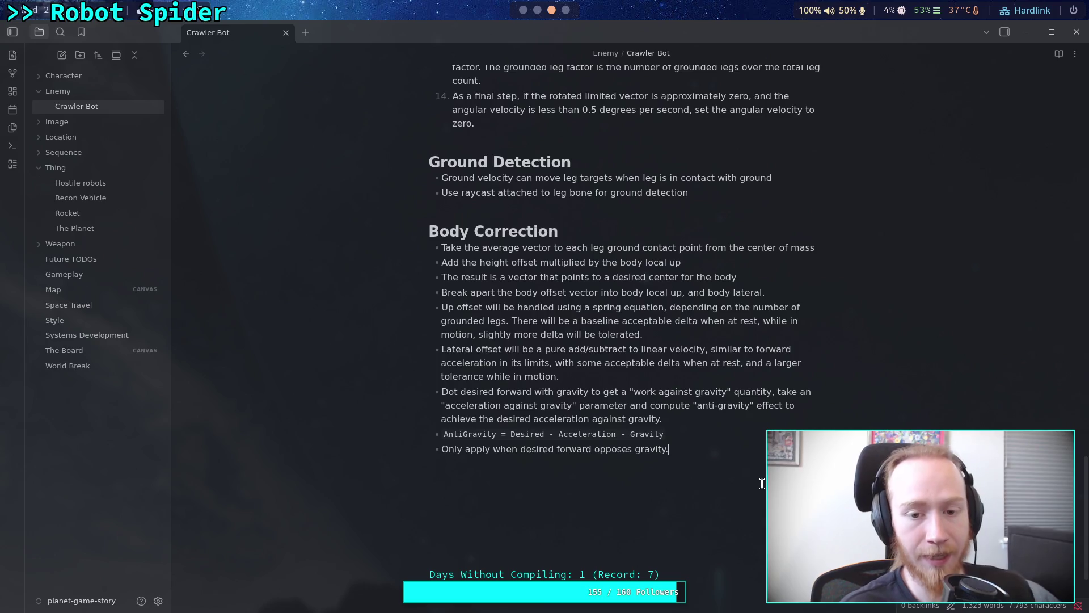
{"action": "key", "text": "Return"}
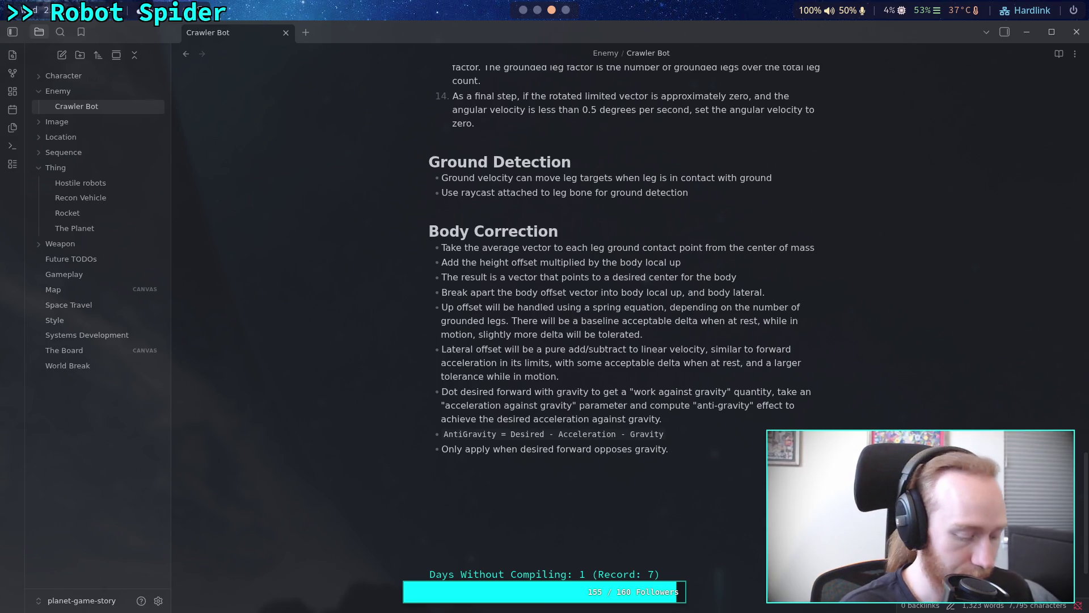
{"action": "type", "text": "1."}
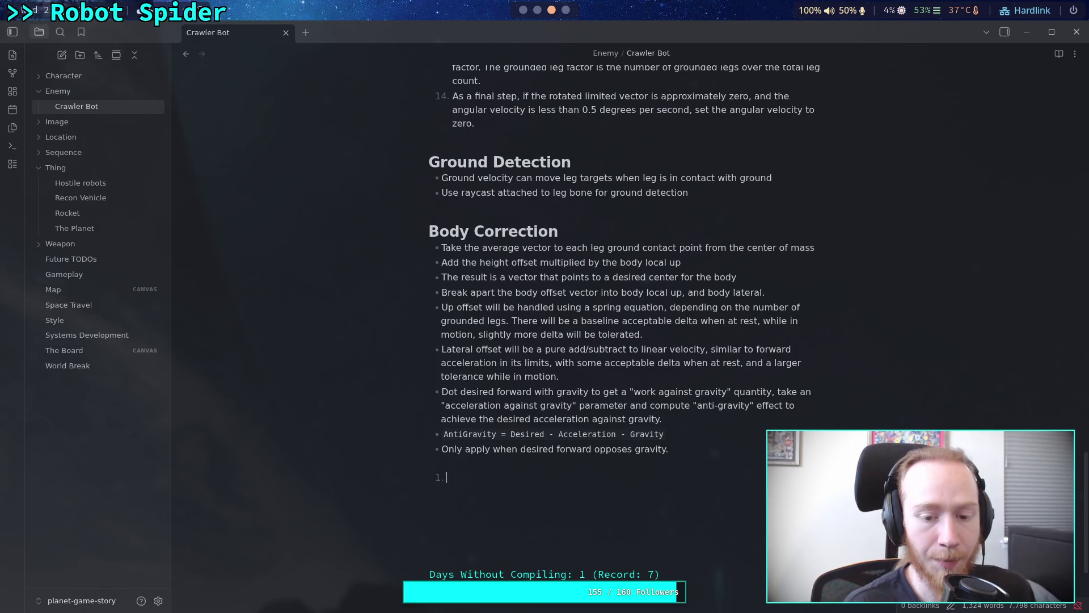
{"action": "scroll", "coordinate": [731, 434], "scroll_direction": "down", "scroll_amount": 1}
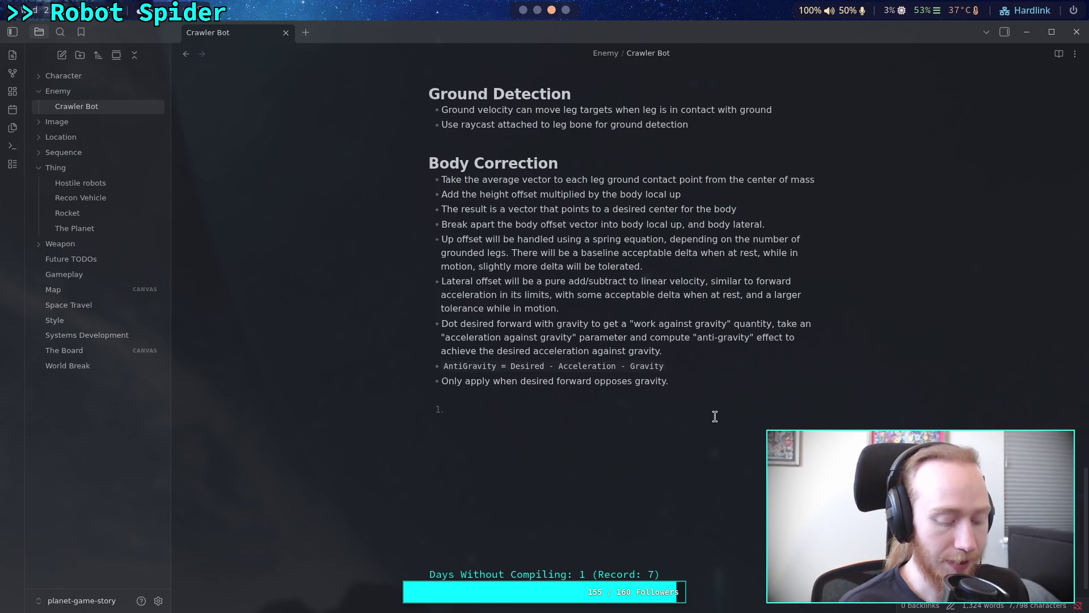
{"action": "type", "text": "Take the aver"}
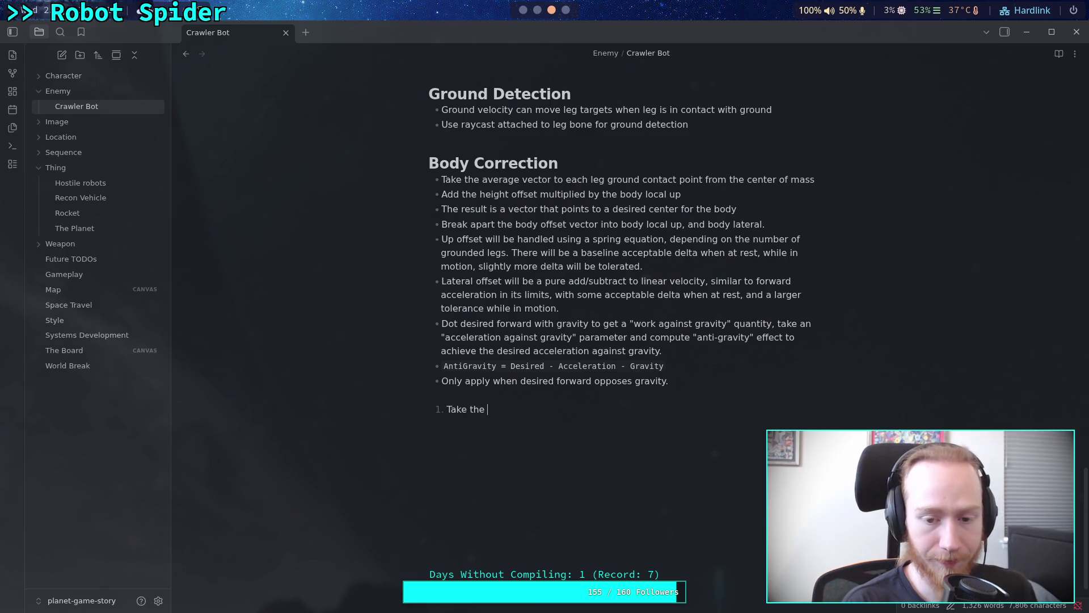
{"action": "type", "text": "age vector to"}
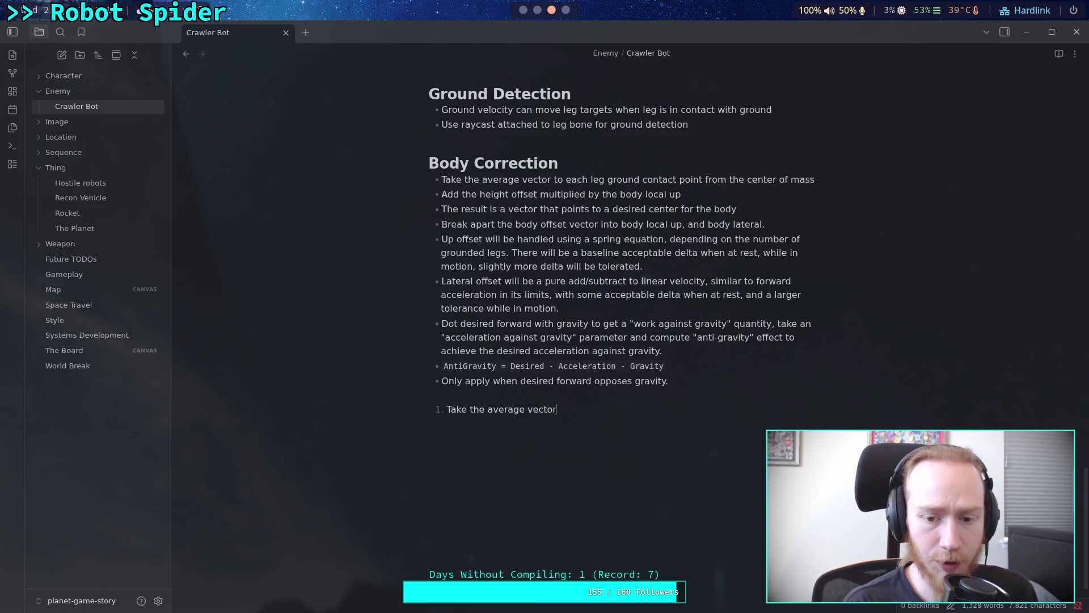
{"action": "type", "text": " each grounde"}
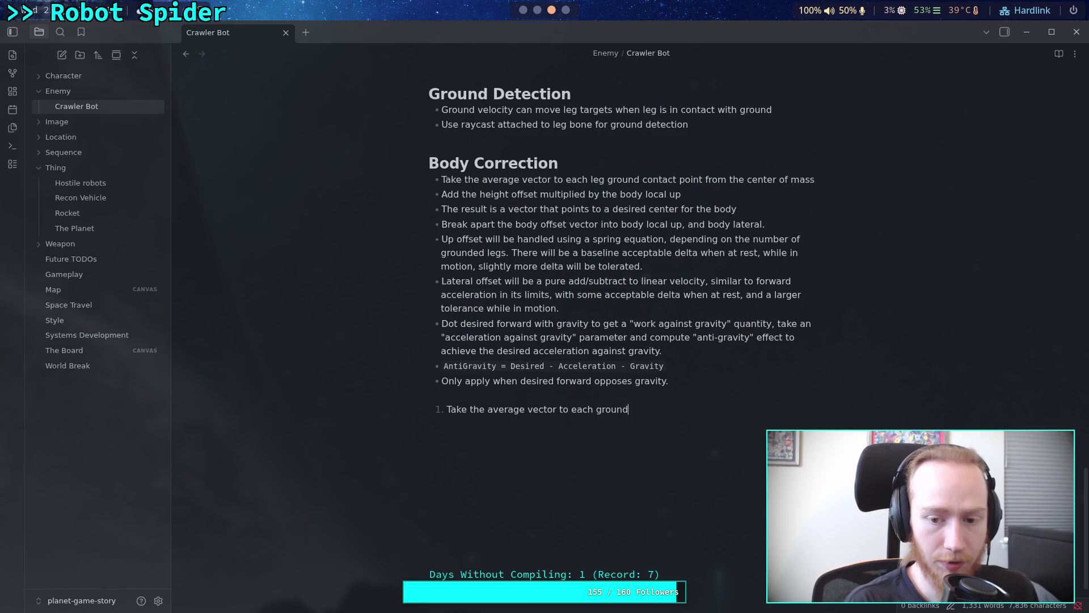
{"action": "type", "text": "d leg "}
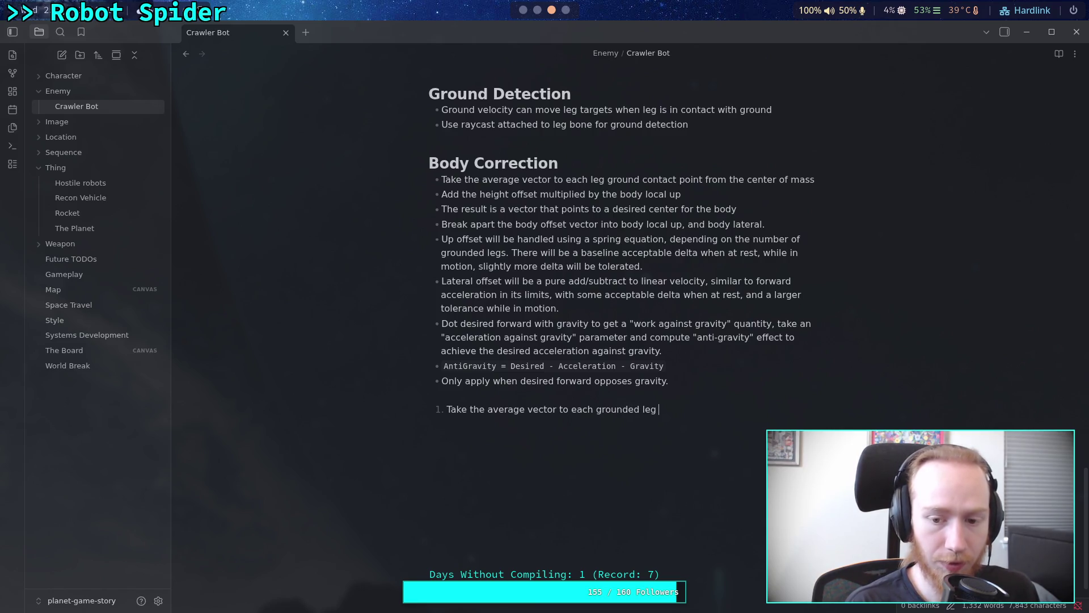
{"action": "type", "text": "contact"}
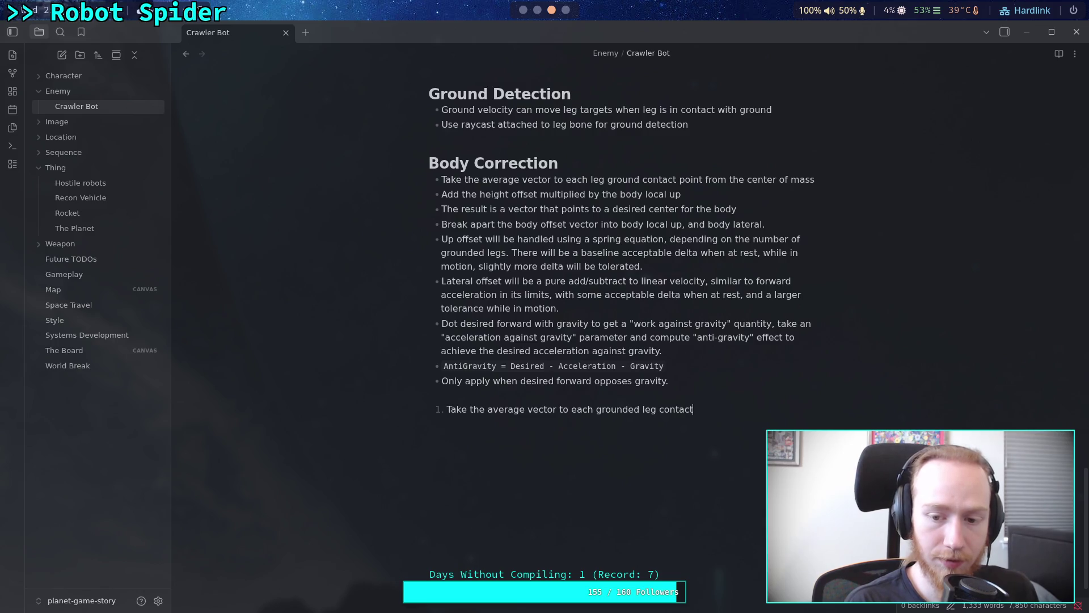
{"action": "type", "text": " point"}
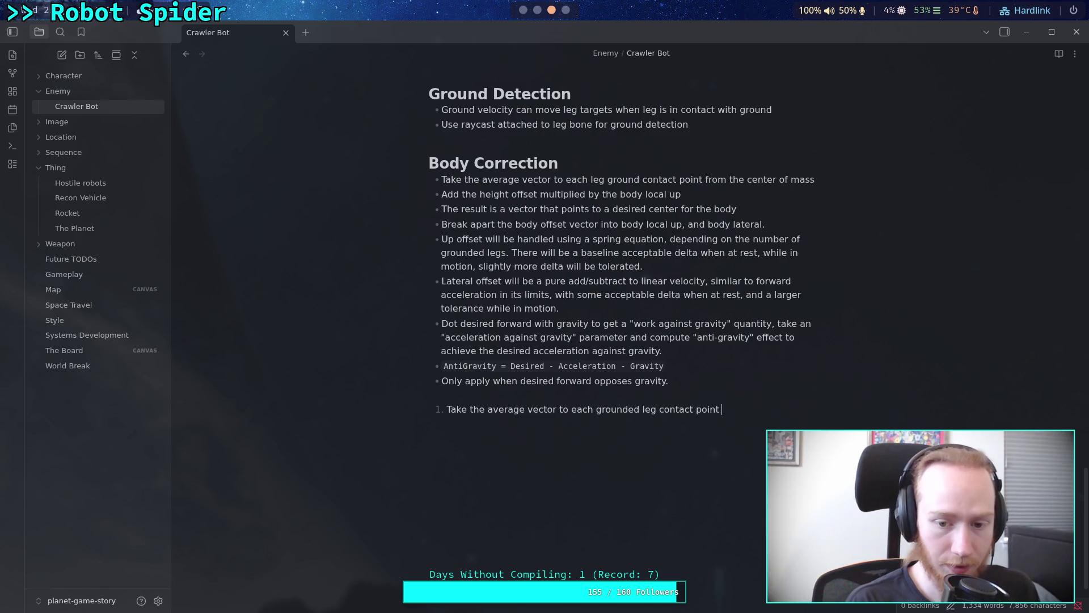
{"action": "key", "text": "BackSpace"}
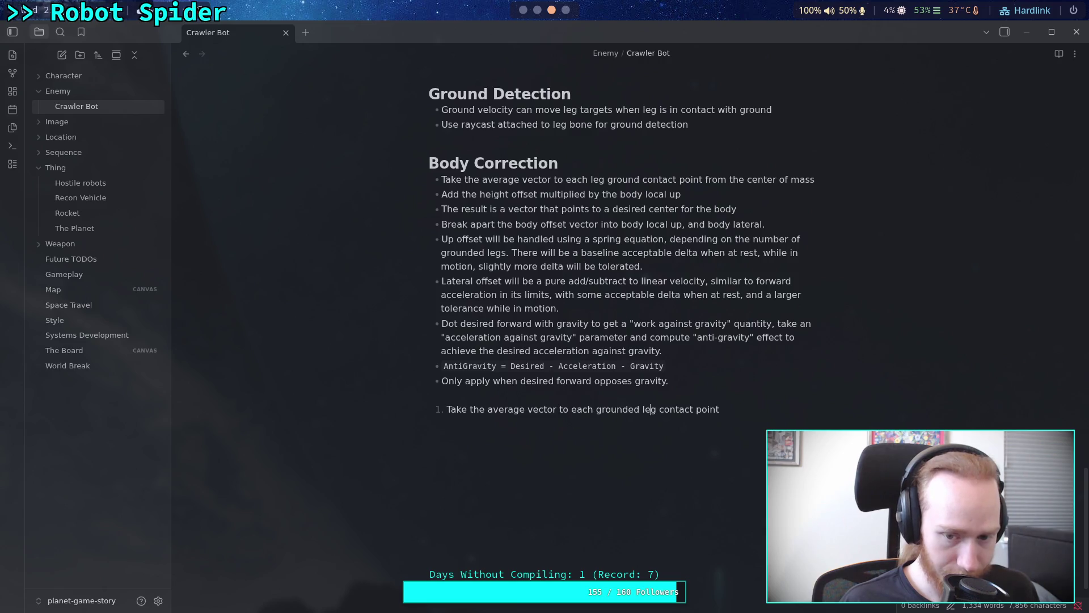
{"action": "type", "text": "from the "}
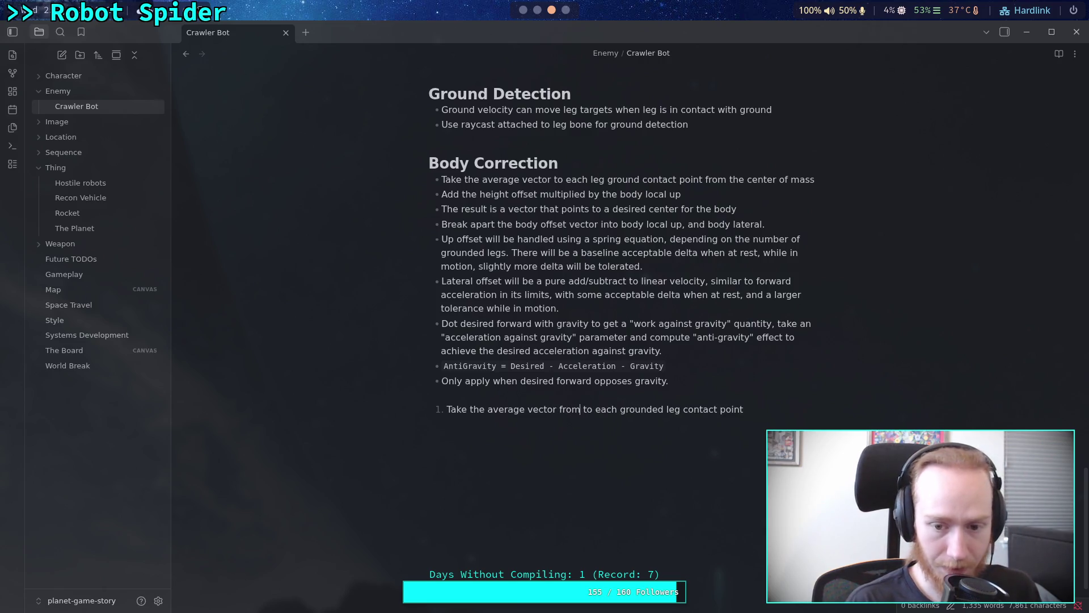
{"action": "type", "text": "body center"}
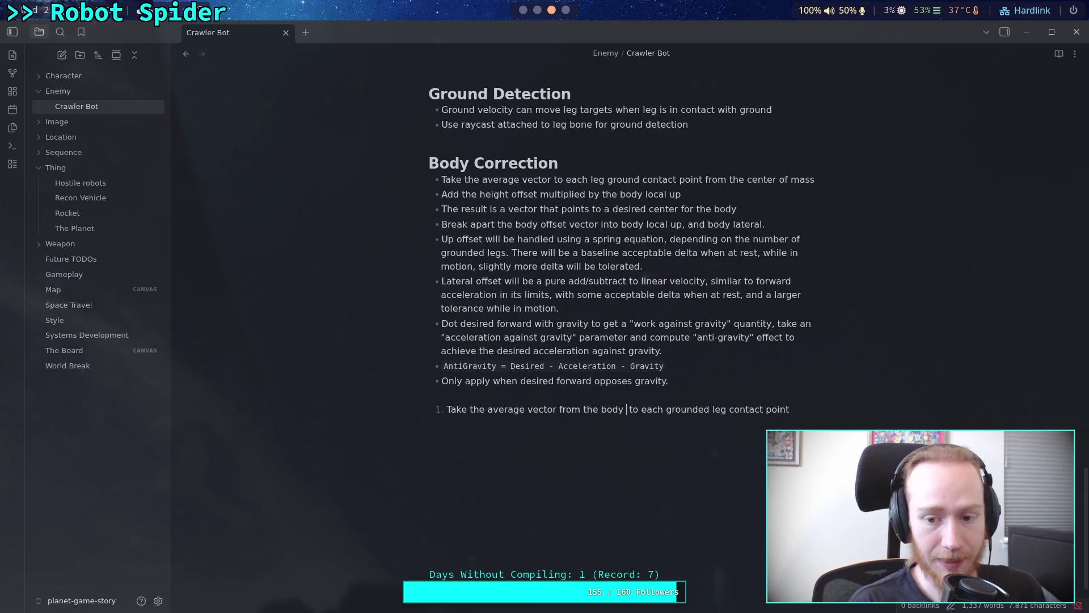
{"action": "type", "text": " of mass"}
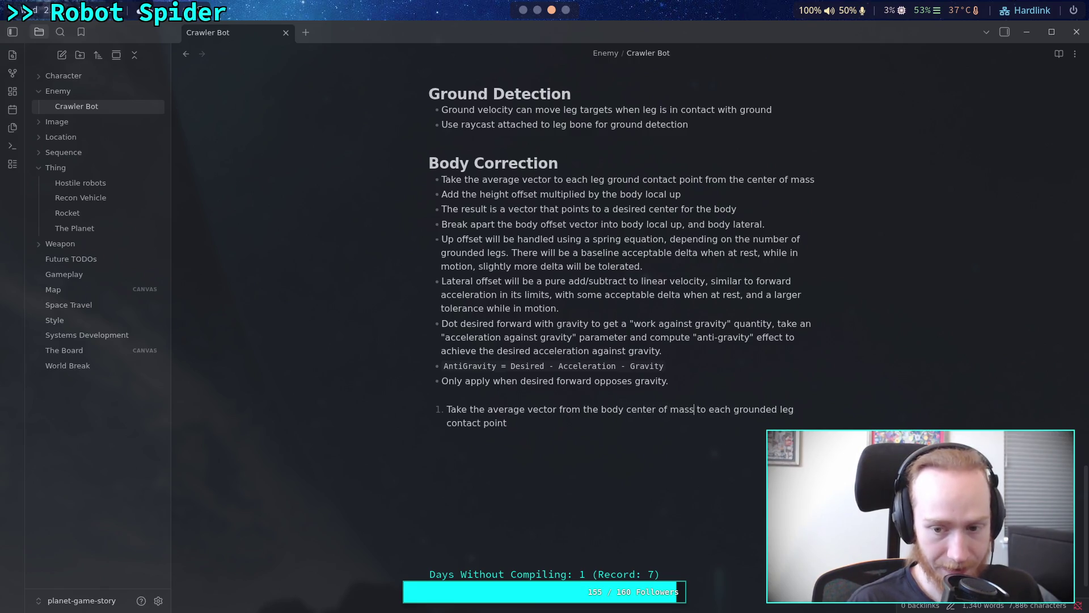
{"action": "key", "text": "BackSpace"}
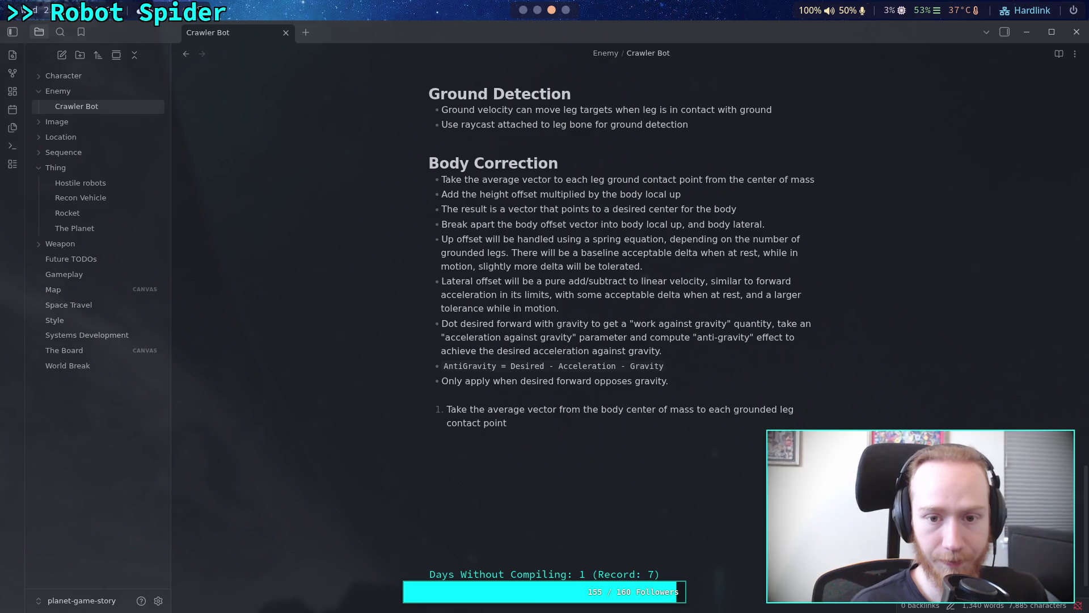
Step: Continue: 'Add the height offset multiplied by the body up direction. This will be the `body_offset`'
{"action": "type", "text": ". "}
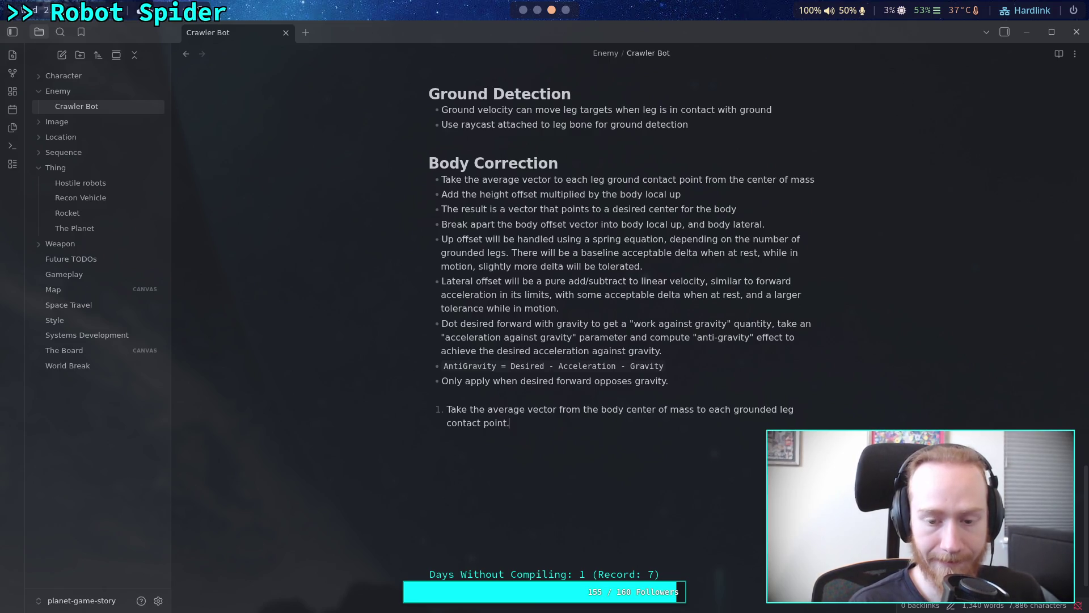
{"action": "type", "text": "Add the heig"}
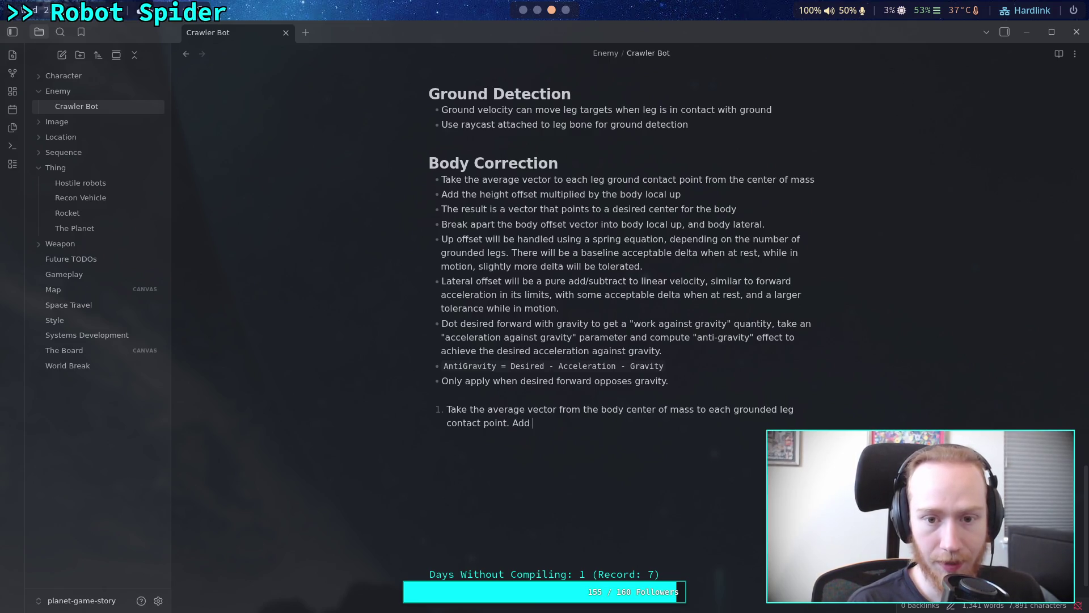
{"action": "type", "text": "ht offset "}
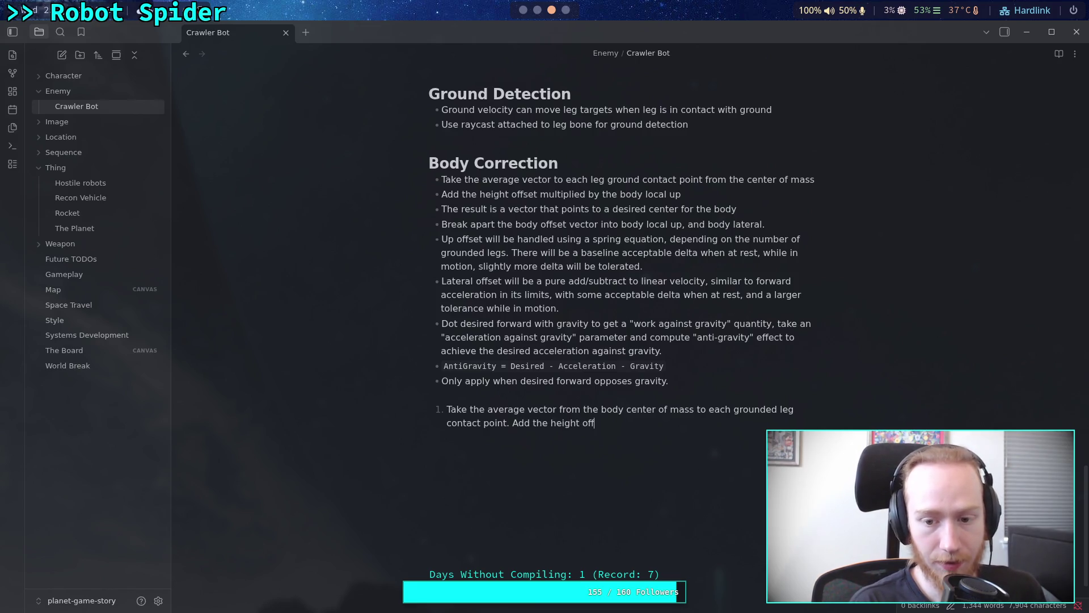
{"action": "type", "text": "multi"}
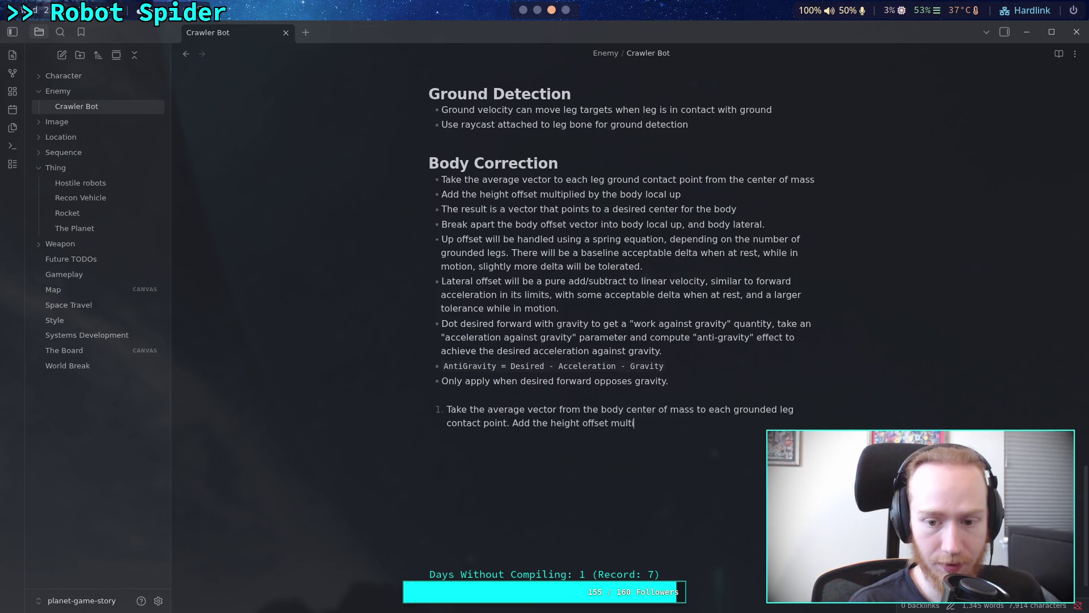
{"action": "type", "text": "plied "}
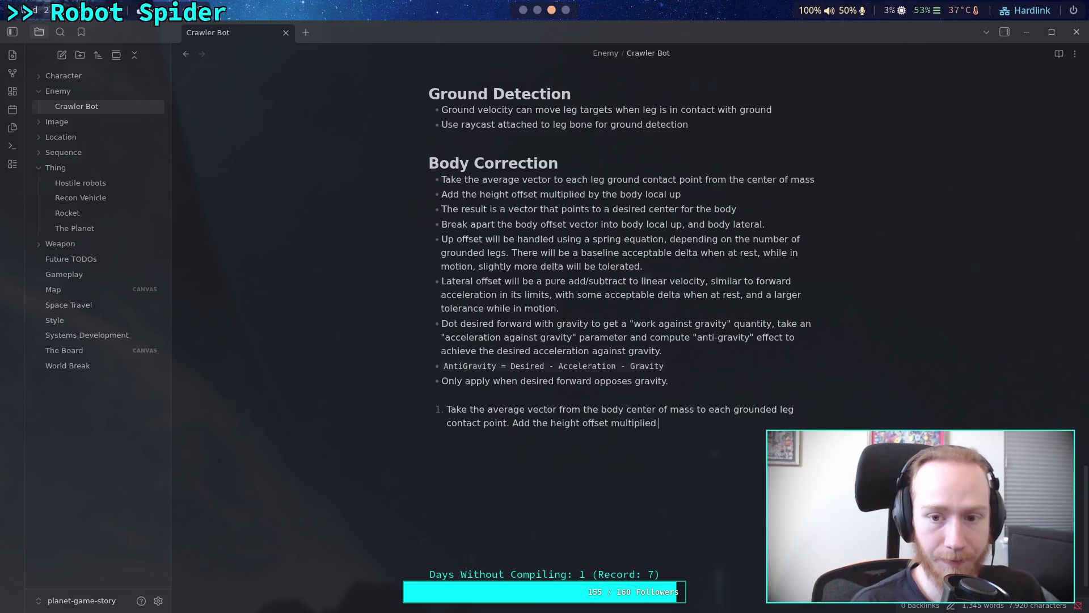
{"action": "type", "text": "by the local"}
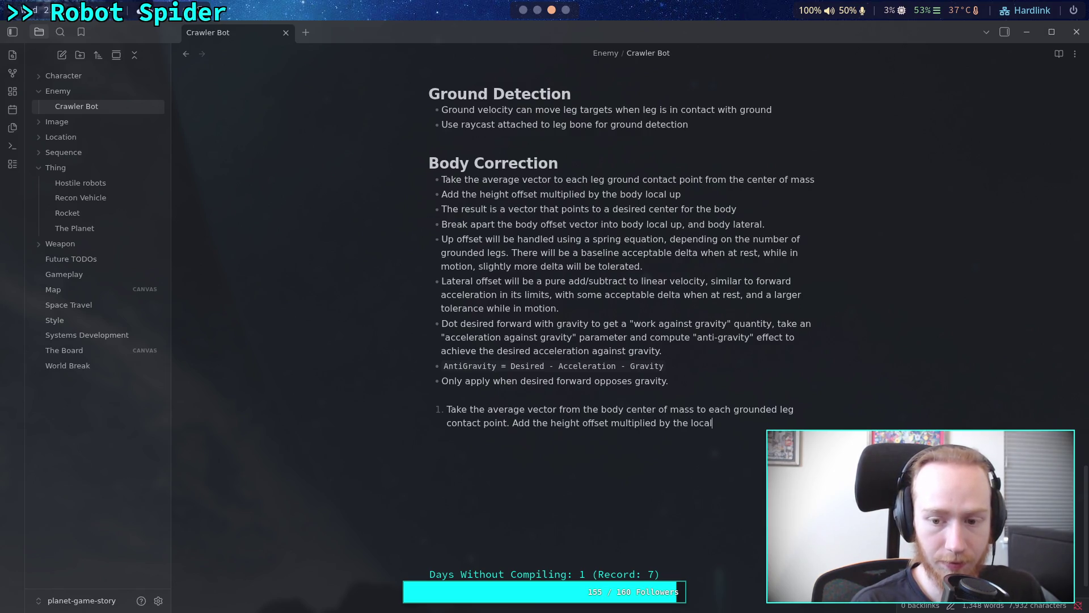
{"action": "key", "text": "BackSpace"}
{"action": "key", "text": "BackSpace"}
{"action": "key", "text": "BackSpace"}
{"action": "type", "text": "body oup"}
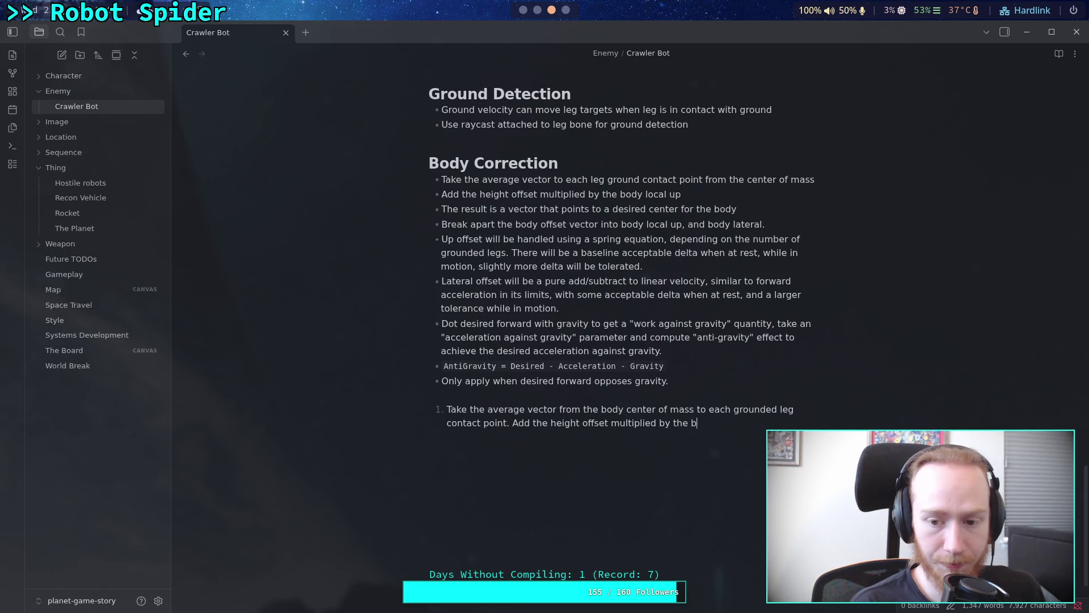
{"action": "key", "text": "BackSpace"}
{"action": "key", "text": "BackSpace"}
{"action": "key", "text": "BackSpace"}
{"action": "type", "text": "up de"}
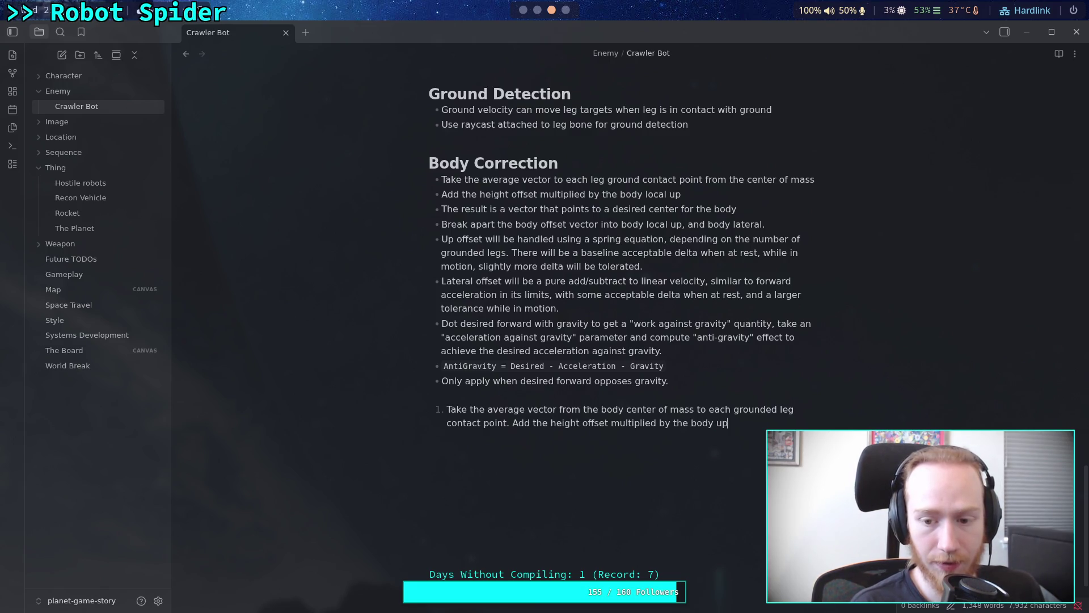
{"action": "key", "text": "BackSpace"}
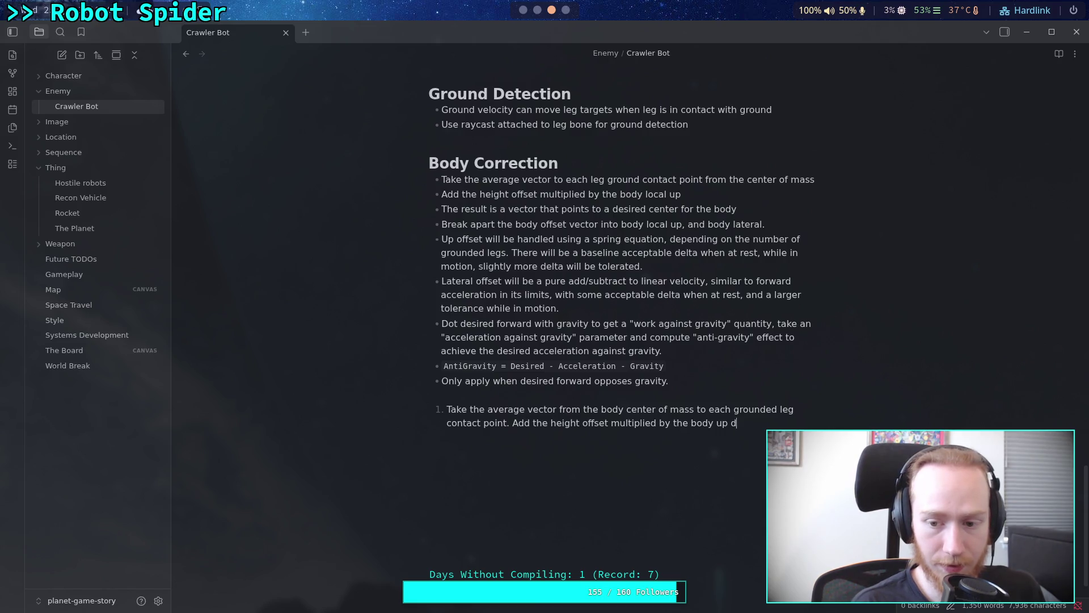
{"action": "type", "text": "irection. This "}
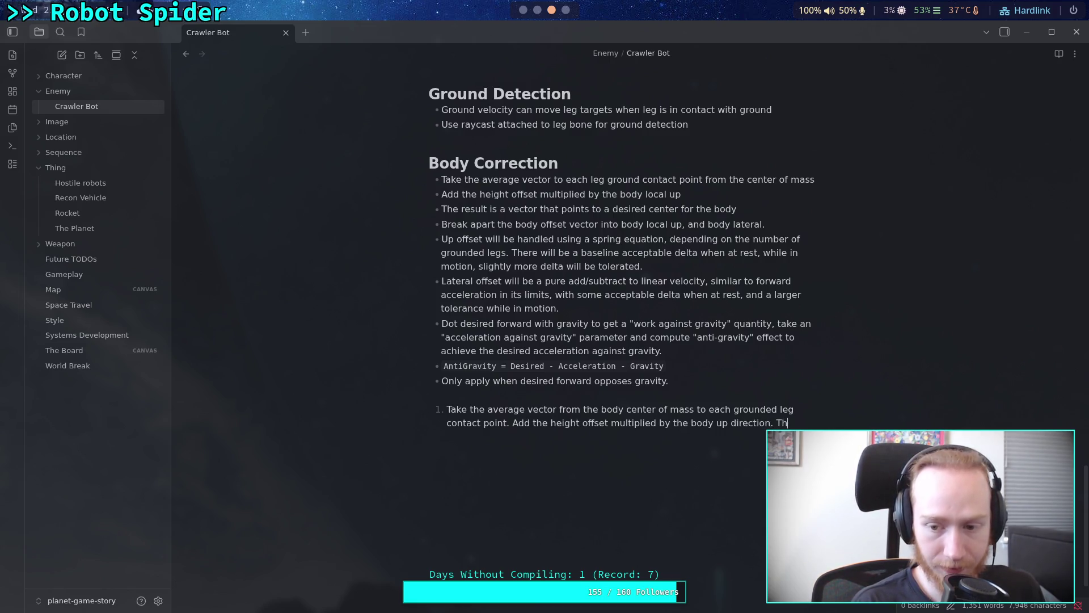
{"action": "type", "text": "will be tho"}
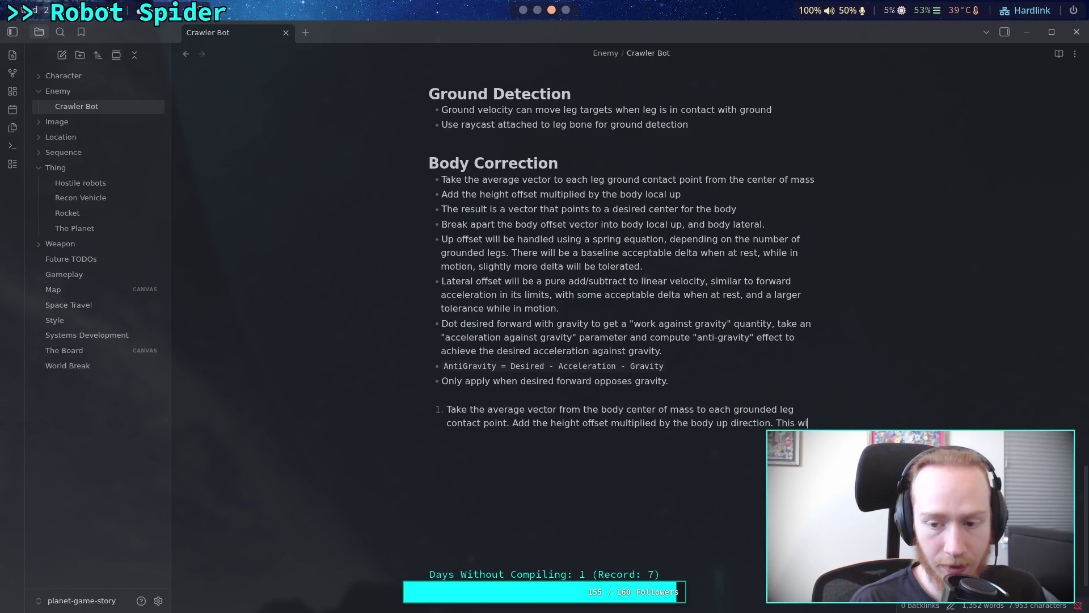
{"action": "key", "text": "BackSpace"}
{"action": "type", "text": "e the"}
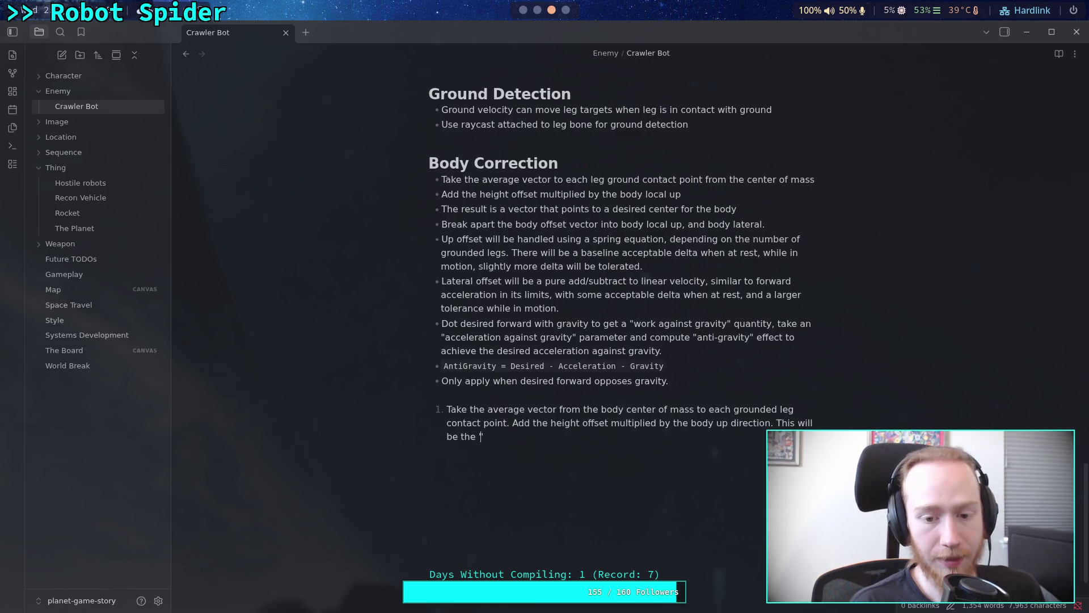
{"action": "type", "text": "`"}
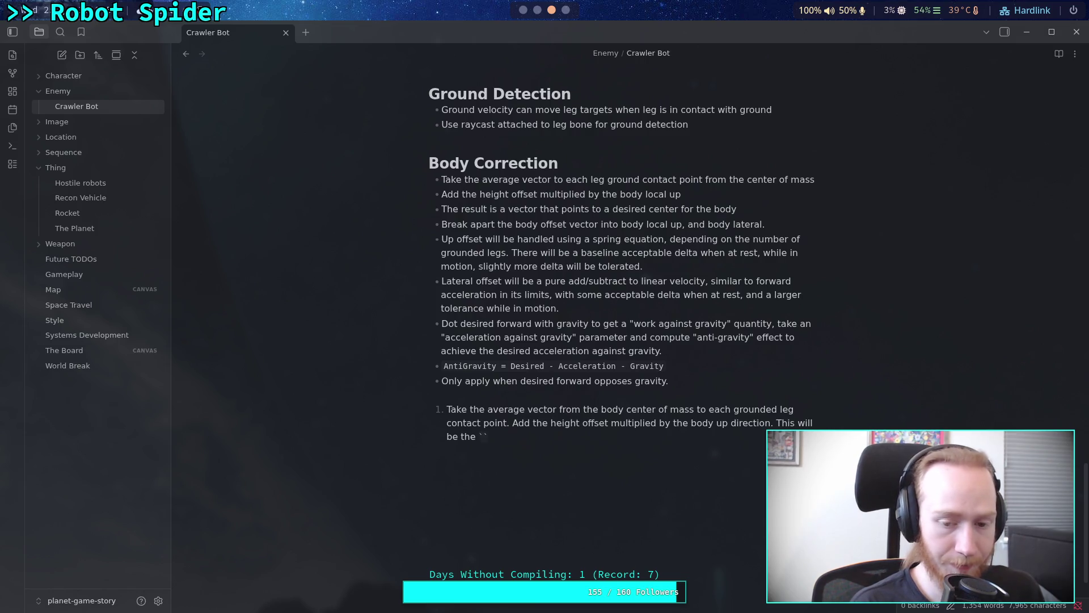
{"action": "type", "text": "body_offset"}
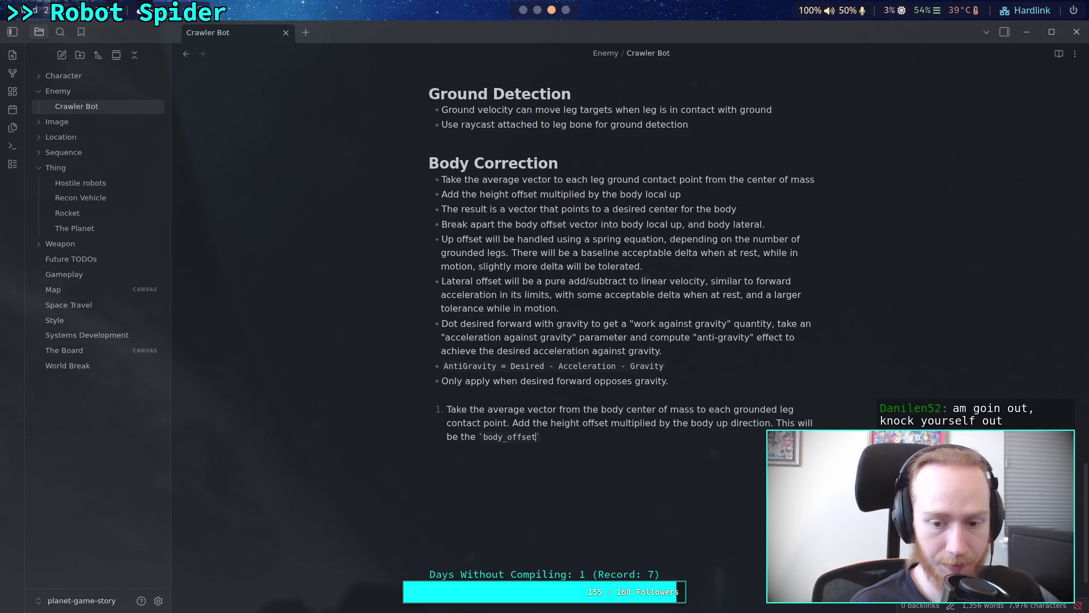
{"action": "key", "text": "Return"}
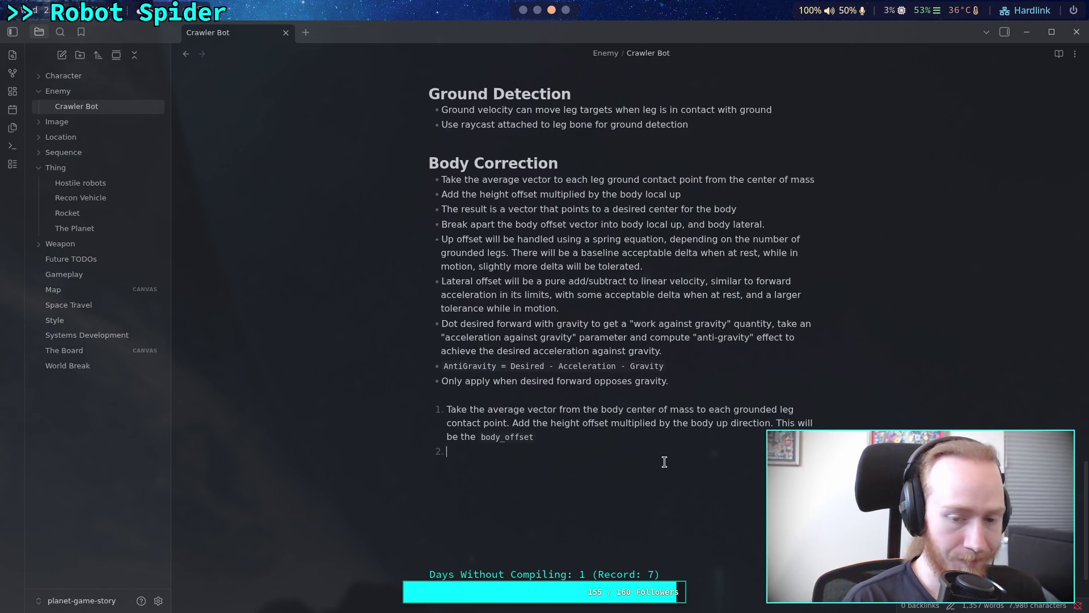
Step: Write step 2 as 'Split the `body_offset` into vertical and lateral' vectors
{"action": "type", "text": "Split "}
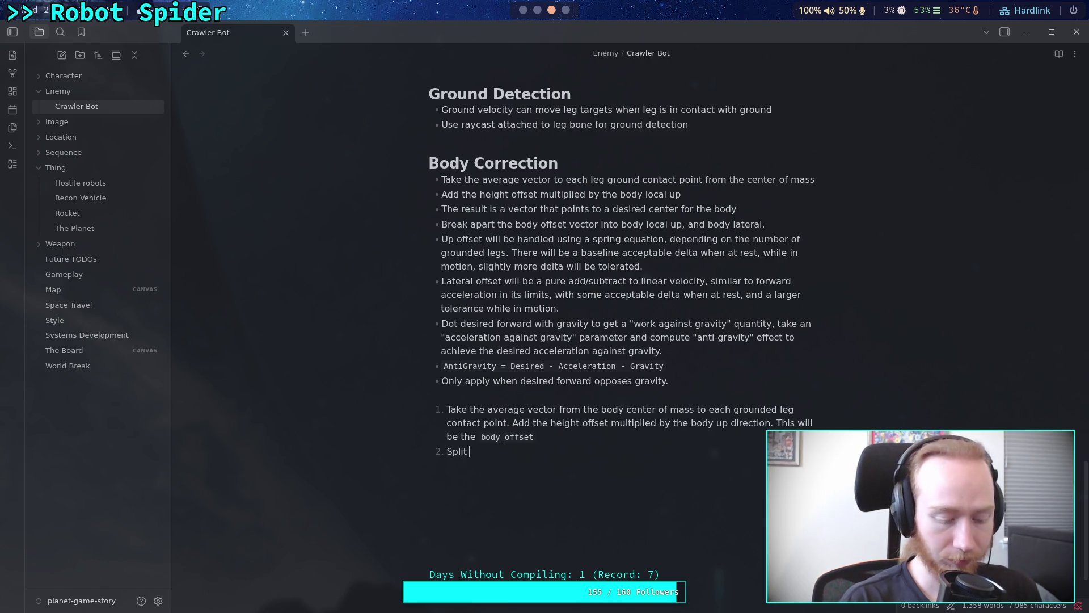
{"action": "type", "text": "this"}
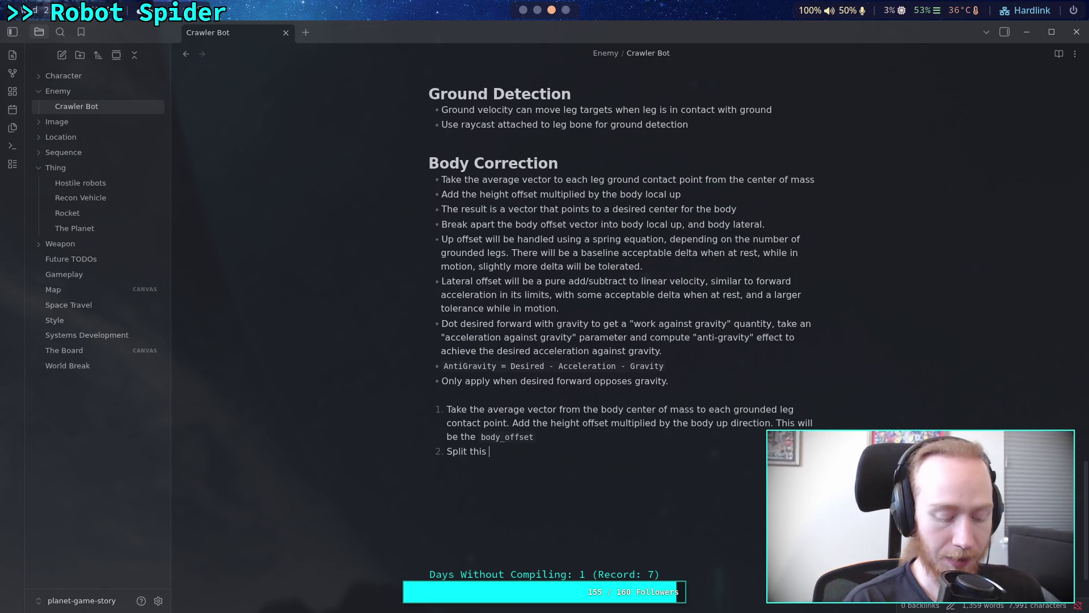
{"action": "key", "text": "BackSpace"}
{"action": "key", "text": "BackSpace"}
{"action": "key", "text": "BackSpace"}
{"action": "type", "text": "e "}
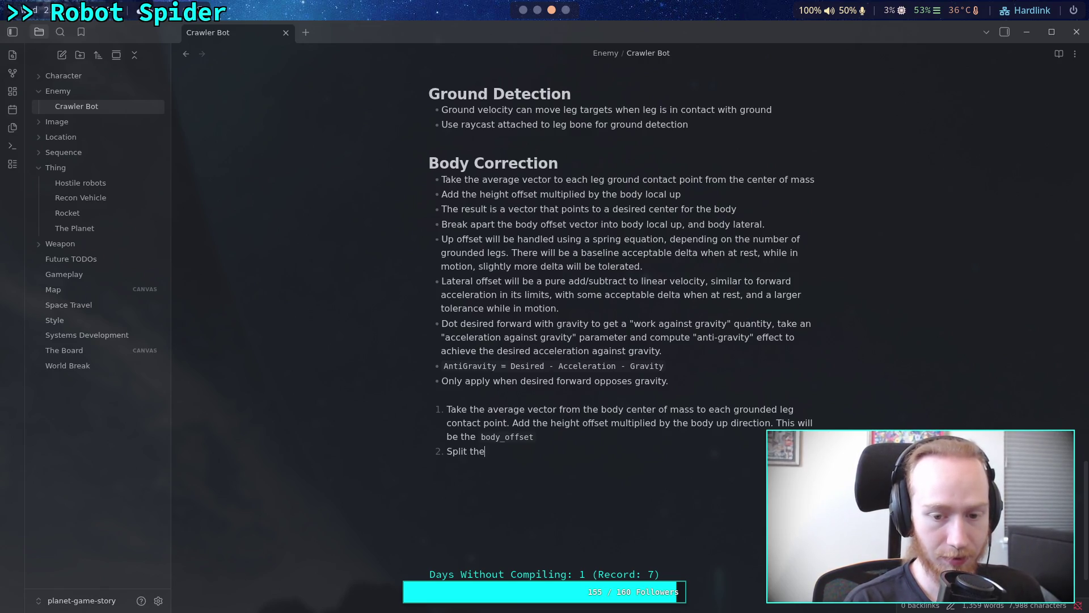
{"action": "type", "text": "`bo"}
{"action": "key", "text": "BackSpace"}
{"action": "key", "text": "BackSpace"}
{"action": "type", "text": "bady"}
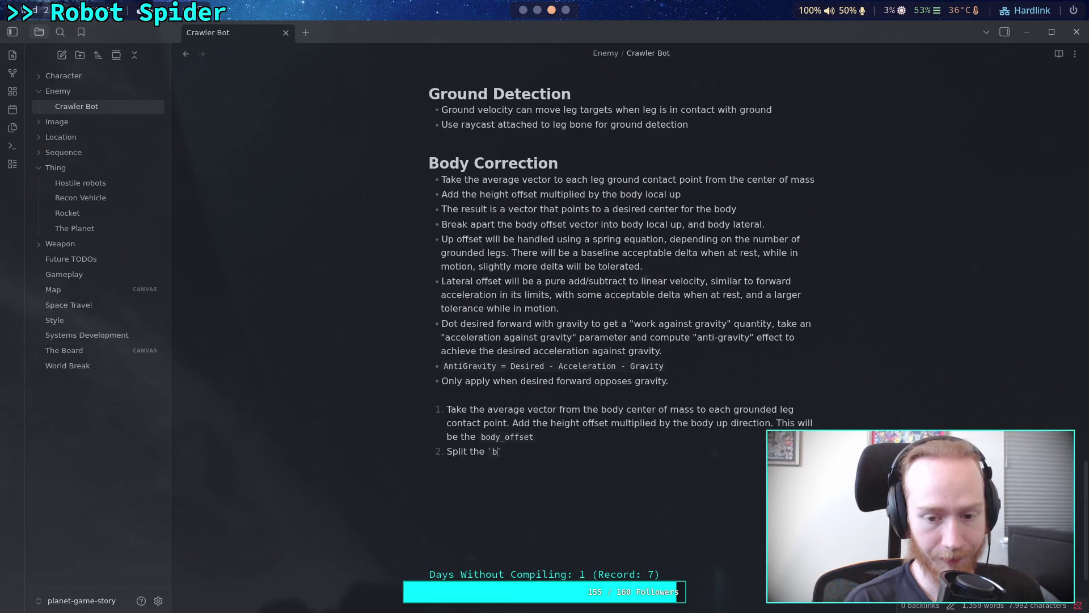
{"action": "key", "text": "BackSpace"}
{"action": "key", "text": "BackSpace"}
{"action": "key", "text": "BackSpace"}
{"action": "type", "text": "ody_offset"}
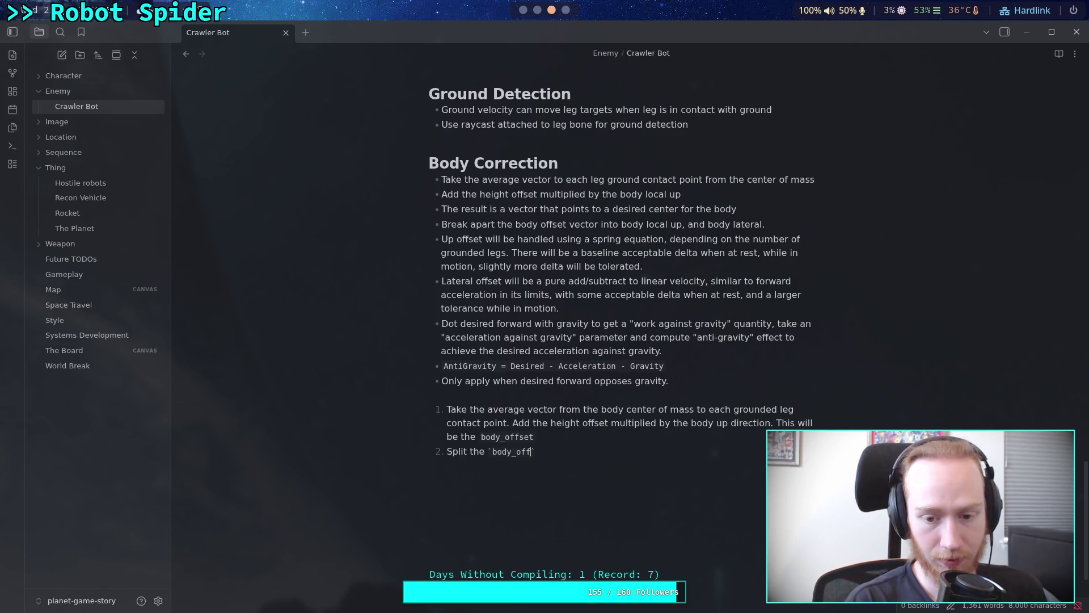
{"action": "type", "text": "` into vert"}
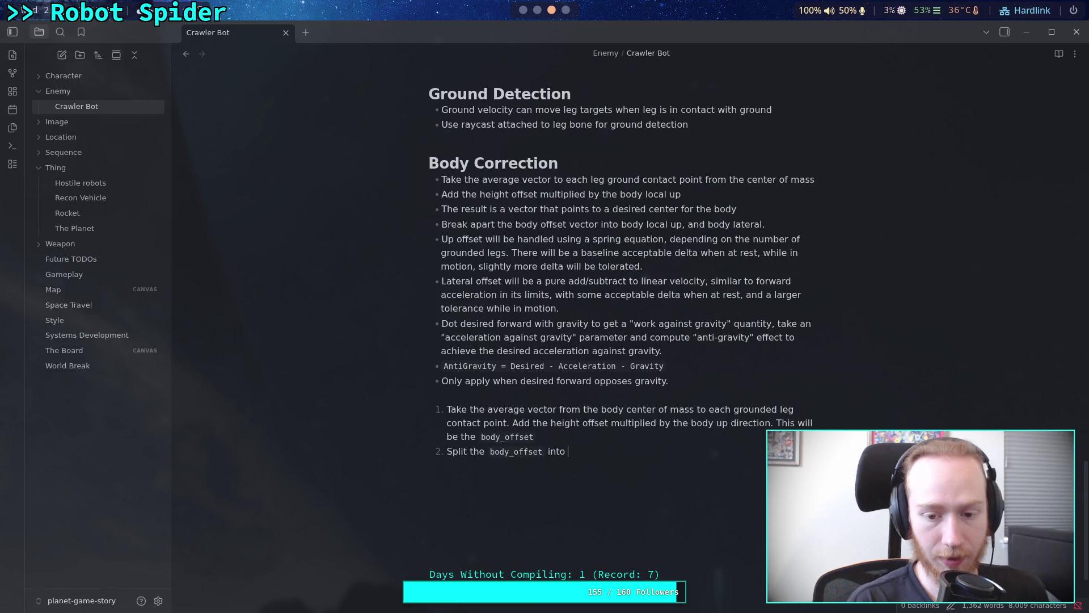
{"action": "type", "text": "ical and let"}
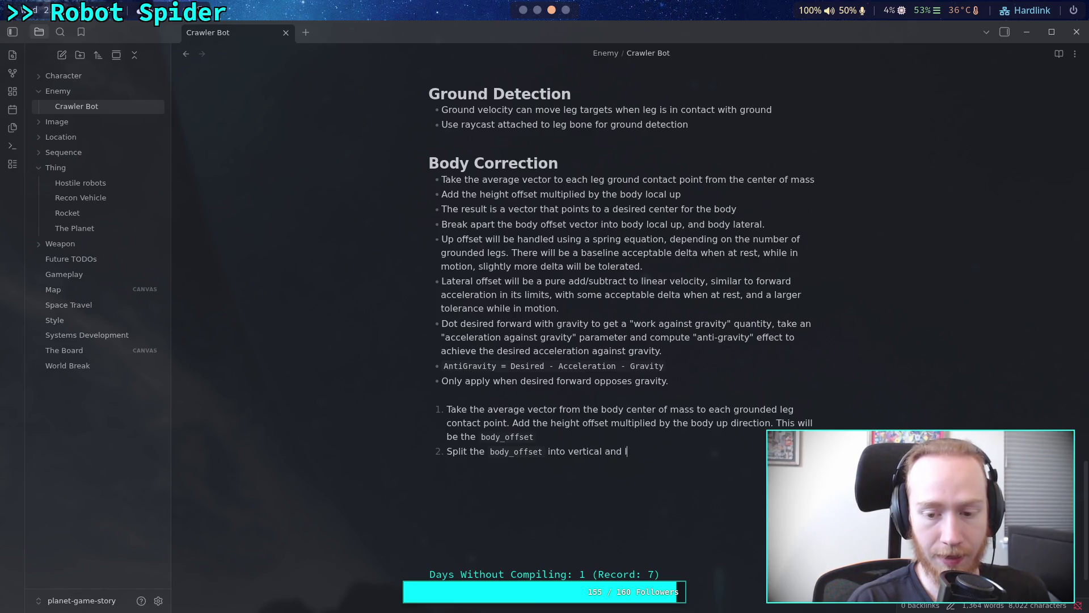
{"action": "key", "text": "BackSpace"}
{"action": "key", "text": "BackSpace"}
{"action": "type", "text": "ateral"}
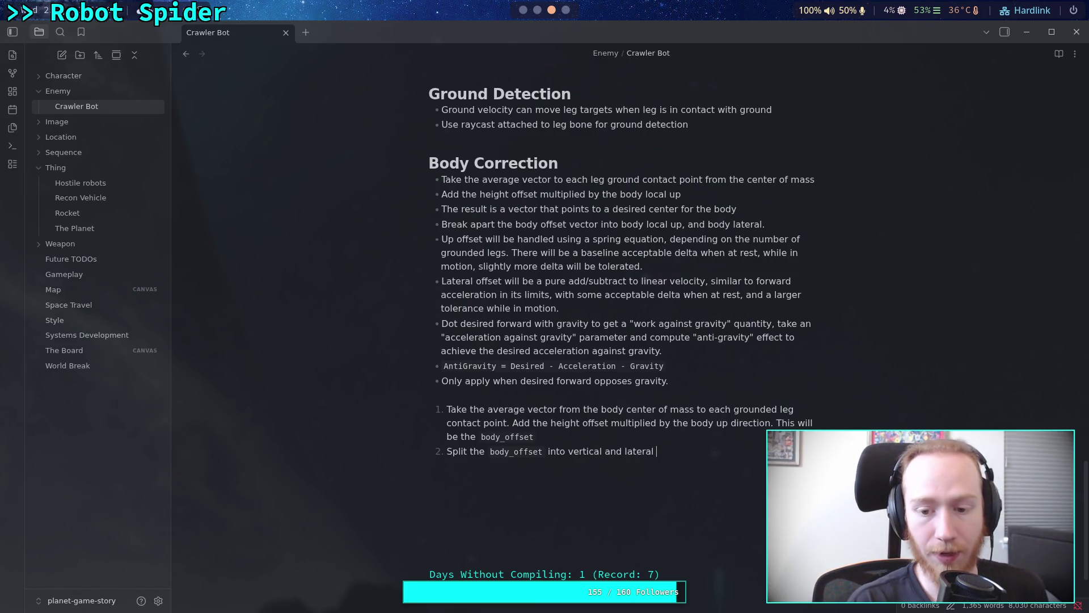
{"action": "key", "text": "BackSpace"}
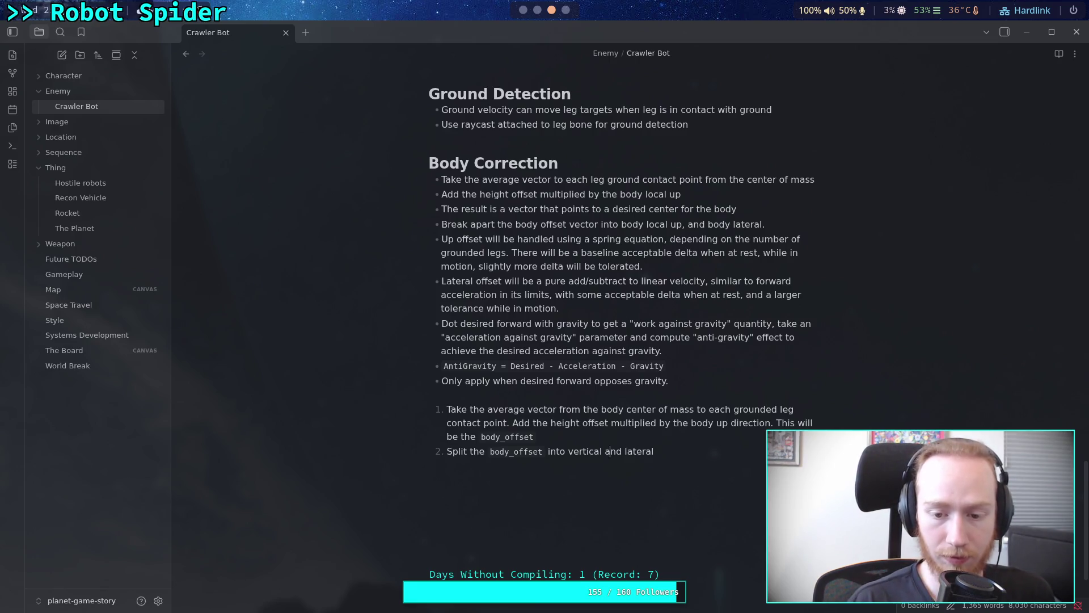
Step: Finish with 'body local vectors. These `offset_up` and the `offset_lateral`.' and begin item 3
{"action": "type", "text": "body local "}
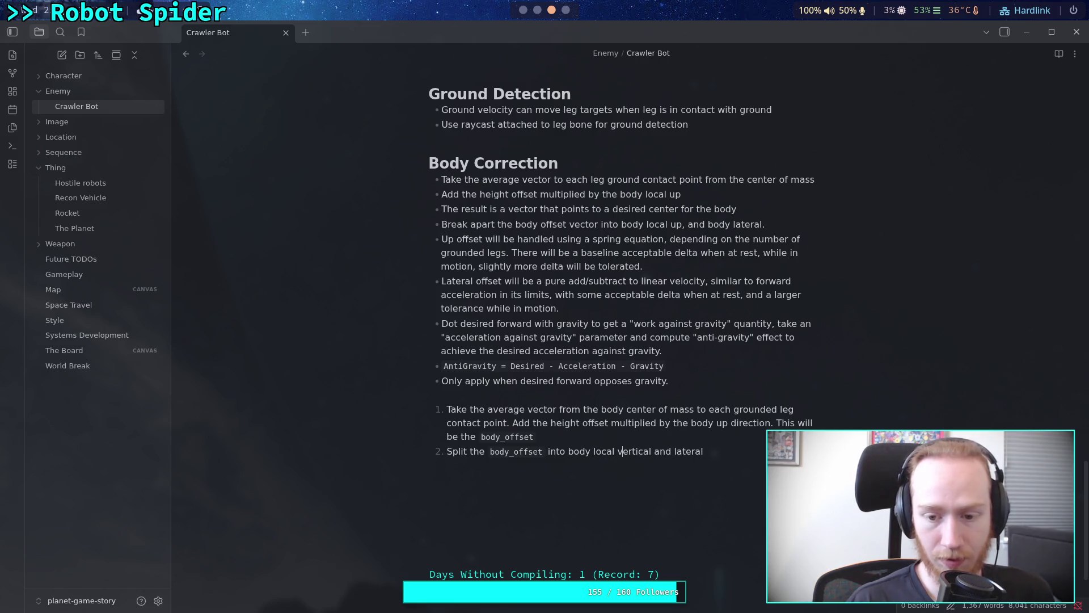
{"action": "type", "text": " vector"}
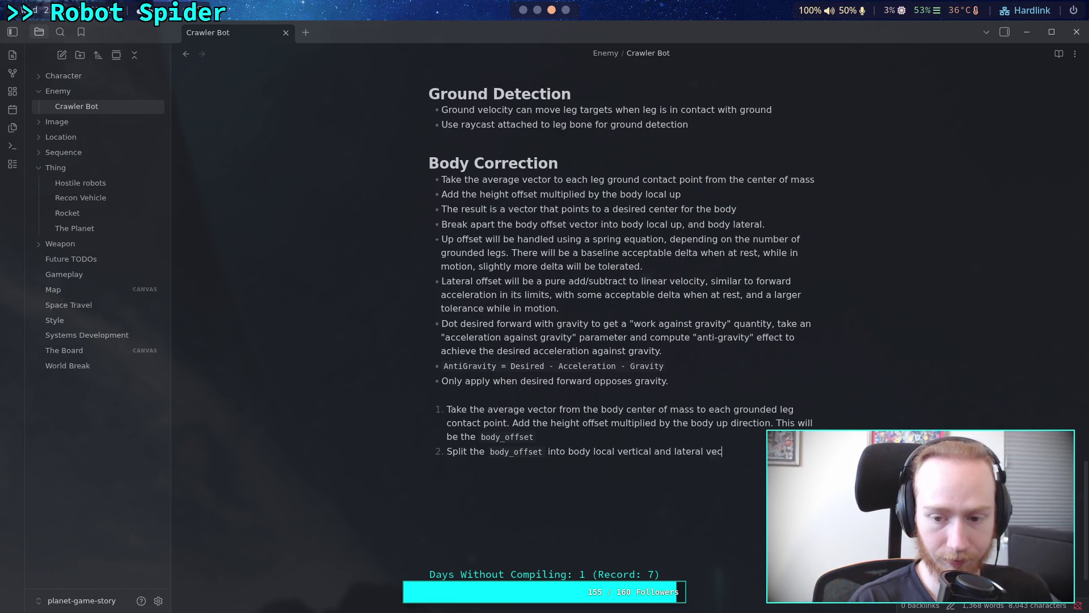
{"action": "type", "text": "s. "}
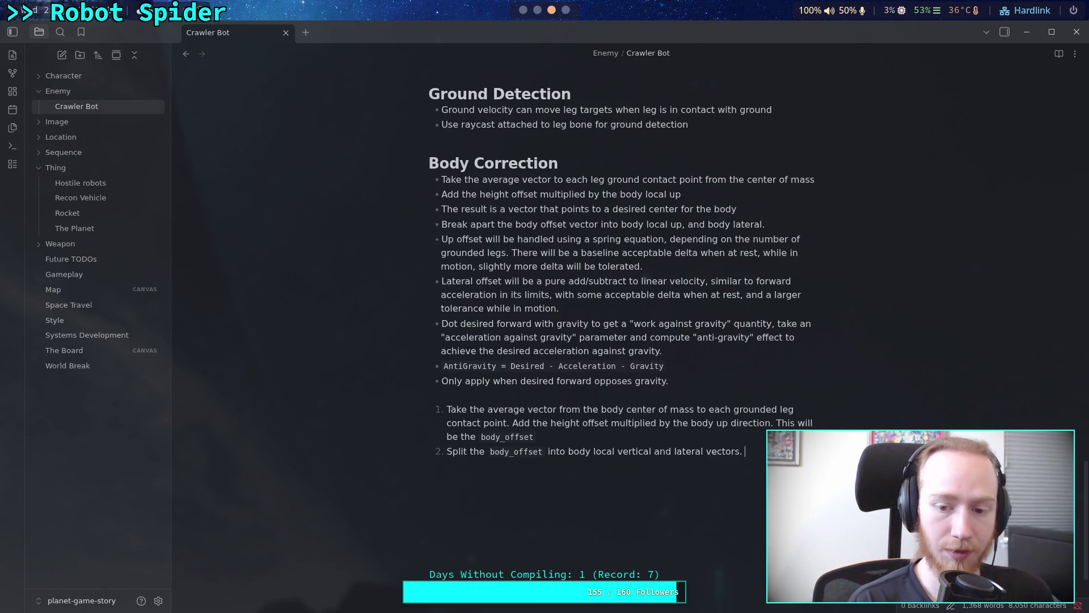
{"action": "type", "text": "These "}
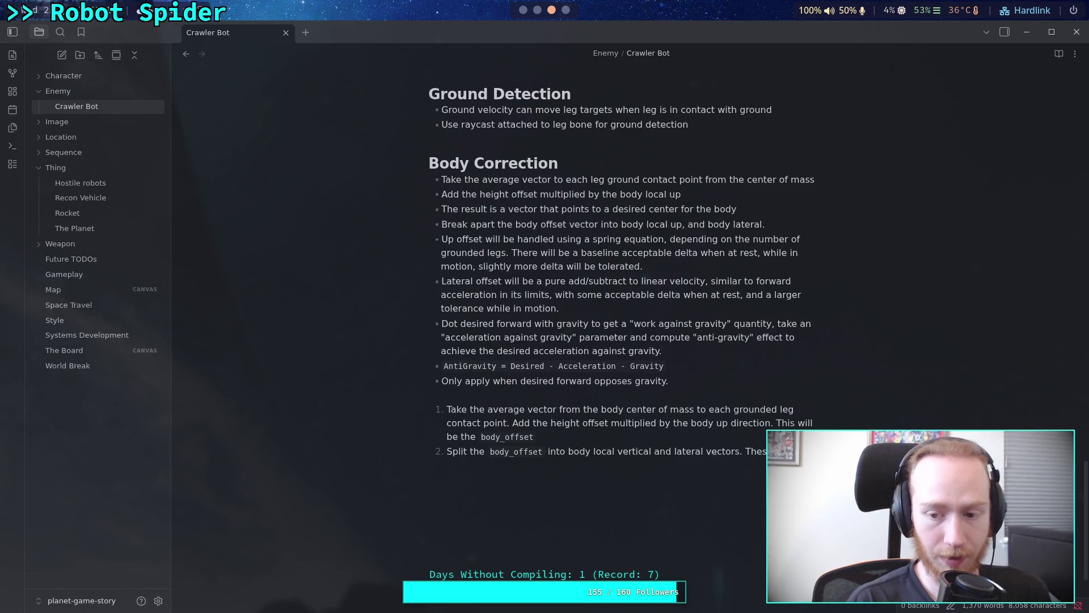
{"action": "type", "text": "`"}
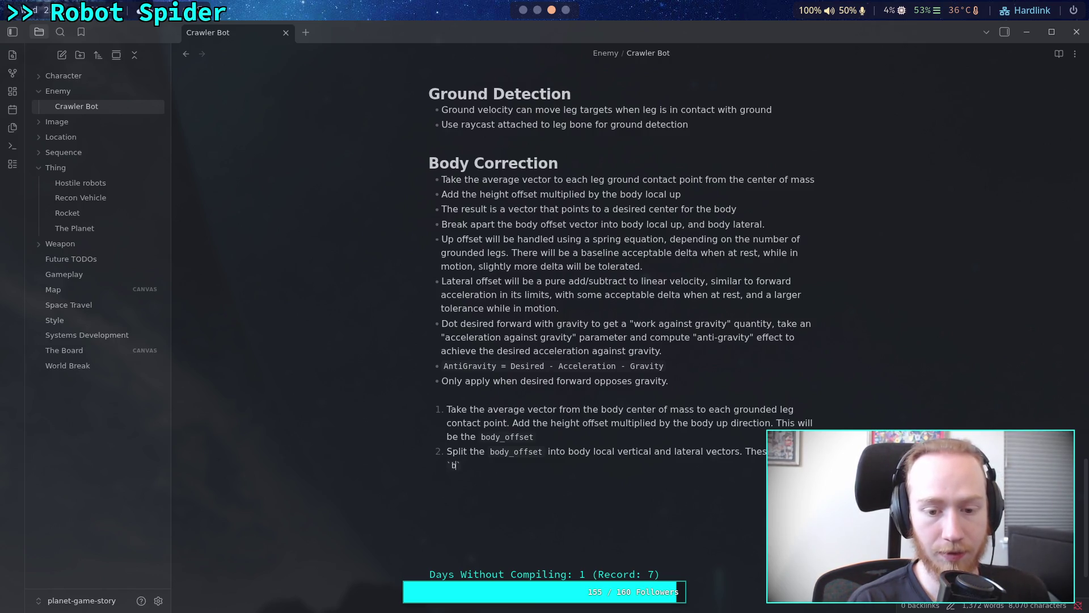
{"action": "type", "text": "body"}
{"action": "key", "text": "BackSpace"}
{"action": "key", "text": "BackSpace"}
{"action": "key", "text": "BackSpace"}
{"action": "type", "text": "offset"}
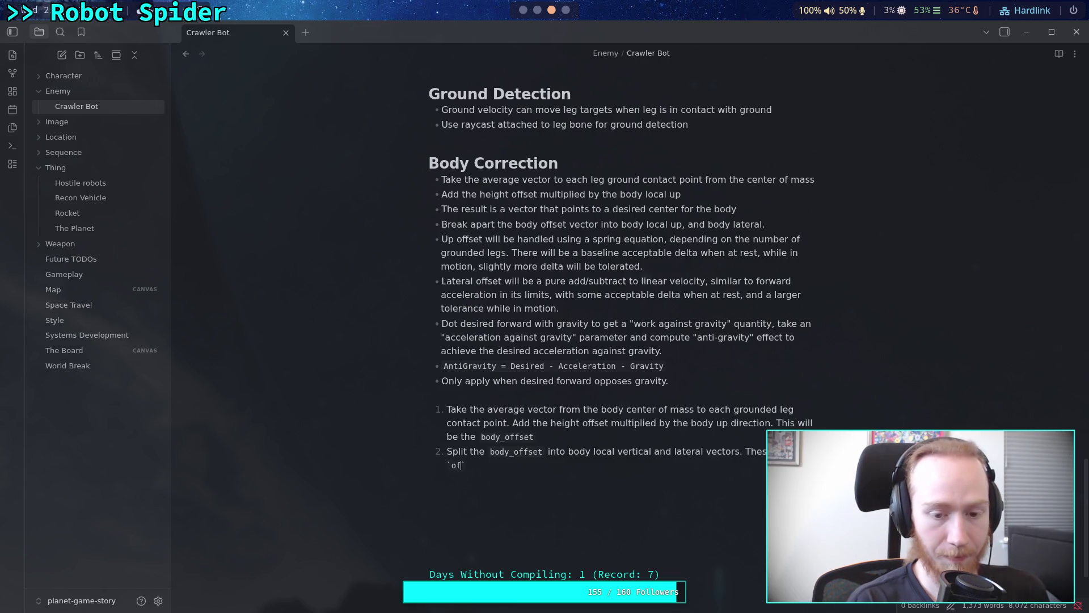
{"action": "type", "text": "_up"}
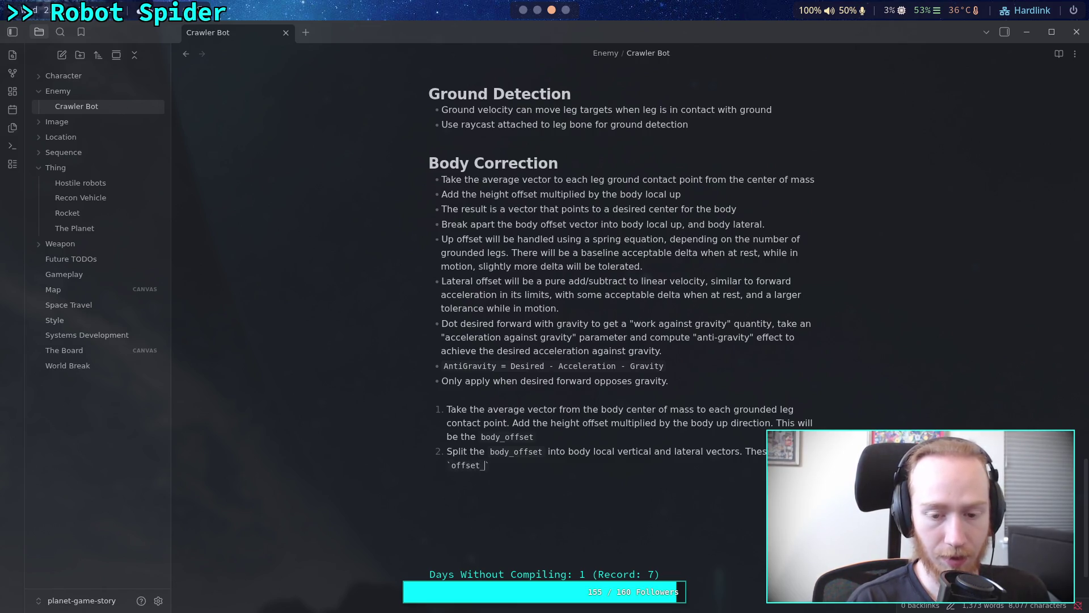
{"action": "type", "text": "` and the `offse"}
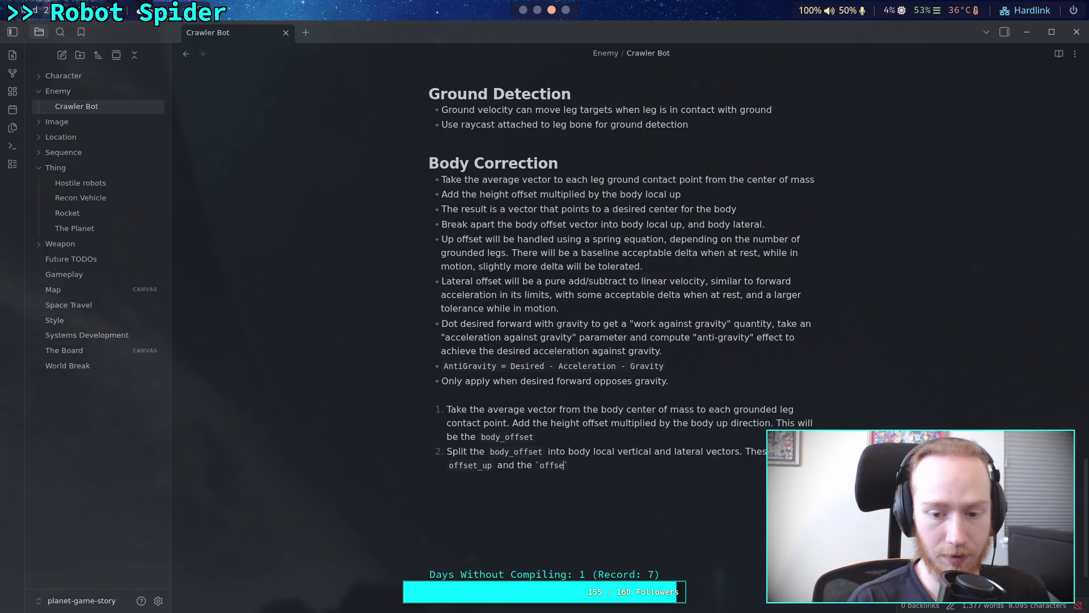
{"action": "type", "text": "t_lateral"}
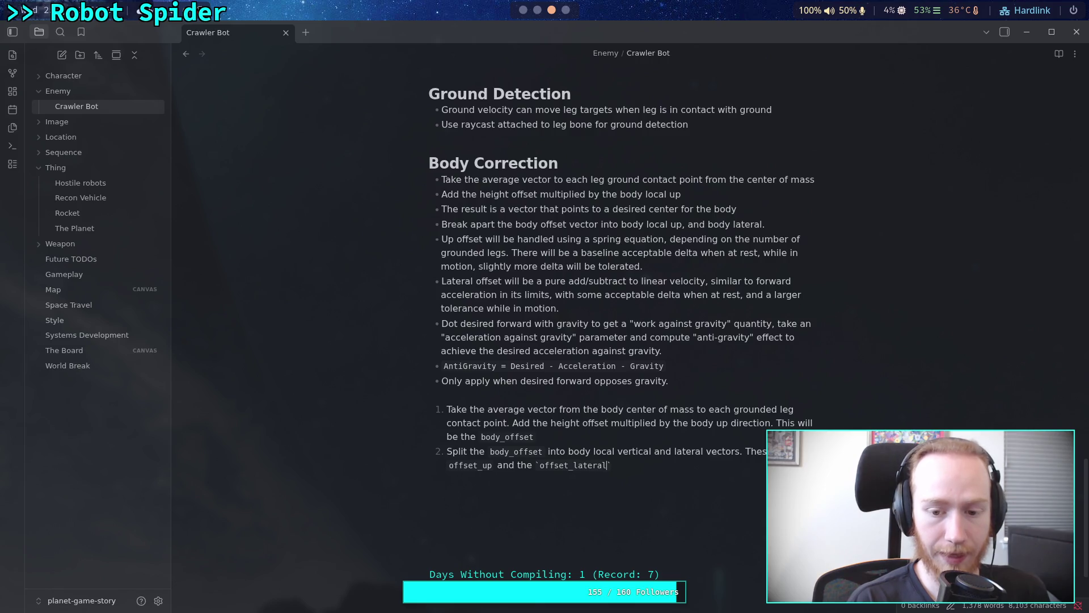
{"action": "type", "text": "`."}
{"action": "key", "text": "Return"}
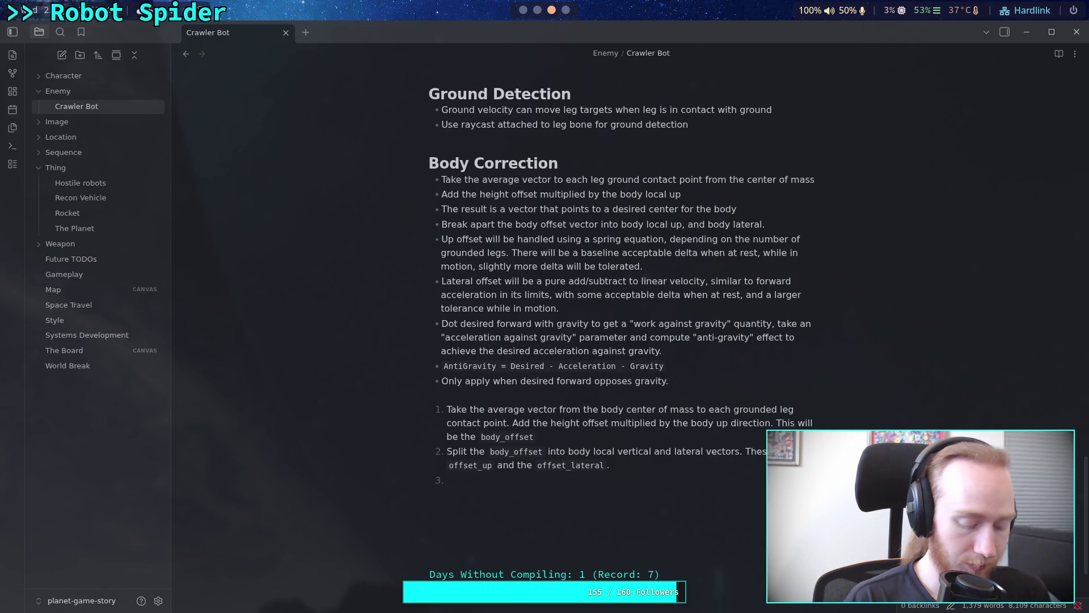
Step: Begin step 3 with 'If the body has desired motion,' then switch to the terminal build log
{"action": "type", "text": "Subtract up"}
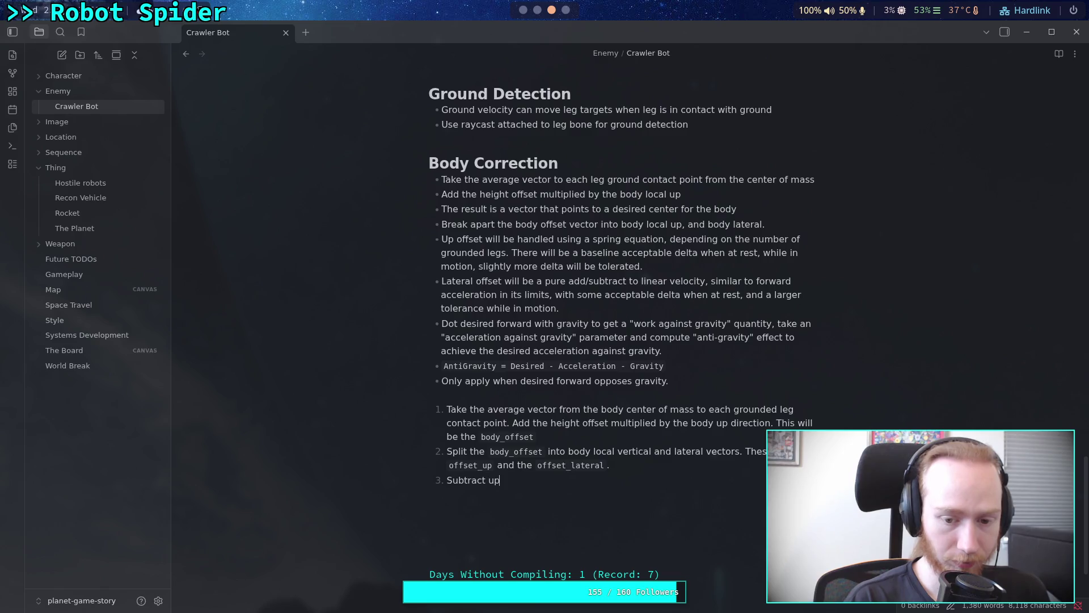
{"action": "type", "text": " to `"}
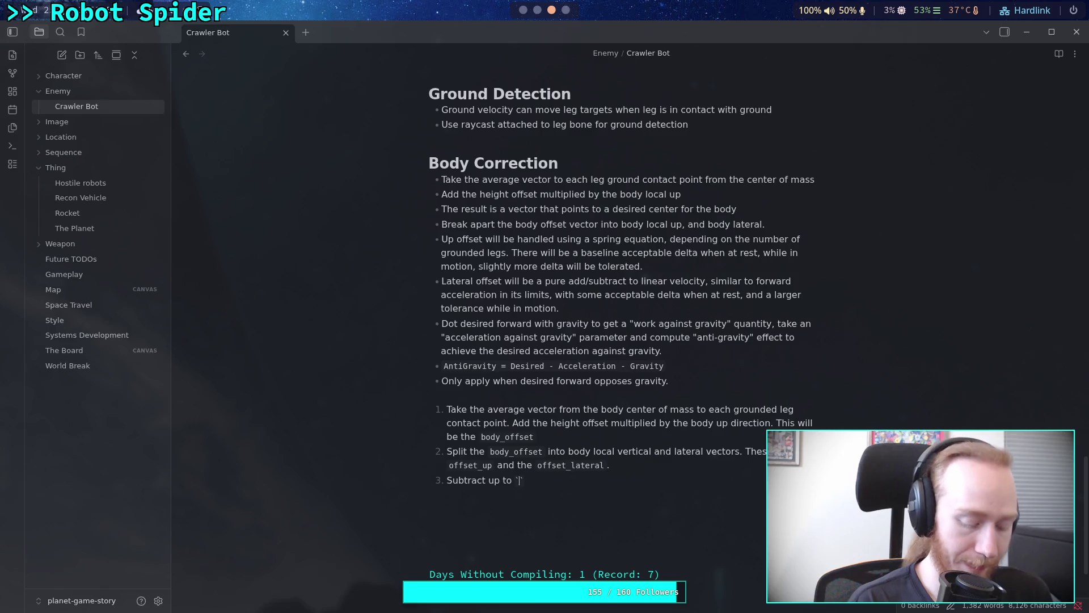
{"action": "key", "text": "BackSpace"}
{"action": "key", "text": "BackSpace"}
{"action": "key", "text": "BackSpace"}
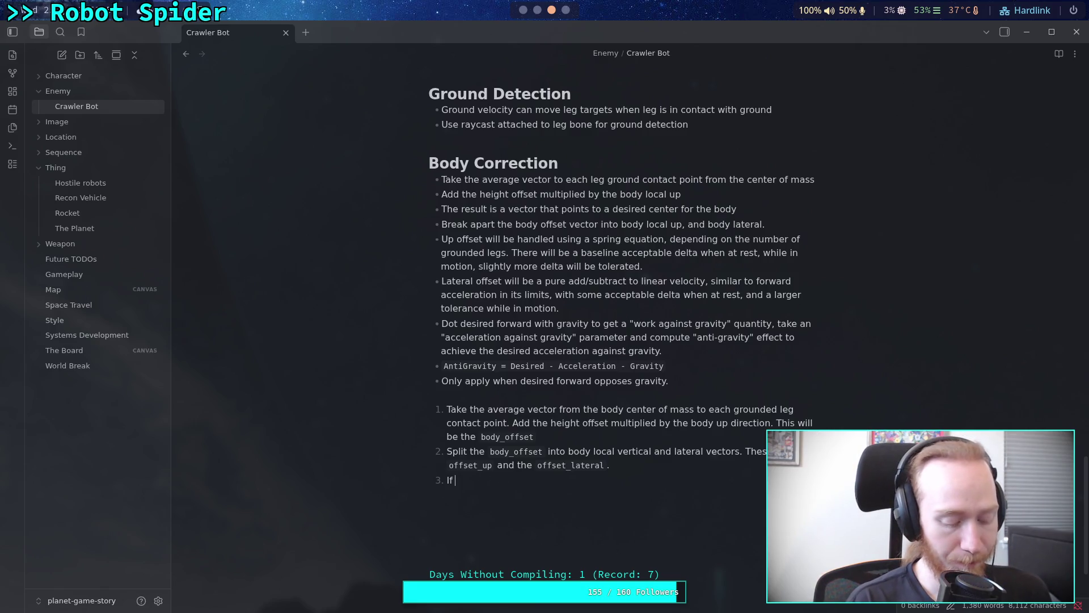
{"action": "type", "text": "the body has "}
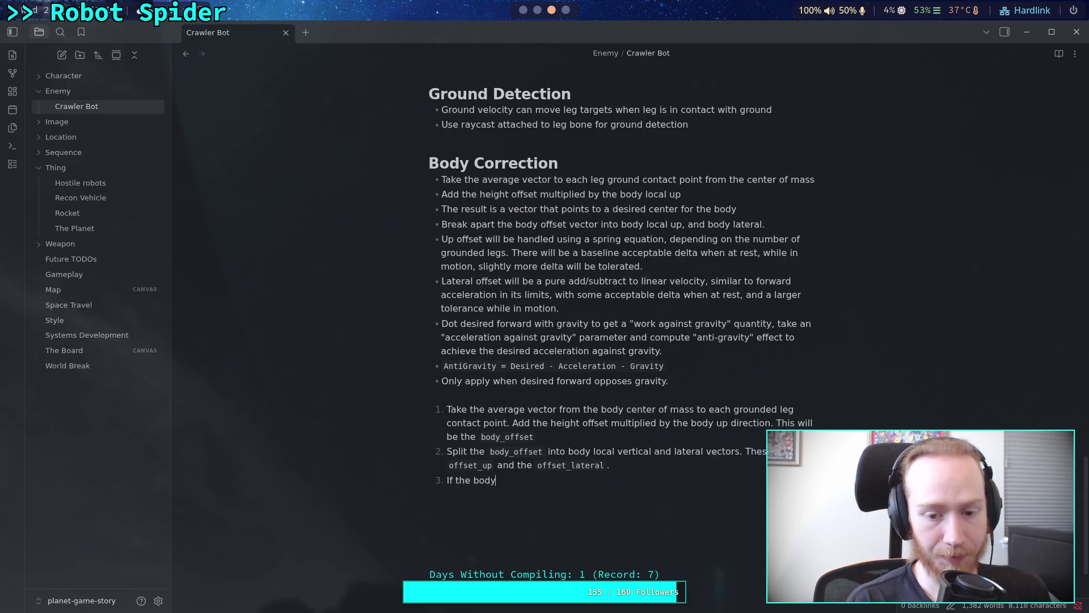
{"action": "type", "text": "desired motion,"}
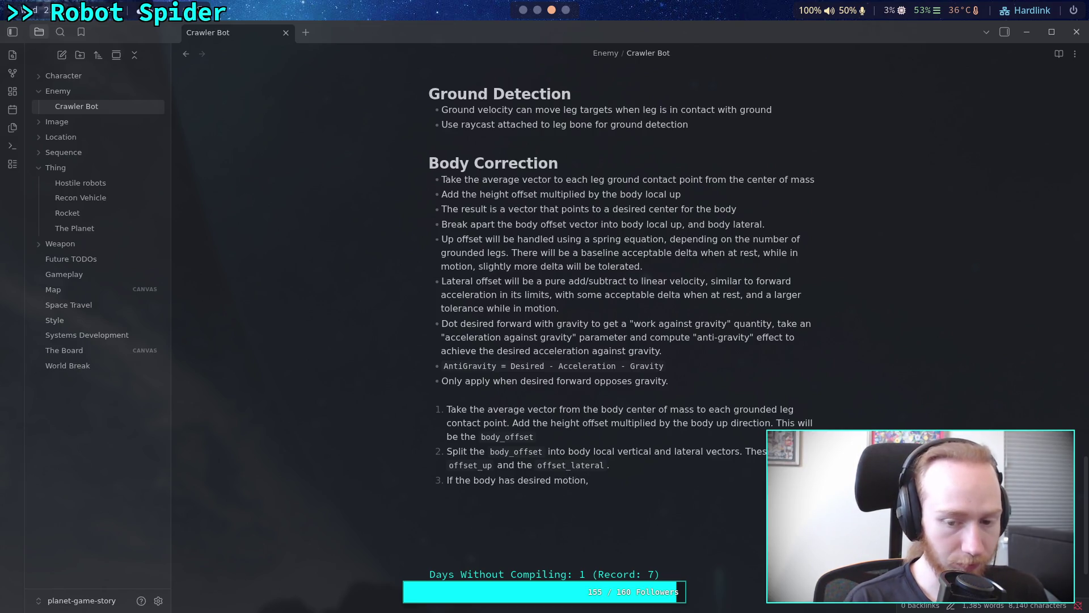
{"action": "key", "text": "super+2"}
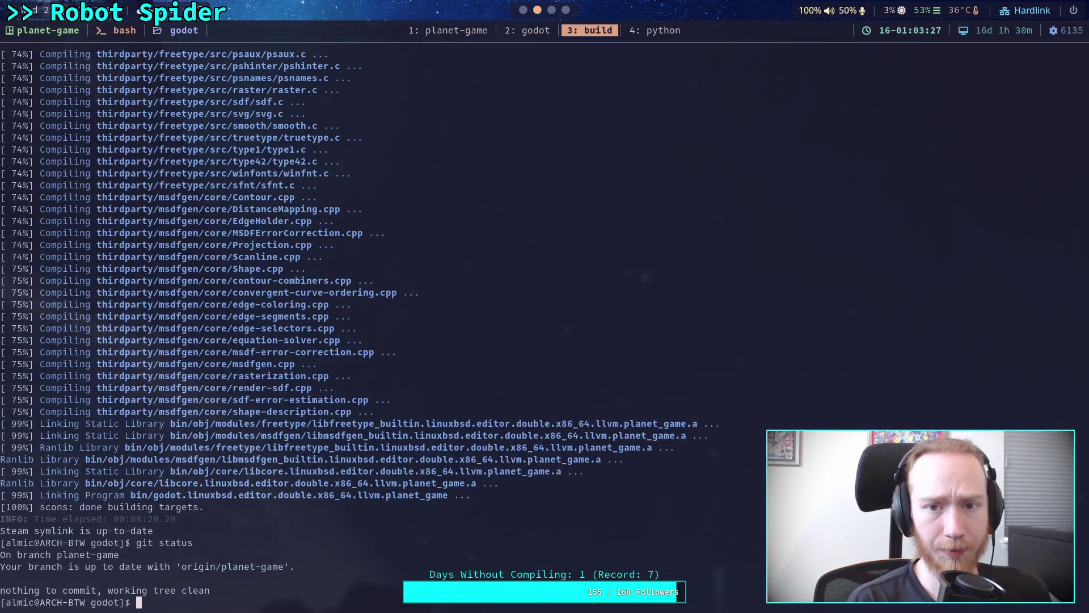
Step: Check line 192 of CharacterController.gd in Godot, then return to the Crawler Bot note
{"action": "key", "text": "super+1"}
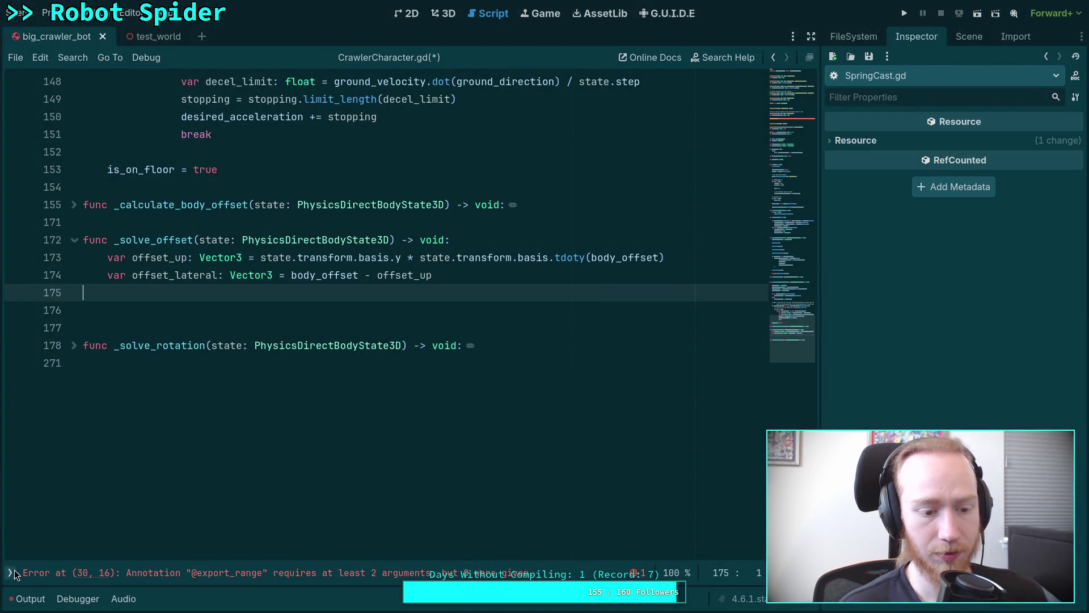
{"action": "left_click", "coordinate": [14, 573]}
{"action": "left_click", "coordinate": [62, 126]}
{"action": "key", "text": "Up"}
{"action": "key", "text": "Up"}
{"action": "key", "text": "Up"}
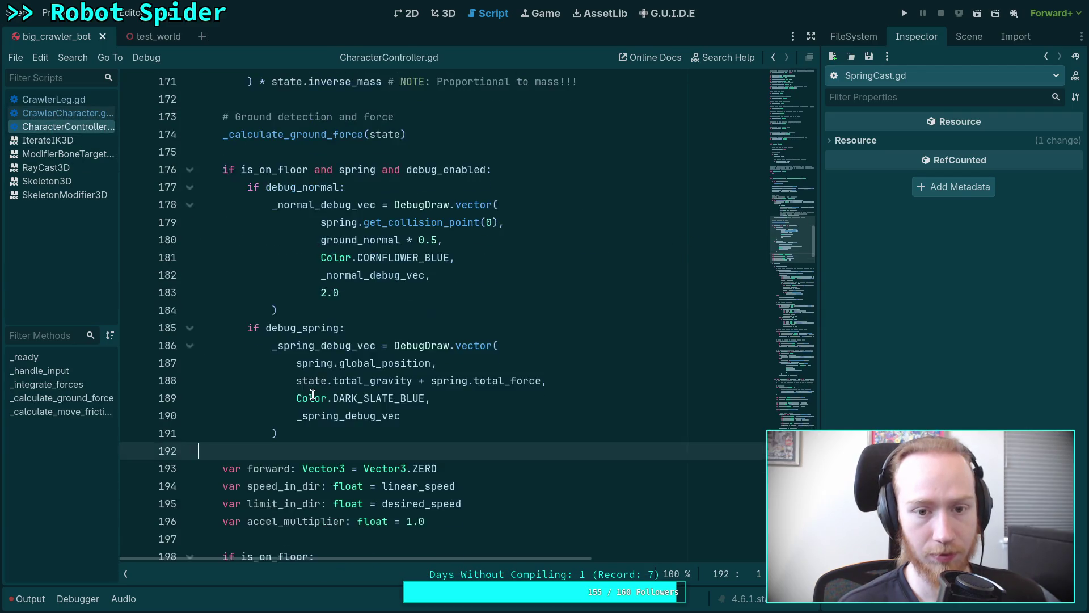
{"action": "scroll", "coordinate": [314, 395], "scroll_direction": "down", "scroll_amount": 7}
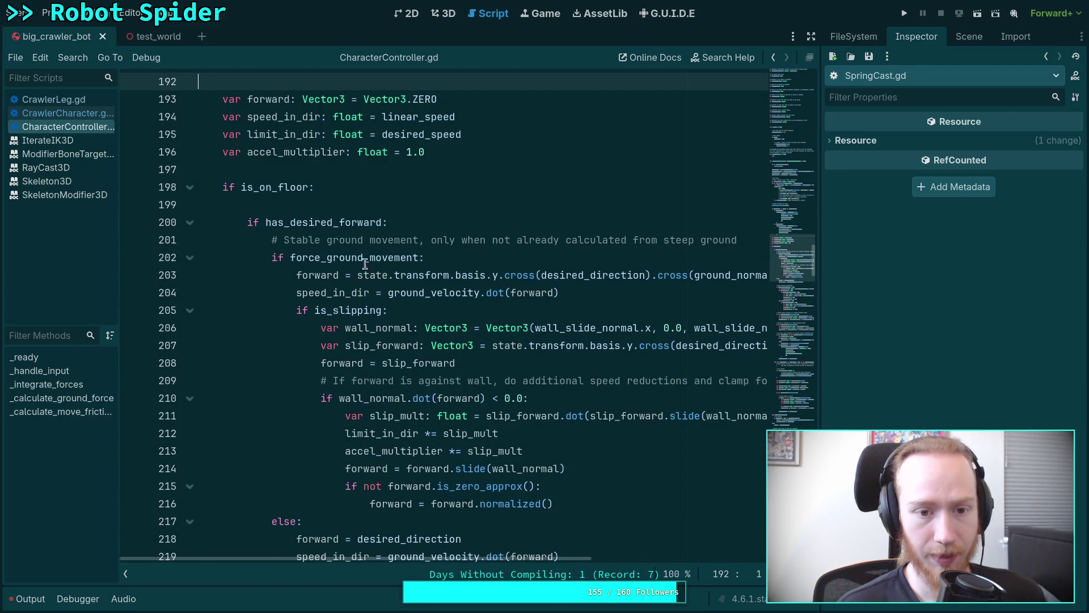
{"action": "key", "text": "super+3"}
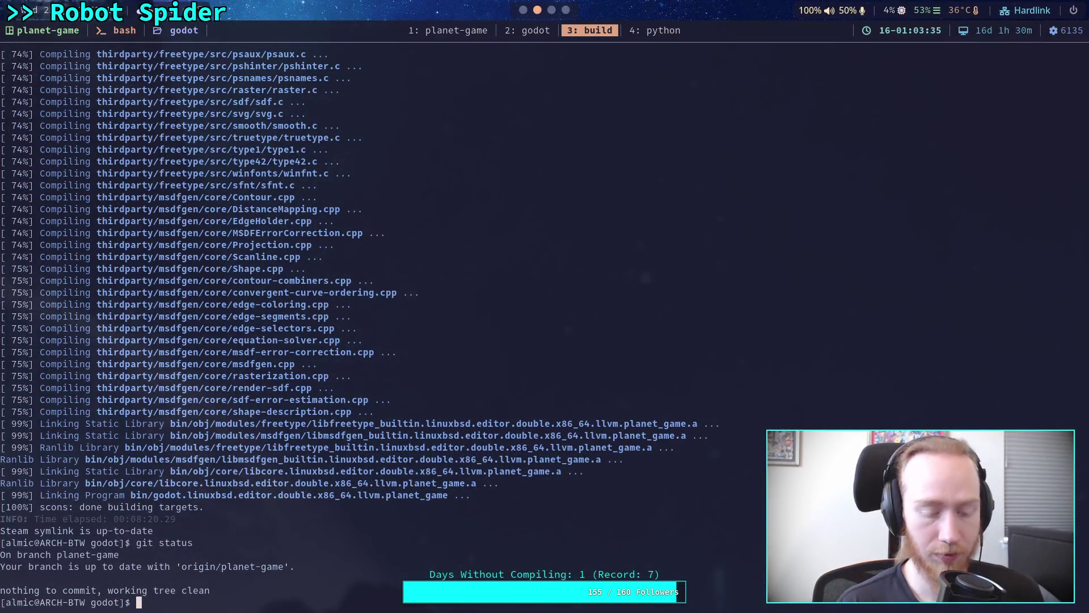
{"action": "key", "text": "super+3"}
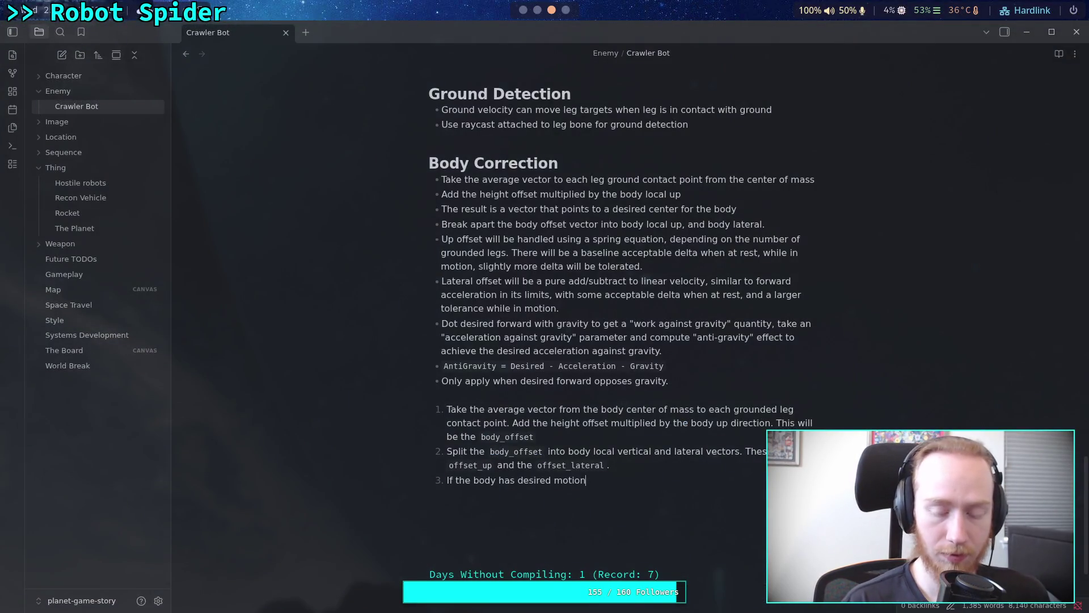
Step: Reword step 3 to 'Take a `tolerance_up` value, if `has_desired_forward` is true' and keep writing
{"action": "key", "text": "ctrl+BackSpace"}
{"action": "key", "text": "ctrl+BackSpace"}
{"action": "key", "text": "ctrl+BackSpace"}
{"action": "type", "text": "`ha"}
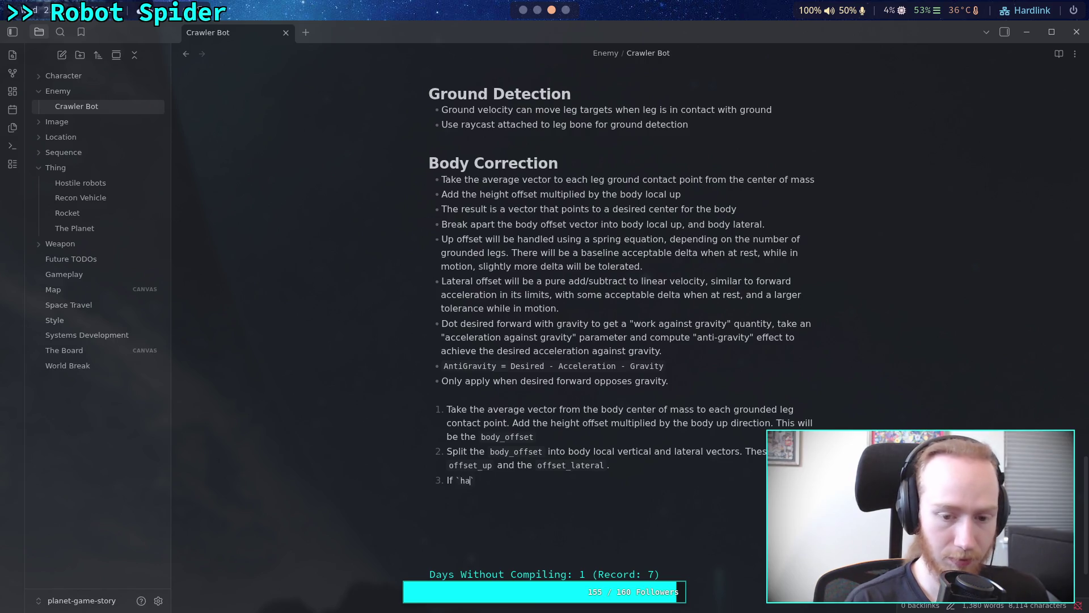
{"action": "type", "text": "s_desired_fo"}
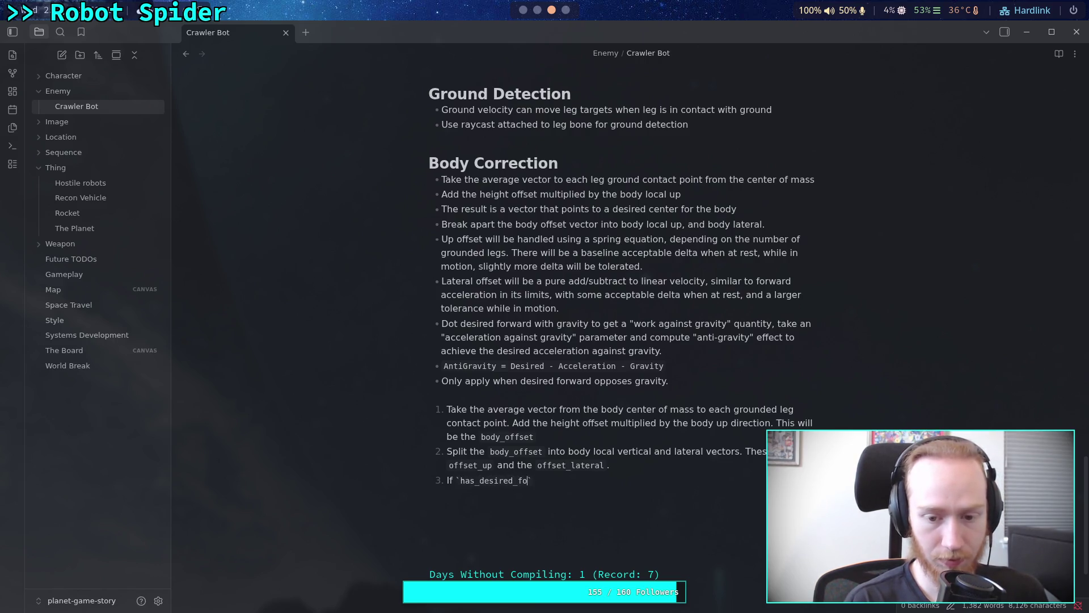
{"action": "type", "text": "rward` "}
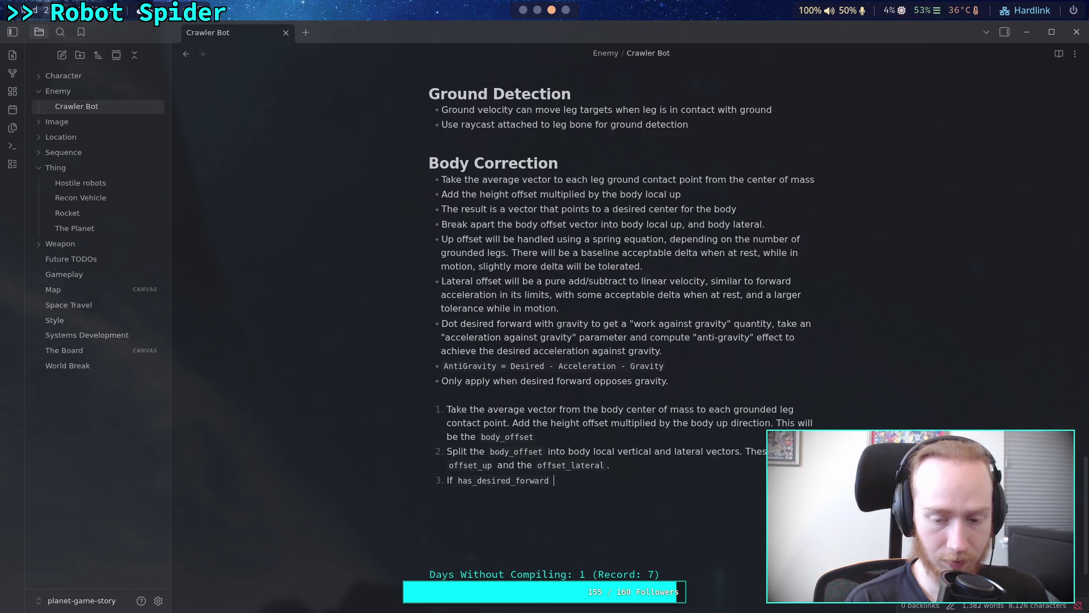
{"action": "type", "text": "is true"}
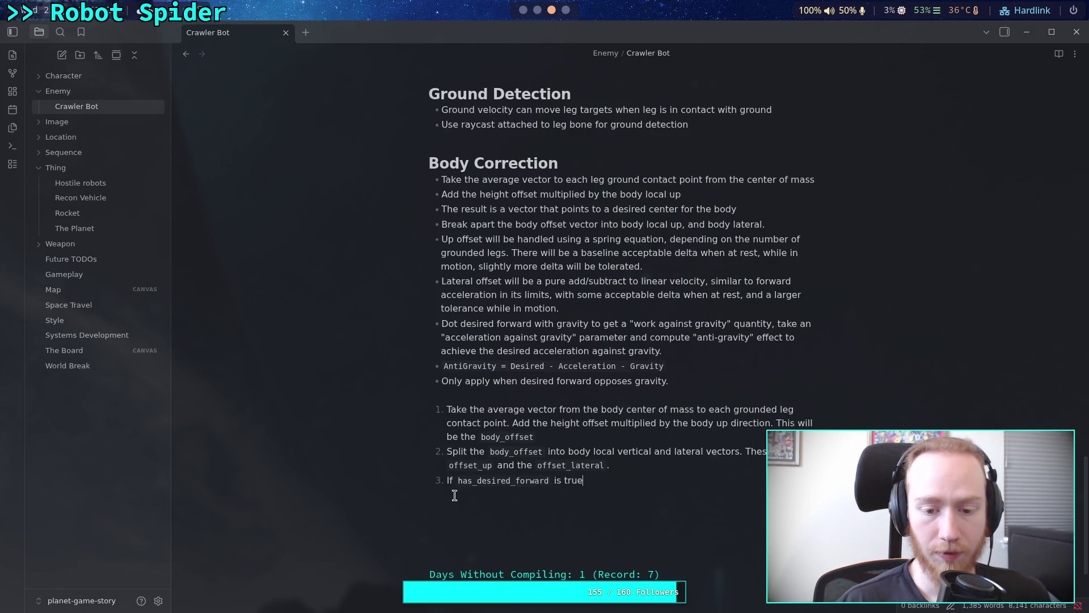
{"action": "left_click", "coordinate": [447, 480]}
{"action": "type", "text": "Take"}
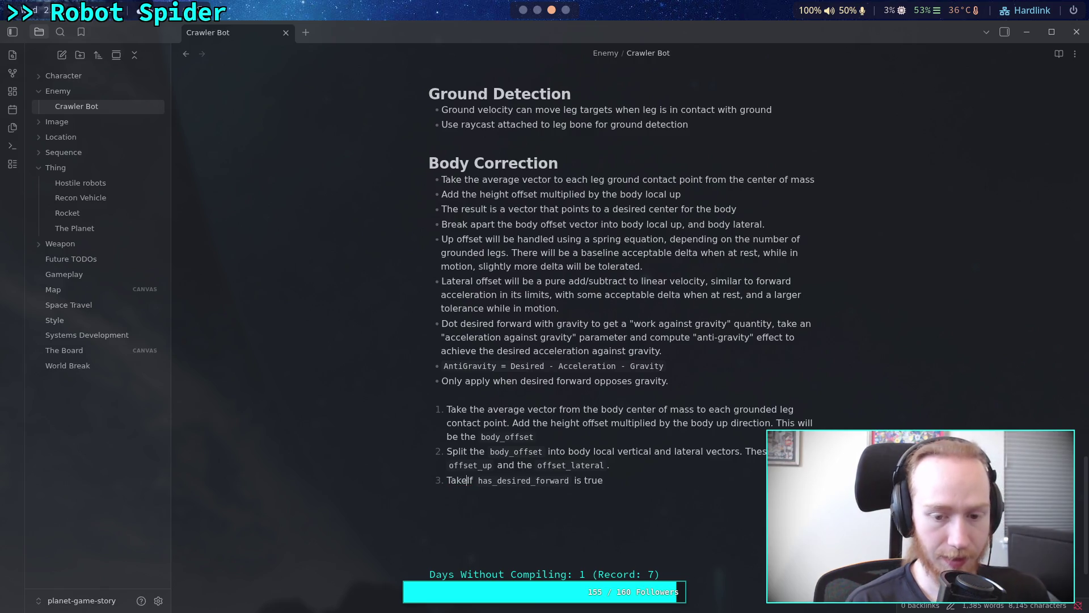
{"action": "type", "text": " a"}
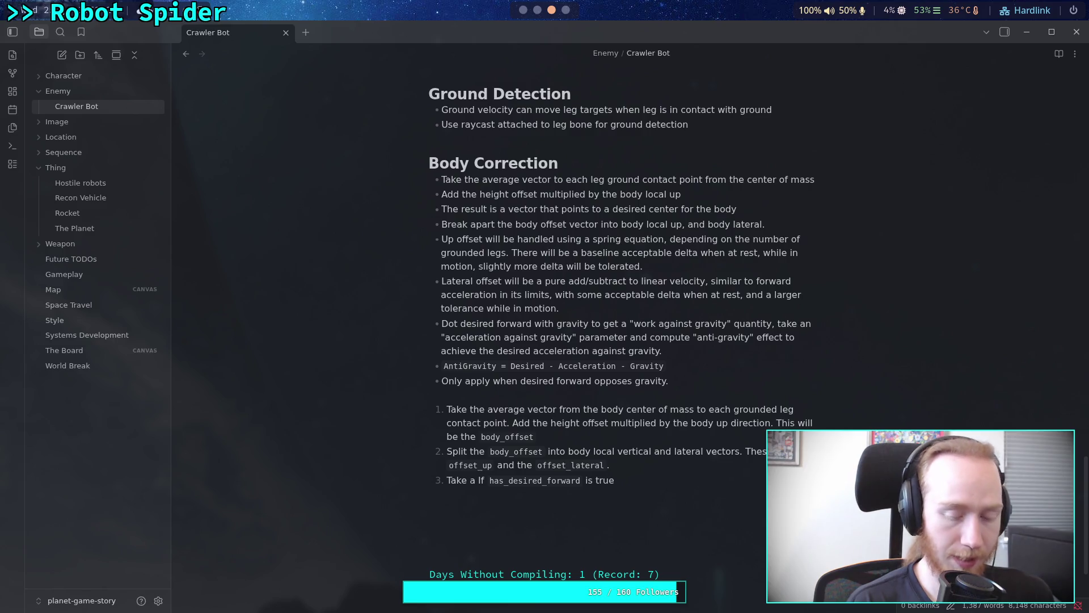
{"action": "type", "text": " `"}
{"action": "type", "text": "up_tole"}
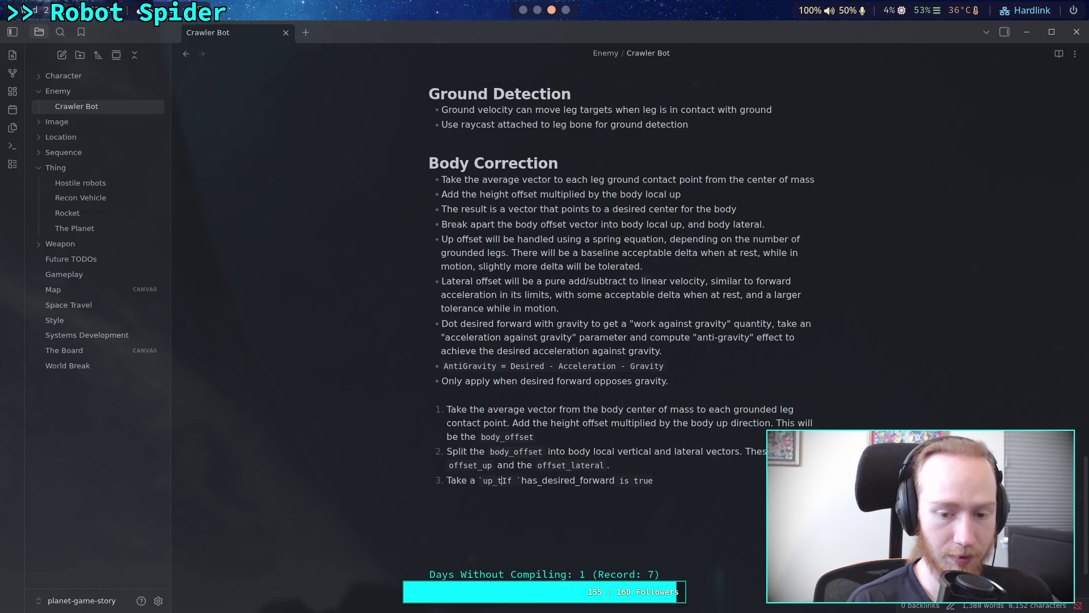
{"action": "type", "text": "rance`If has_d"}
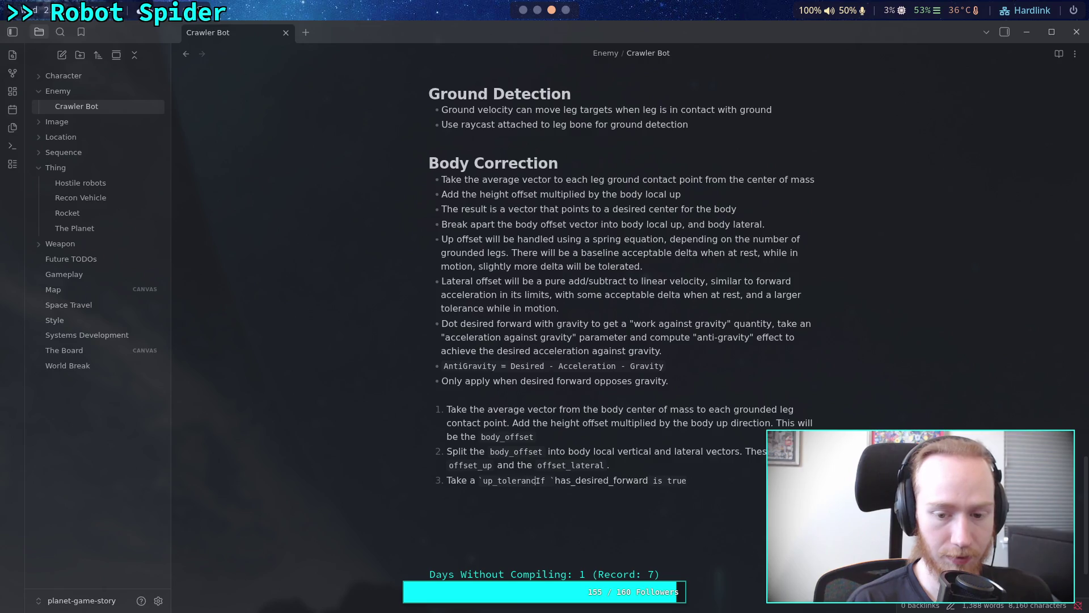
{"action": "type", "text": "e"}
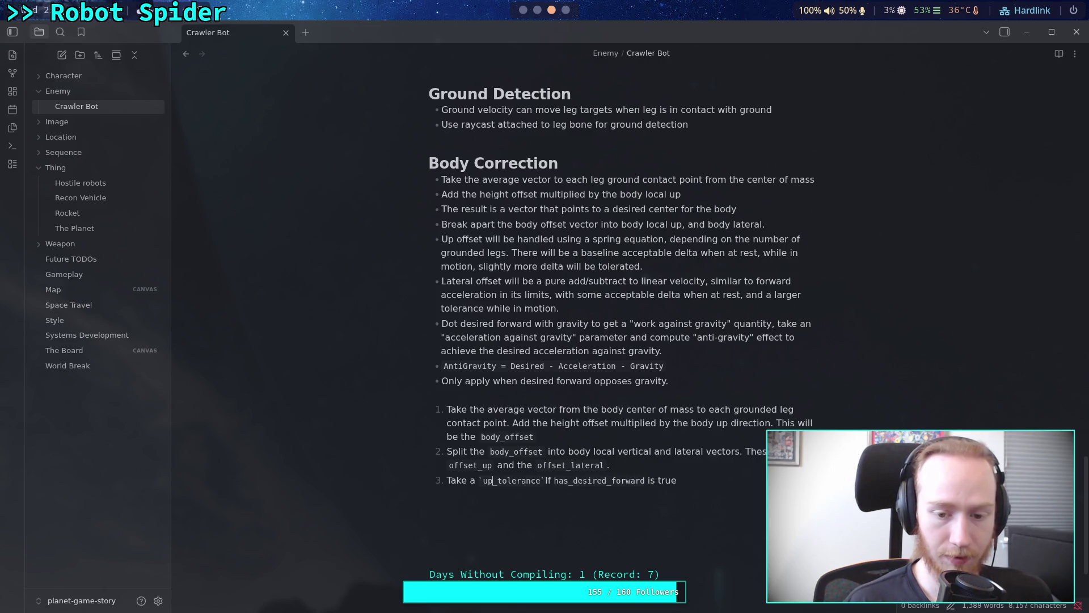
{"action": "key", "text": "BackSpace"}
{"action": "key", "text": "BackSpace"}
{"action": "key", "text": "BackSpace"}
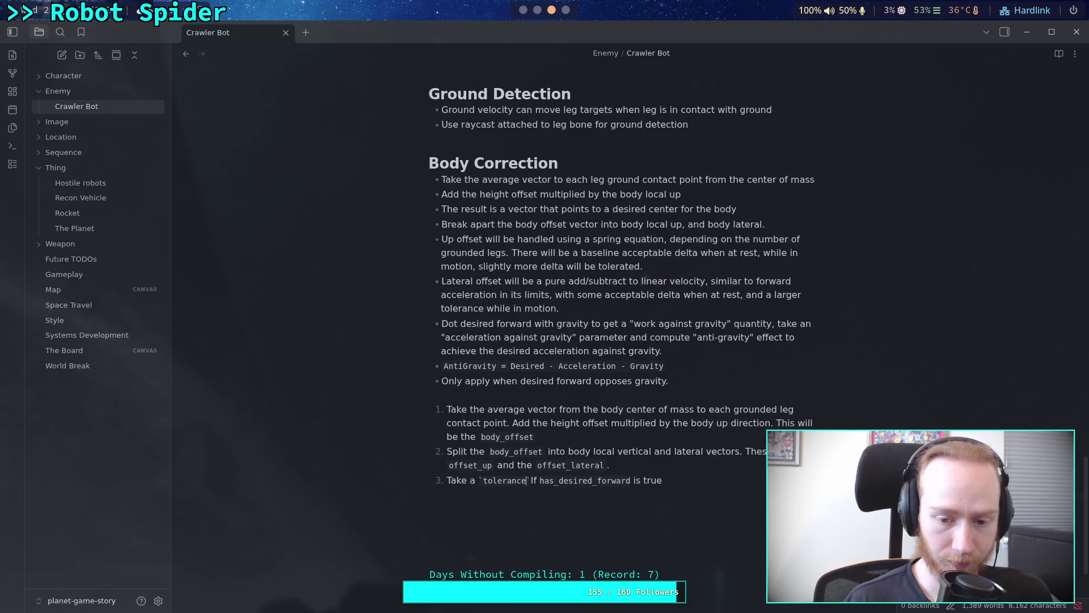
{"action": "type", "text": "_up"}
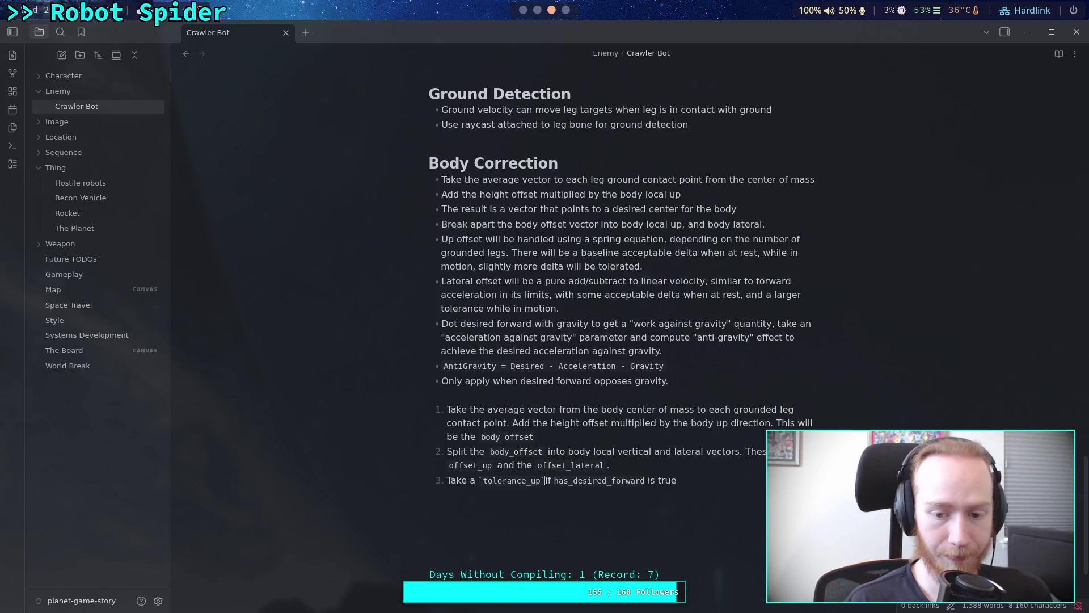
{"action": "type", "text": " value"}
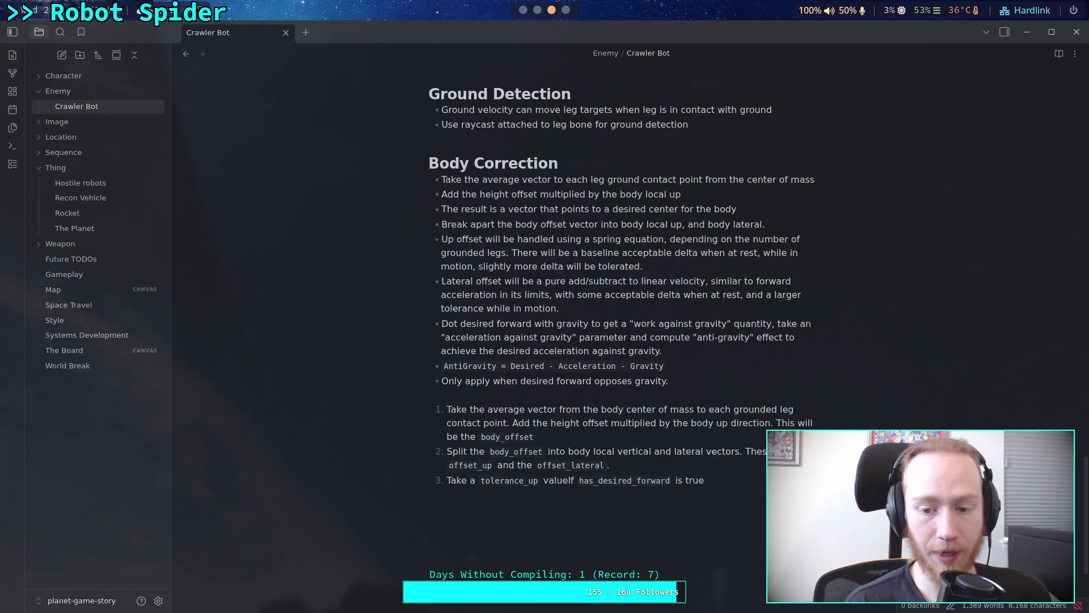
{"action": "type", "text": ", "}
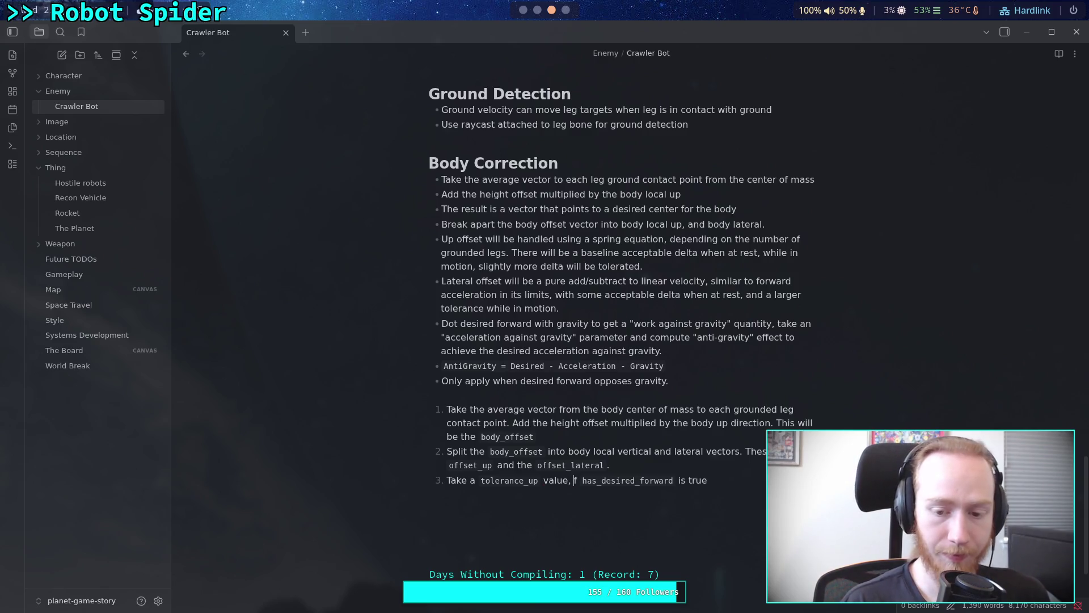
{"action": "type", "text": "i"}
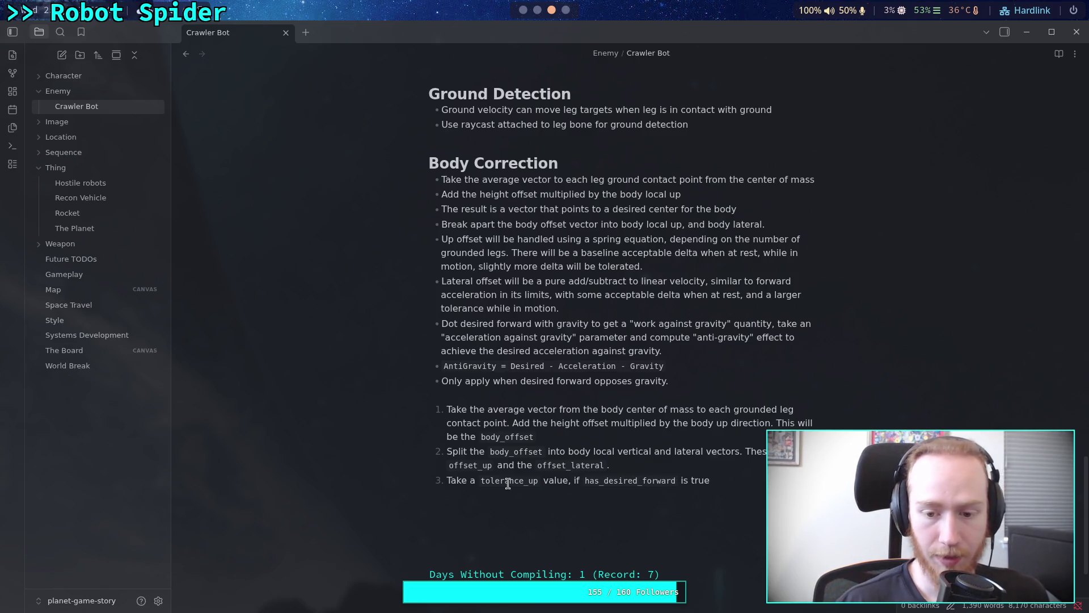
{"action": "left_click", "coordinate": [740, 481]}
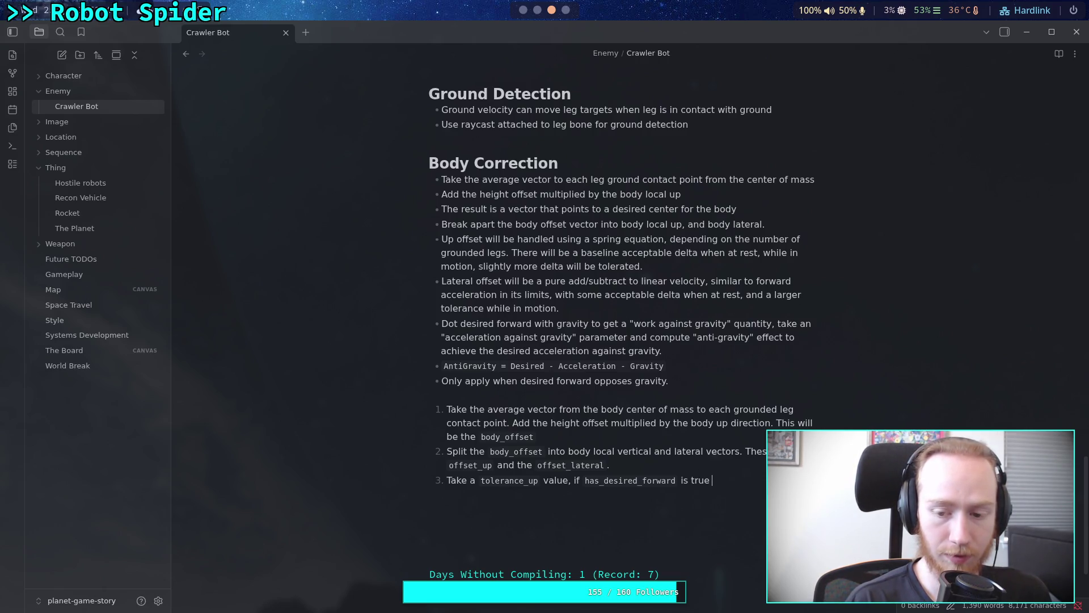
{"action": "type", "text": "then"}
{"action": "key", "text": "BackSpace"}
{"action": "key", "text": "BackSpace"}
{"action": "key", "text": "BackSpace"}
{"action": "type", "text": "`"}
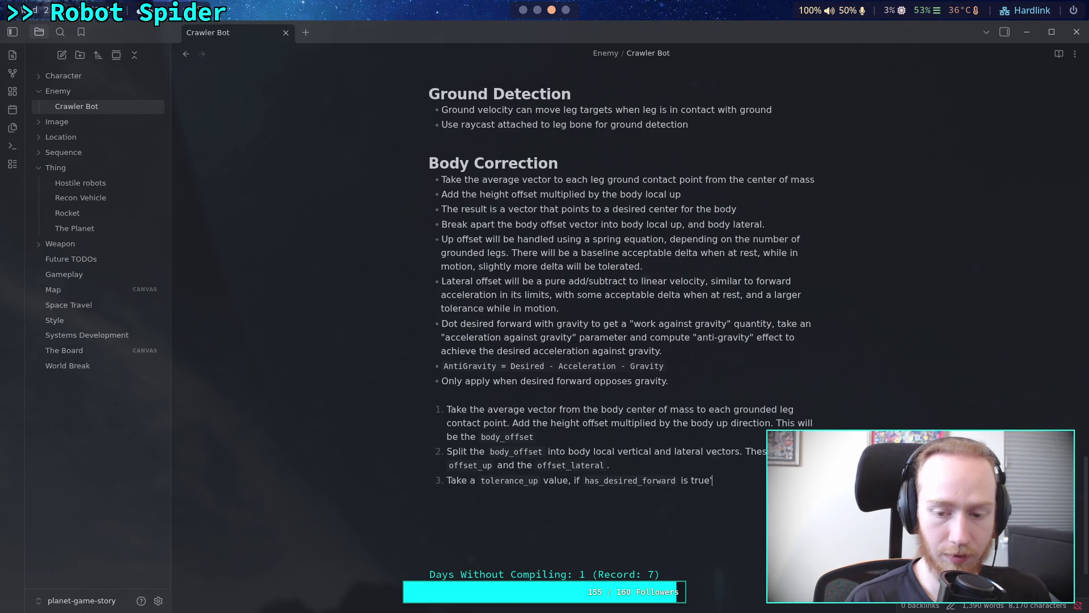
{"action": "type", "text": "set thi"}
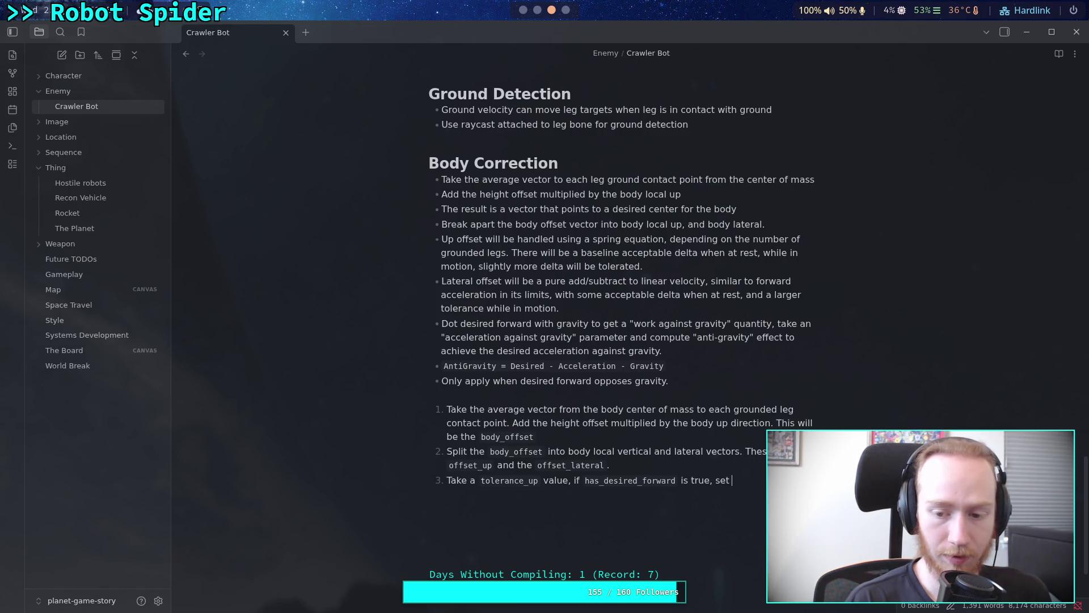
{"action": "type", "text": "to the"}
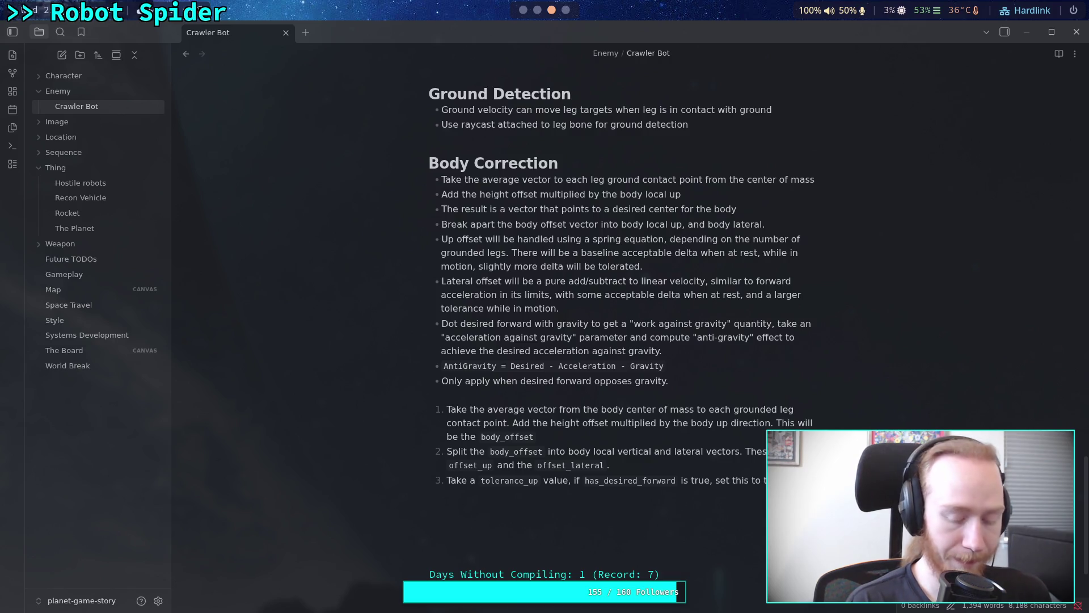
Step: In step 3, state that a true has_desired_forward sets tolerance_up to the movement height tolerance parameter
{"action": "type", "text": "ement "}
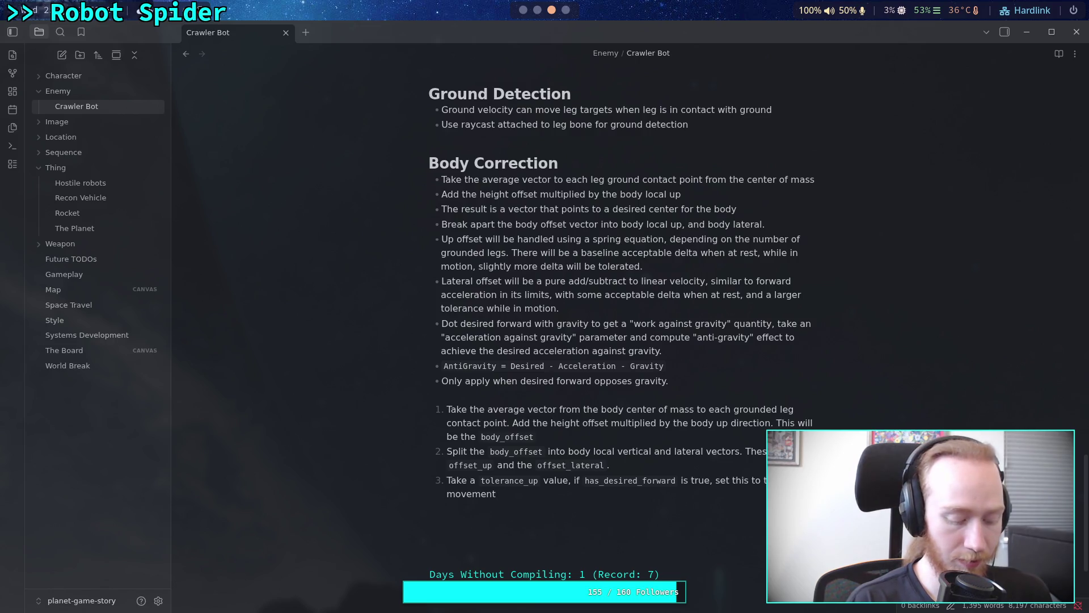
{"action": "type", "text": "height t"}
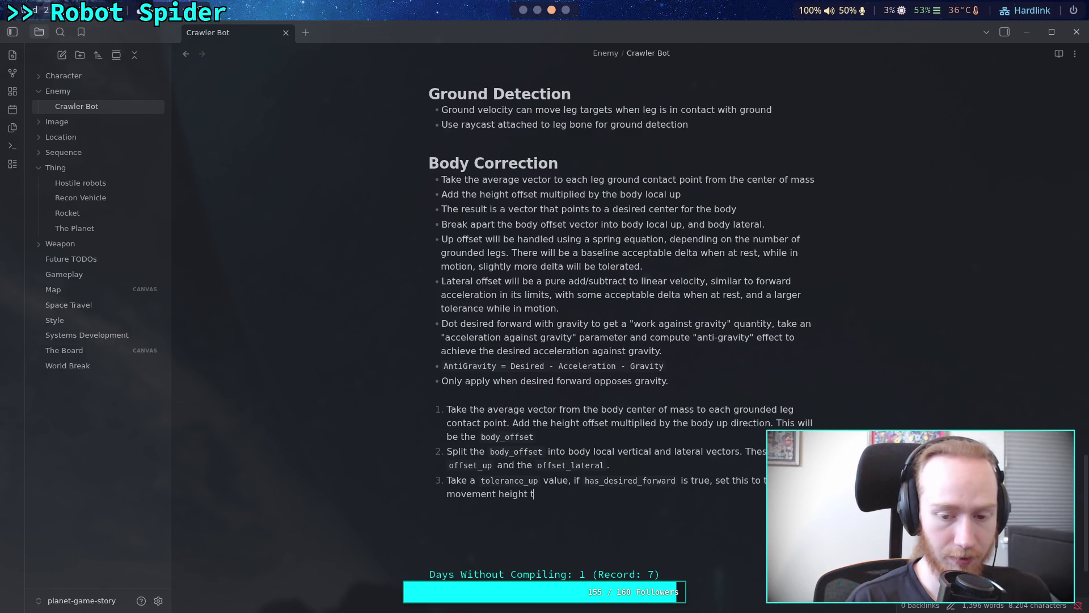
{"action": "type", "text": "olerance param"}
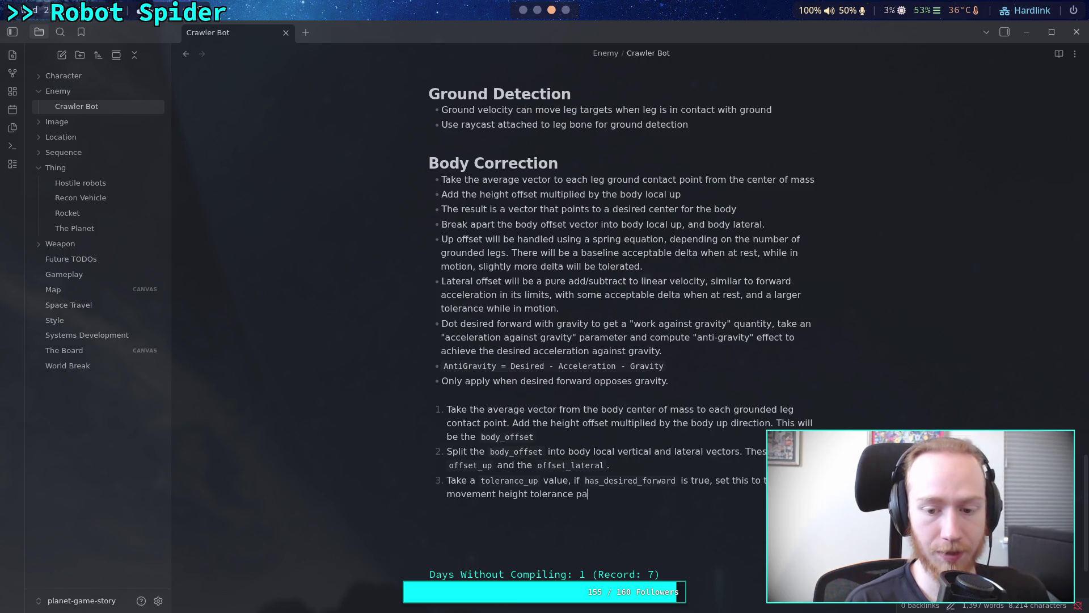
{"action": "type", "text": "eter."}
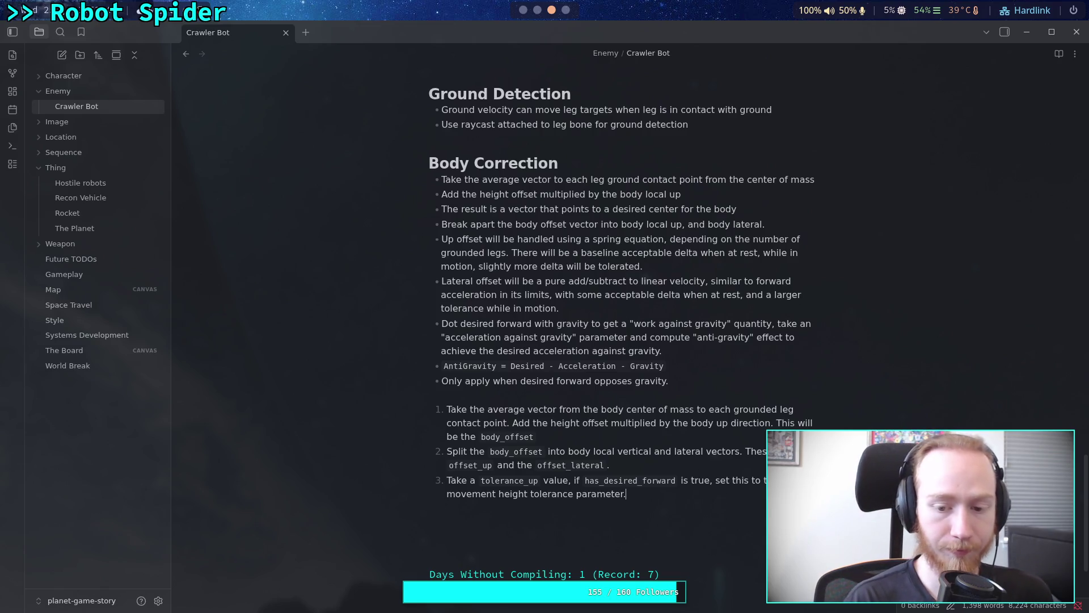
Step: Add the fallback "otherwise set to the rest height parameter." to step 3, then begin "Take the last `"
{"action": "type", "text": ", et"}
{"action": "key", "text": "BackSpace"}
{"action": "key", "text": "BackSpace"}
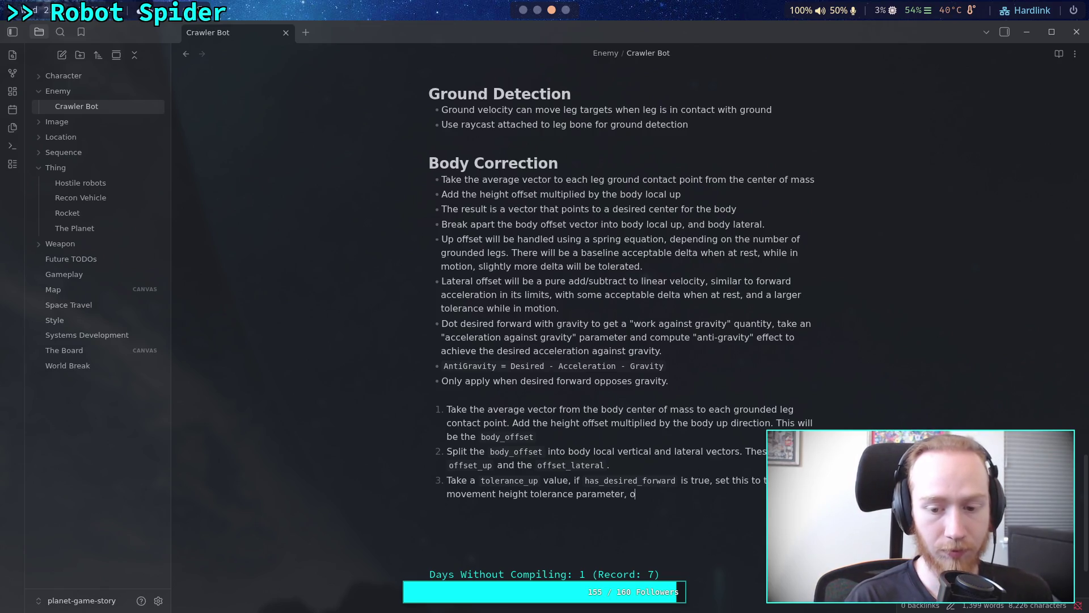
{"action": "type", "text": "otherwise set to the rest h"}
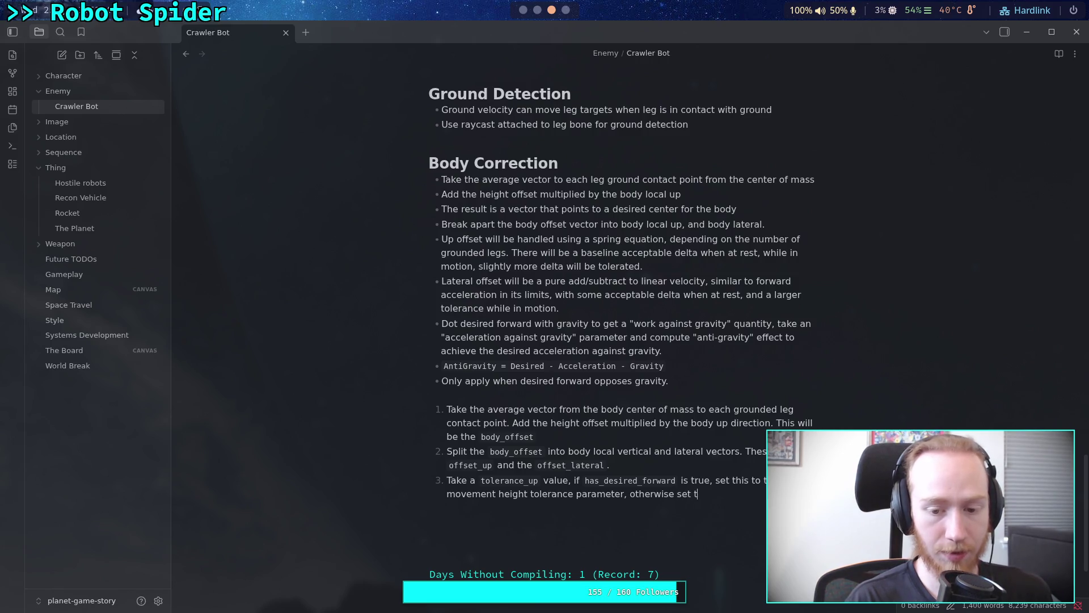
{"action": "type", "text": "eight"}
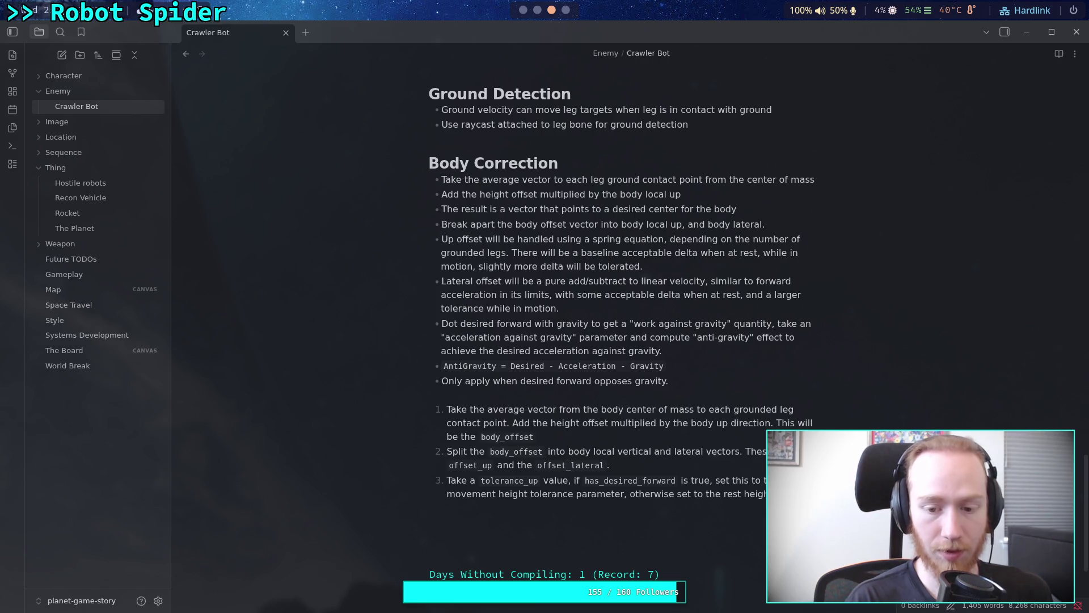
{"action": "type", "text": "parameter."}
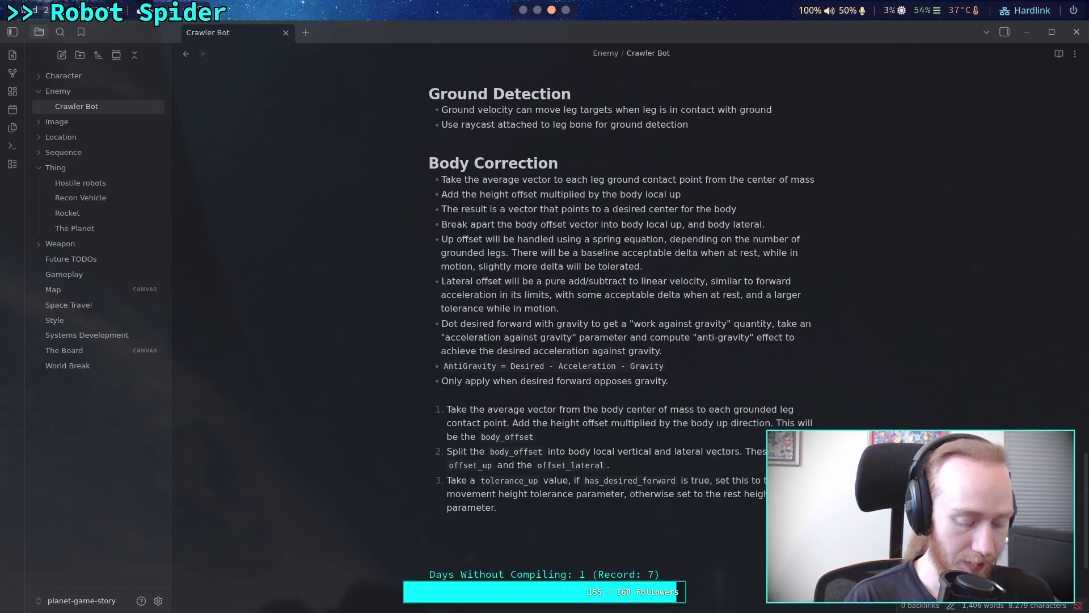
{"action": "type", "text": "Take th"}
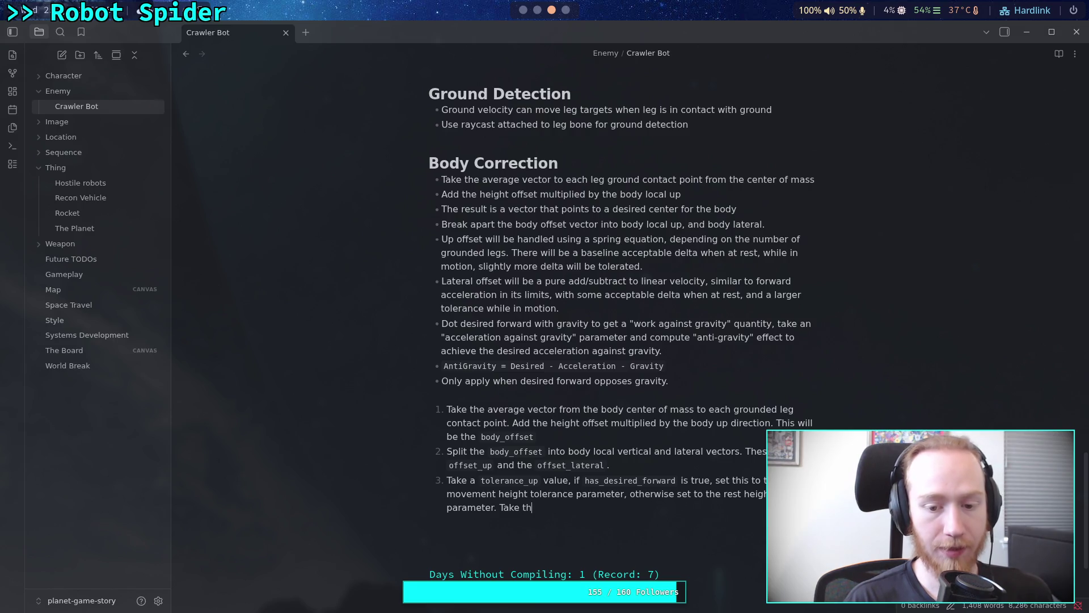
{"action": "type", "text": "e "}
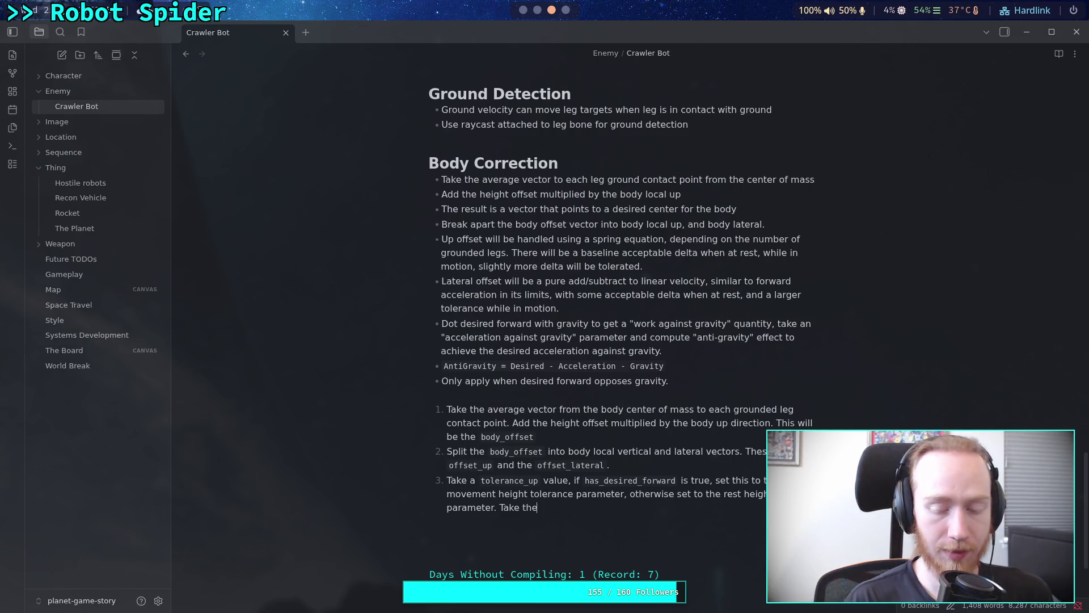
{"action": "type", "text": "last "}
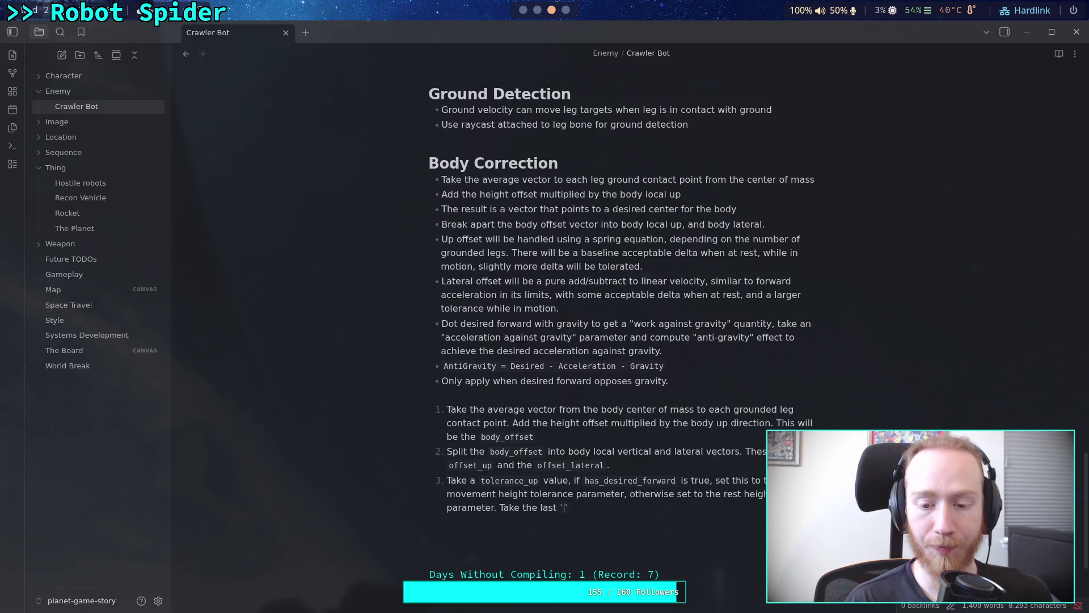
{"action": "type", "text": "`"}
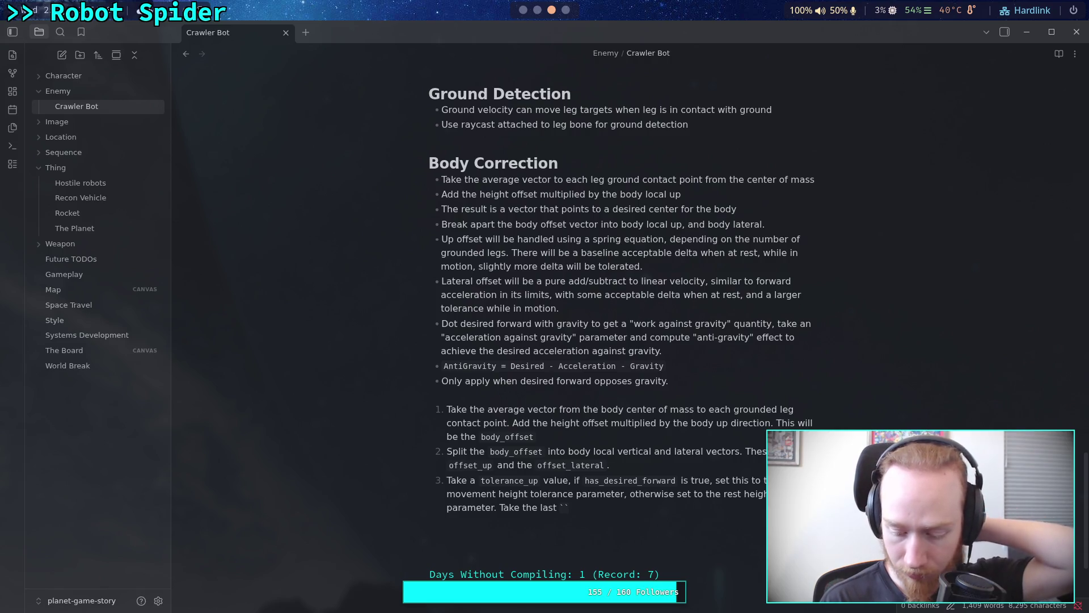
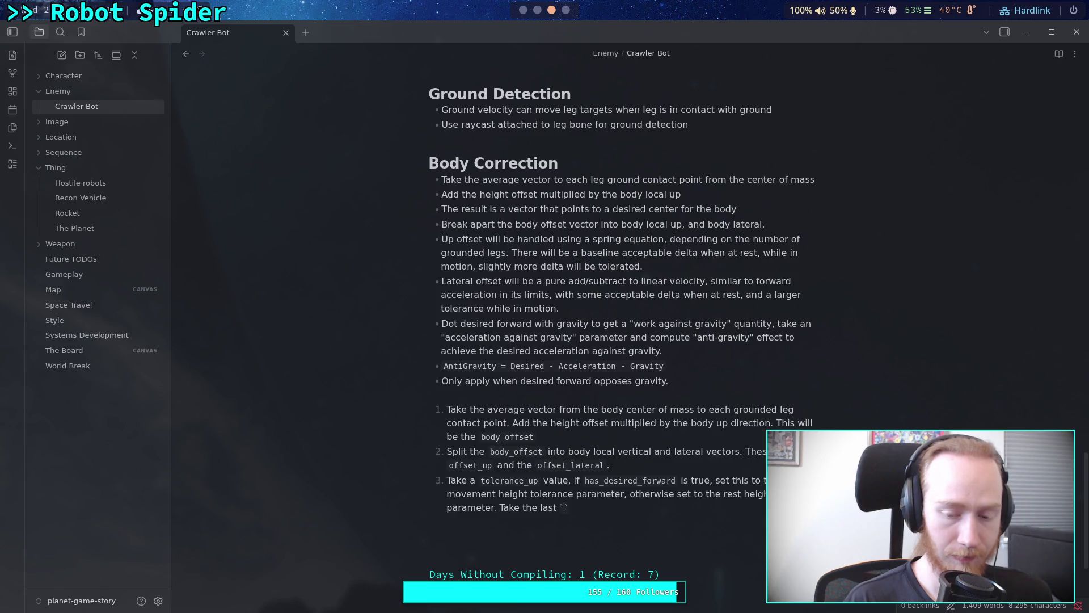
Step: Rework step 3 to use `tolerance` and `current_up_tolerance`, adding 'and interpolate to the `tolerance` value'
{"action": "key", "text": "BackSpace"}
{"action": "key", "text": "BackSpace"}
{"action": "key", "text": "BackSpace"}
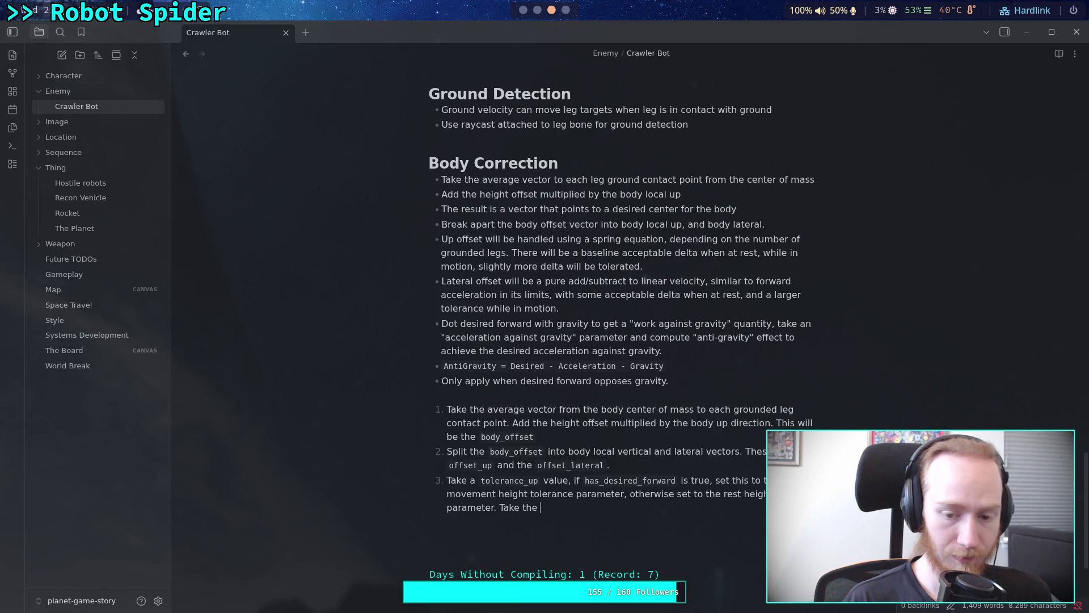
{"action": "type", "text": "`"}
{"action": "type", "text": "current_"}
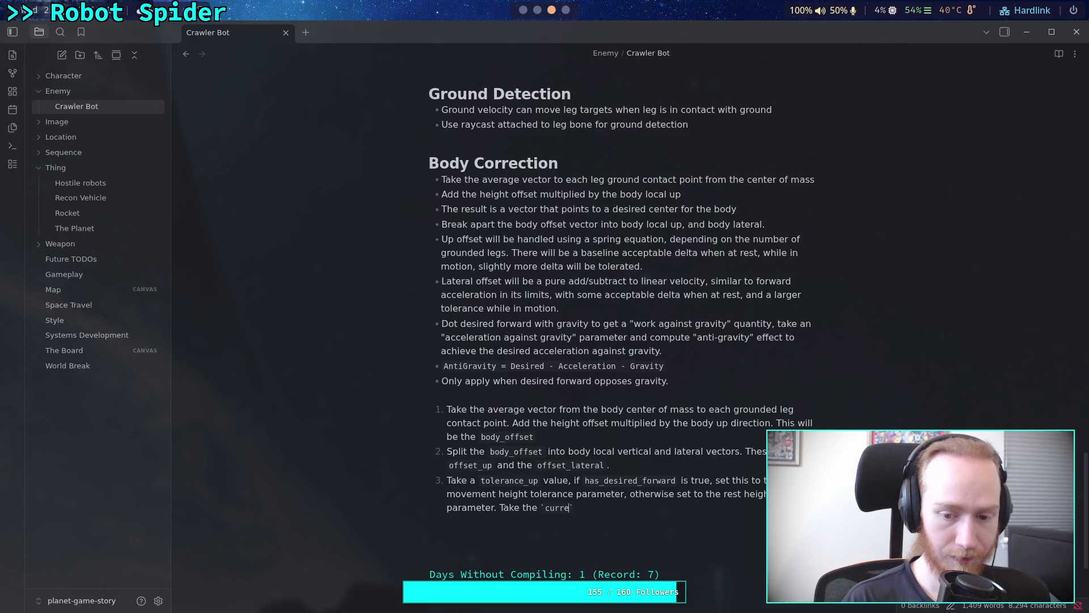
{"action": "type", "text": "up_te"}
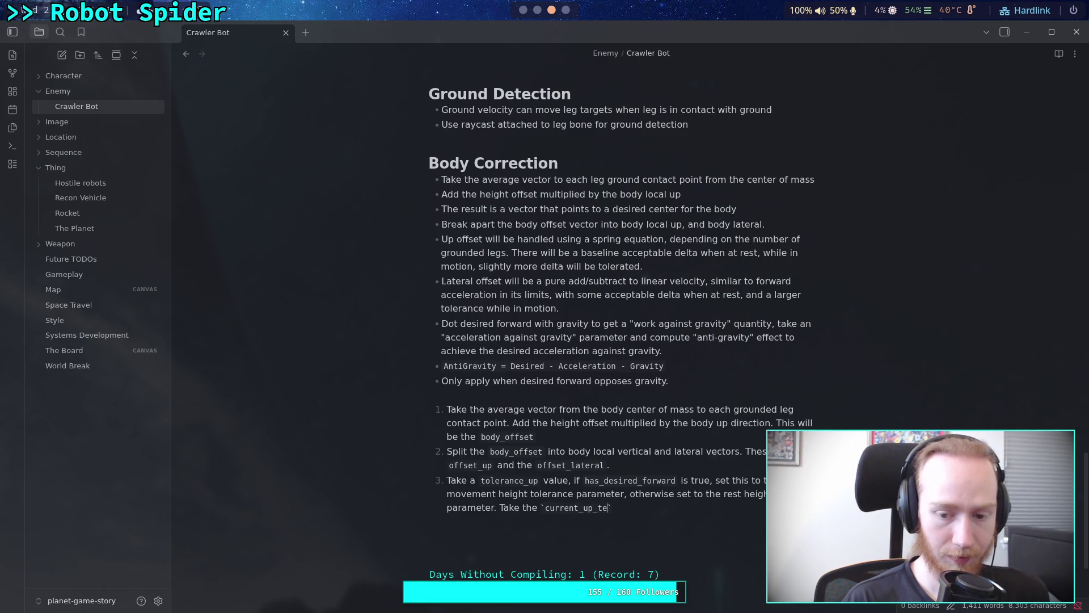
{"action": "type", "text": "lerance"}
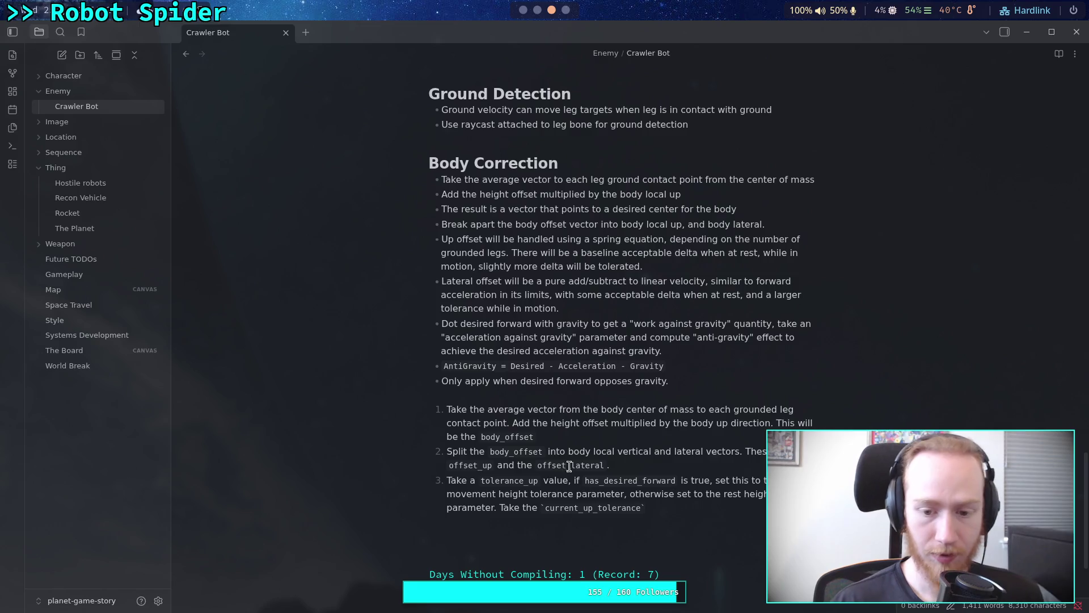
{"action": "left_click_drag", "start_coordinate": [522, 481], "coordinate": [479, 481]}
{"action": "key", "text": "BackSpace"}
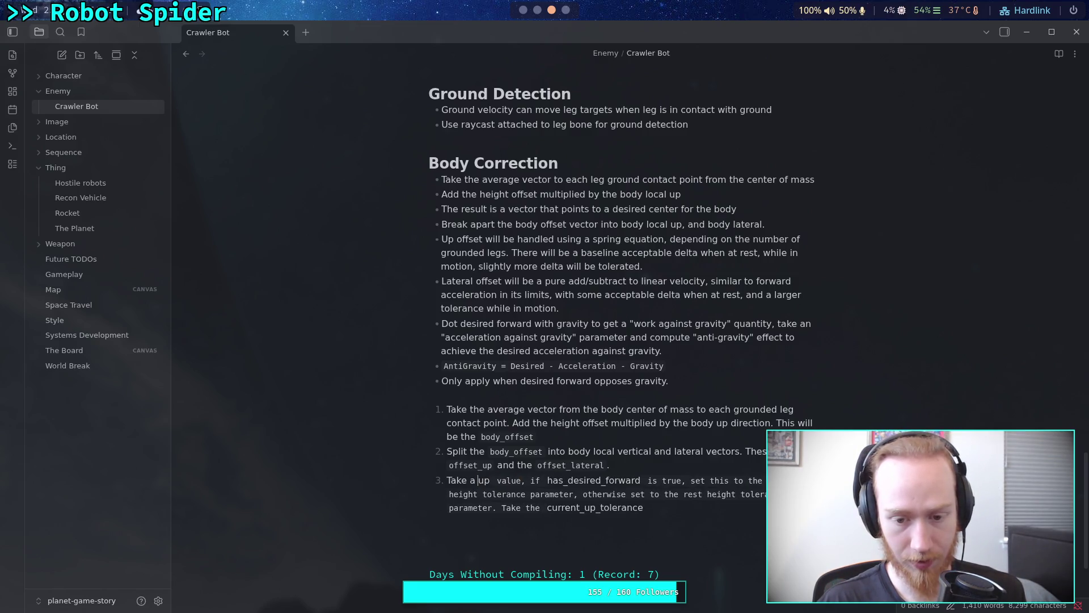
{"action": "type", "text": "`up"}
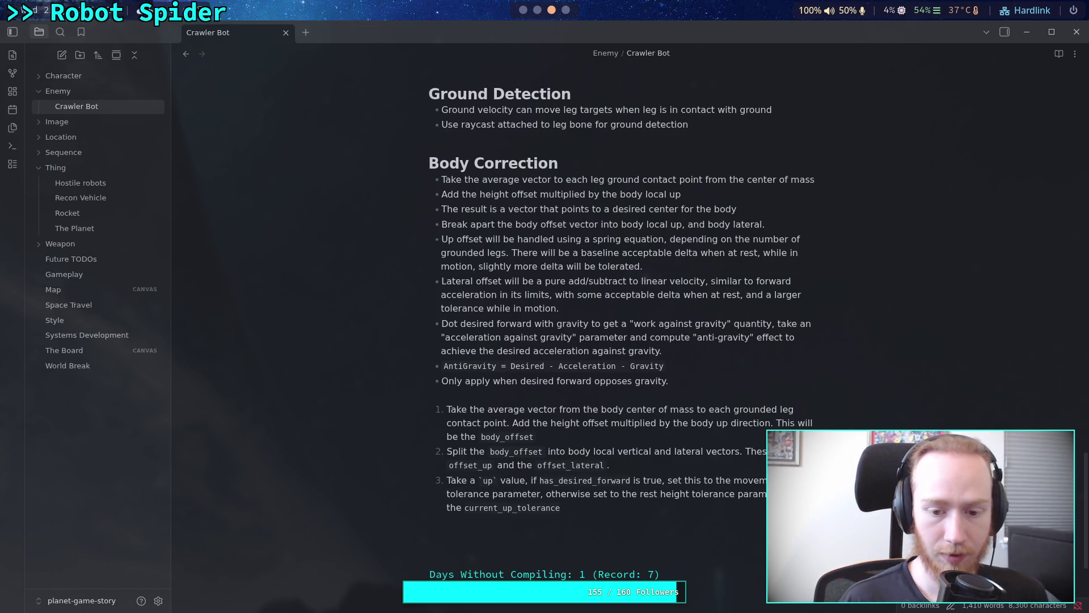
{"action": "type", "text": "n"}
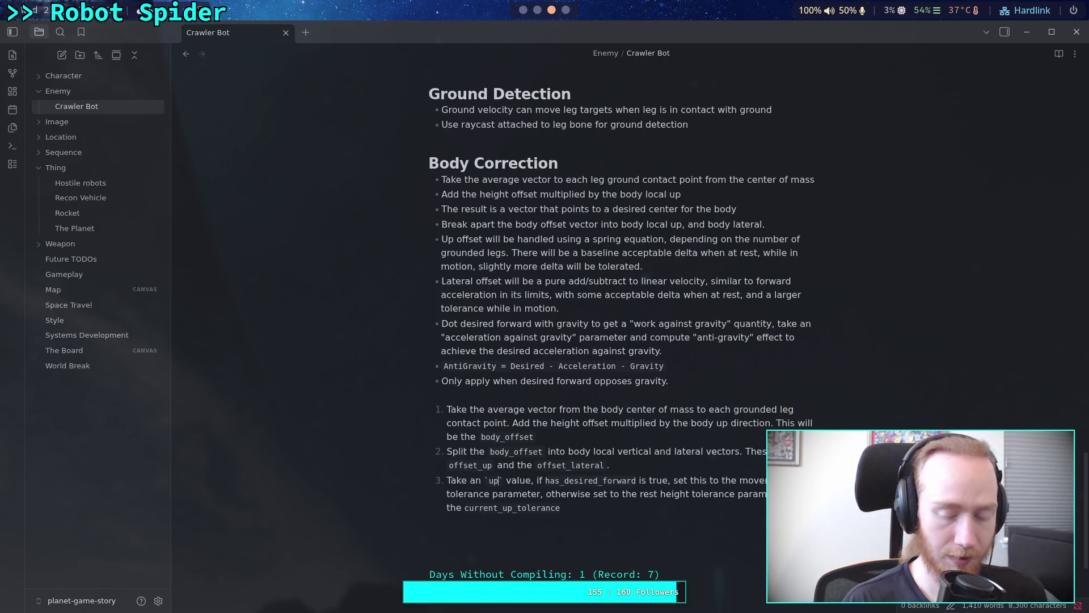
{"action": "type", "text": "_t"}
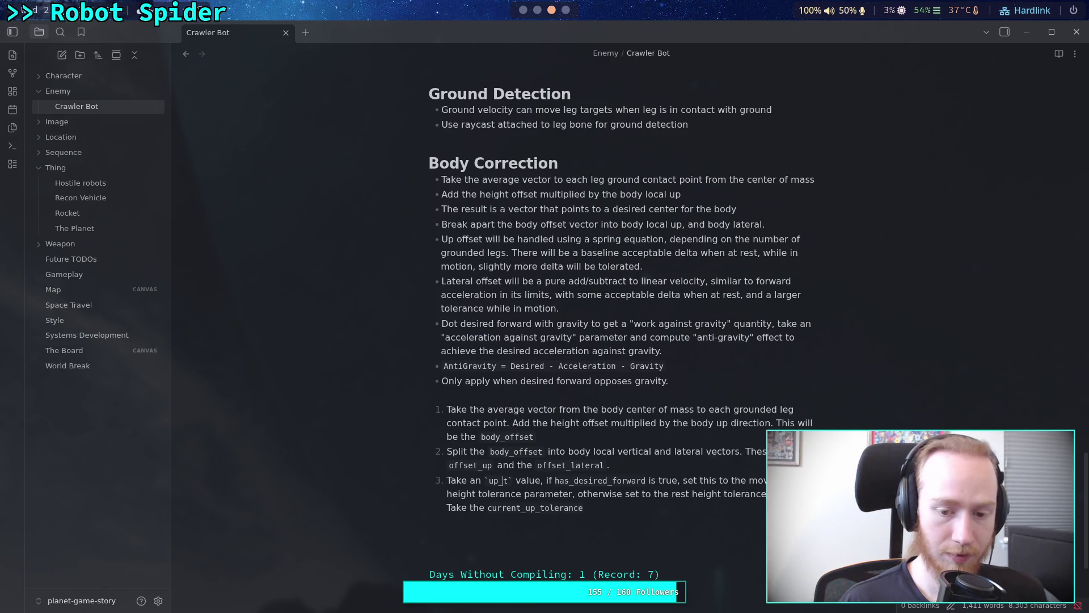
{"action": "key", "text": "Left"}
{"action": "key", "text": "Left"}
{"action": "key", "text": "Left"}
{"action": "key", "text": "BackSpace"}
{"action": "key", "text": "Right"}
{"action": "key", "text": "BackSpace"}
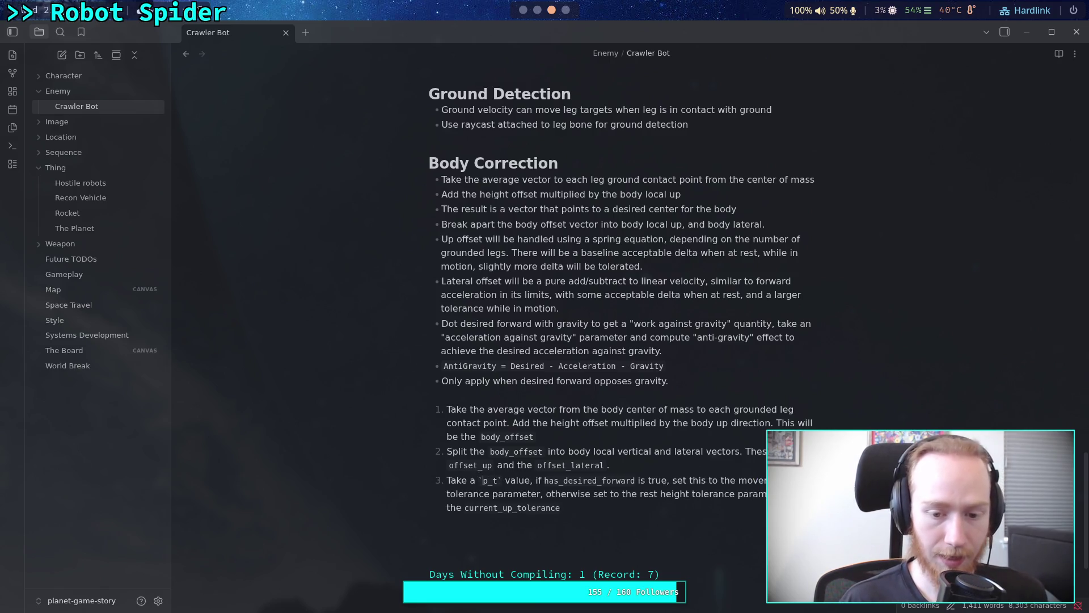
{"action": "key", "text": "Delete"}
{"action": "key", "text": "Delete"}
{"action": "key", "text": "Delete"}
{"action": "type", "text": "tolerance"}
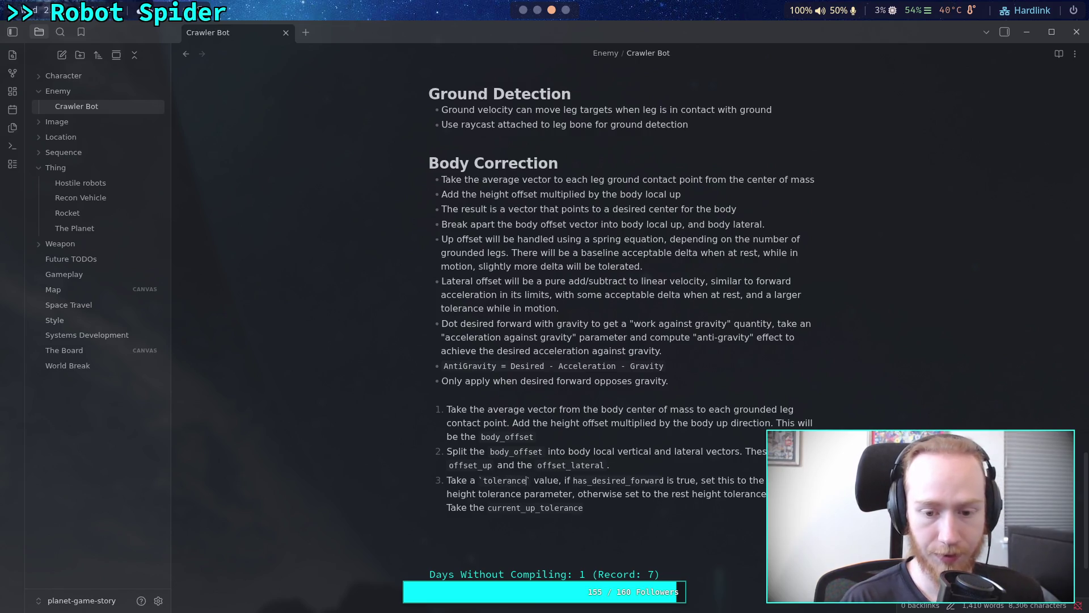
{"action": "left_click", "coordinate": [655, 508]}
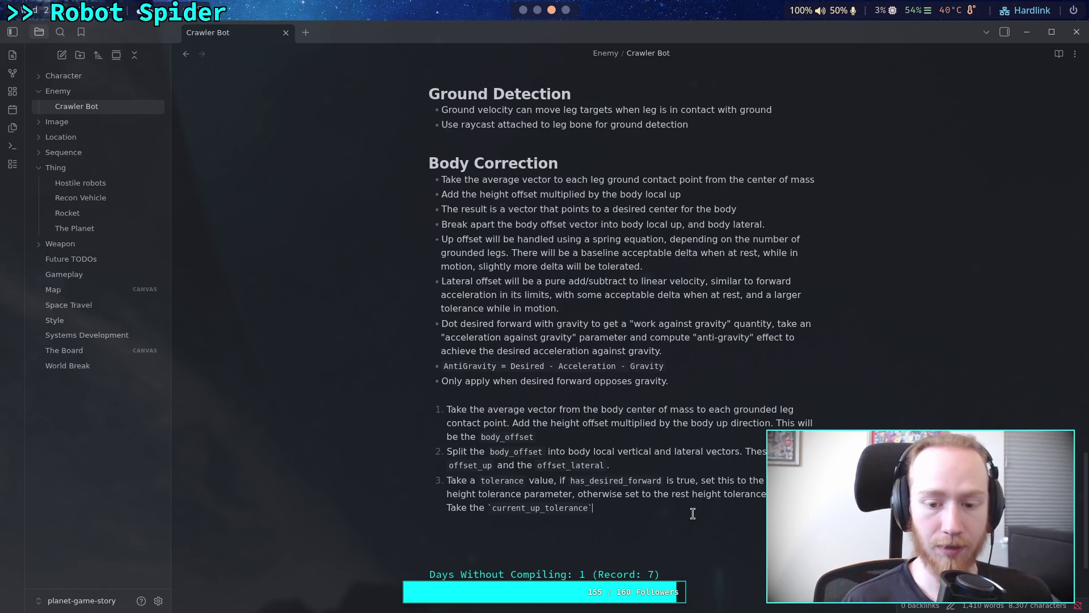
{"action": "type", "text": "and "}
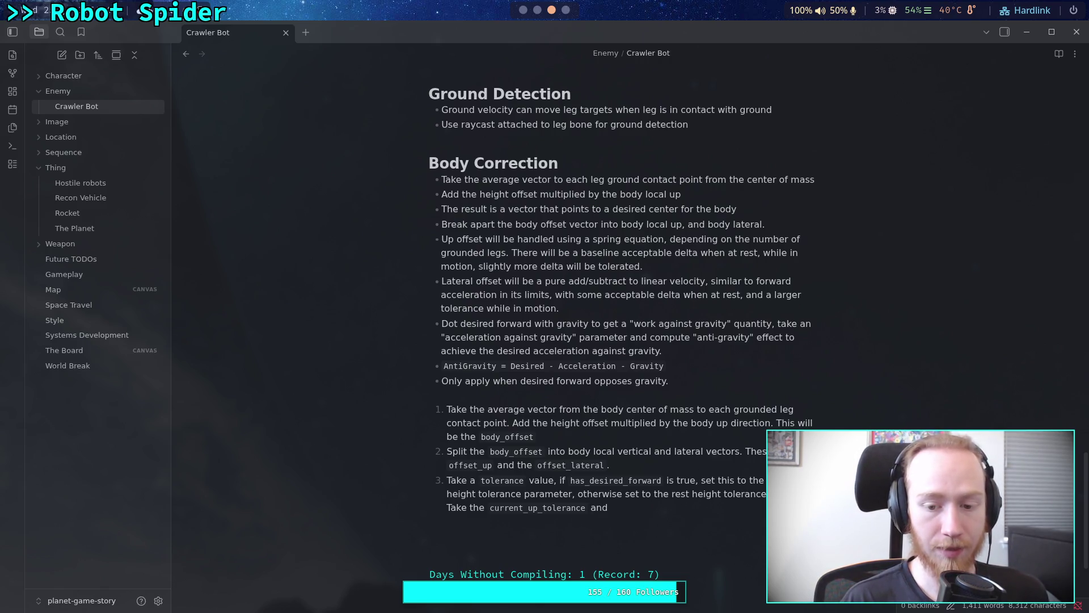
{"action": "type", "text": "interp"}
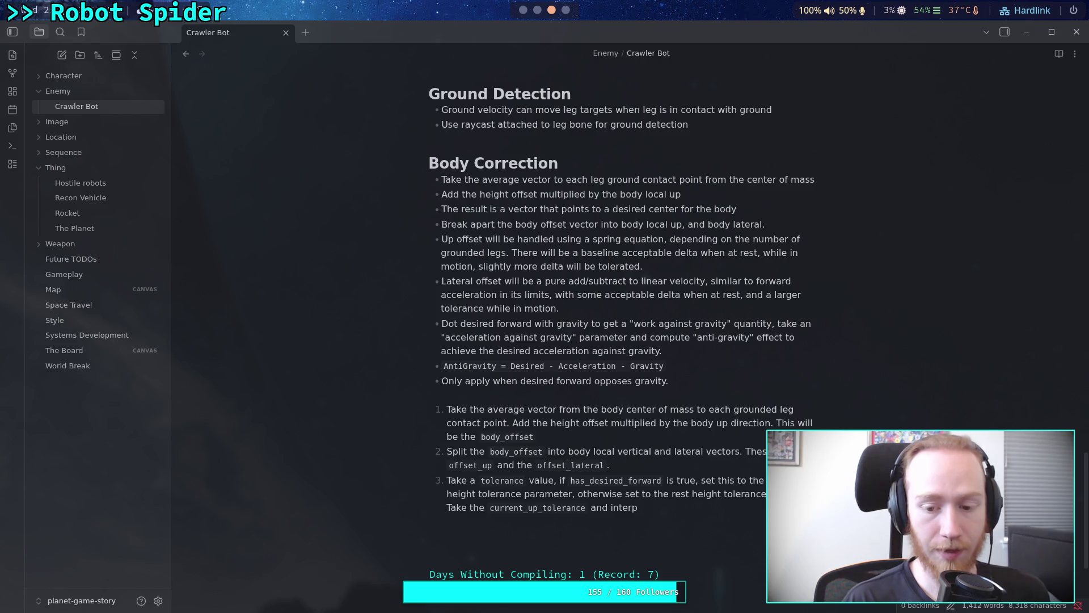
{"action": "type", "text": "olate"}
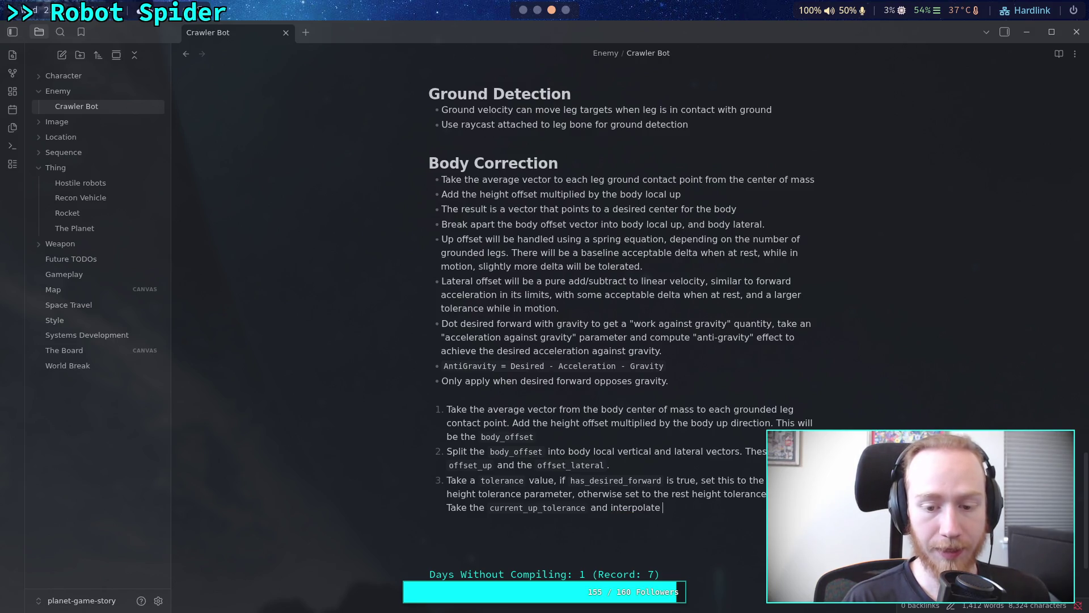
{"action": "type", "text": "to the"}
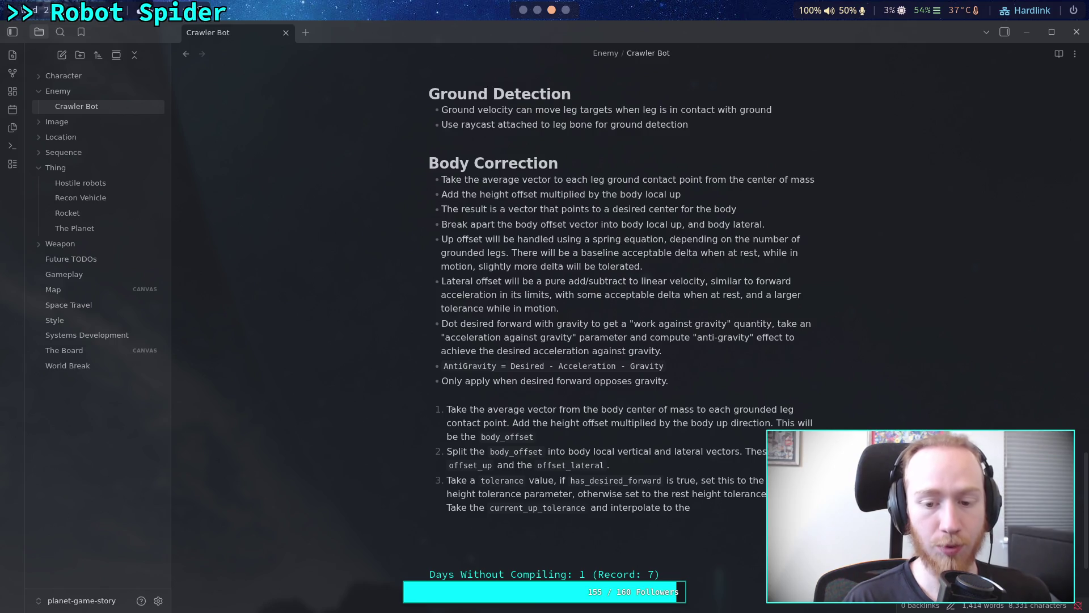
{"action": "type", "text": "`toleranc`"}
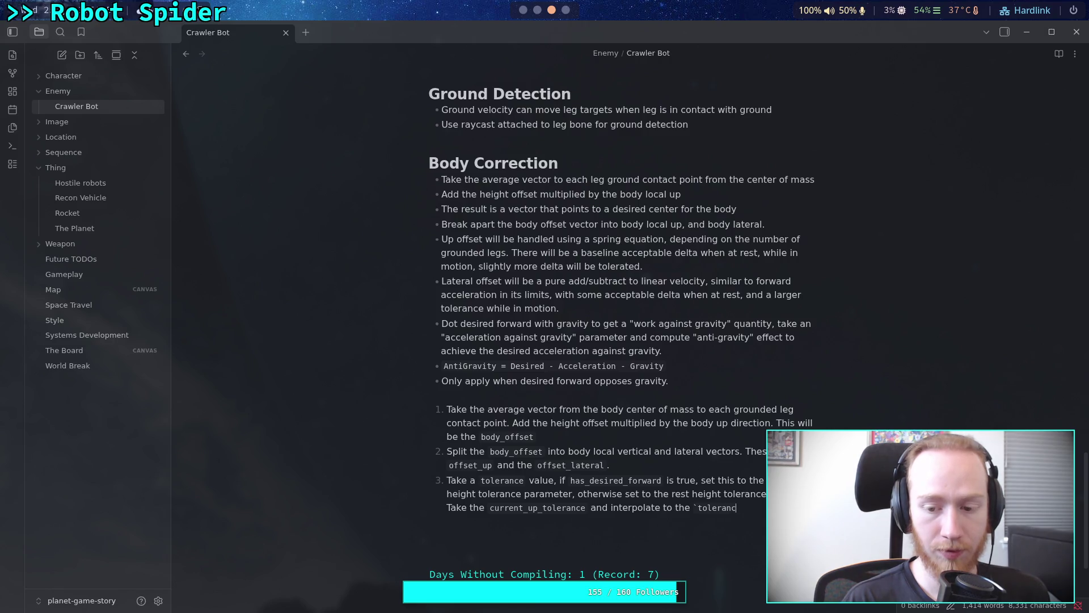
{"action": "type", "text": "e` "}
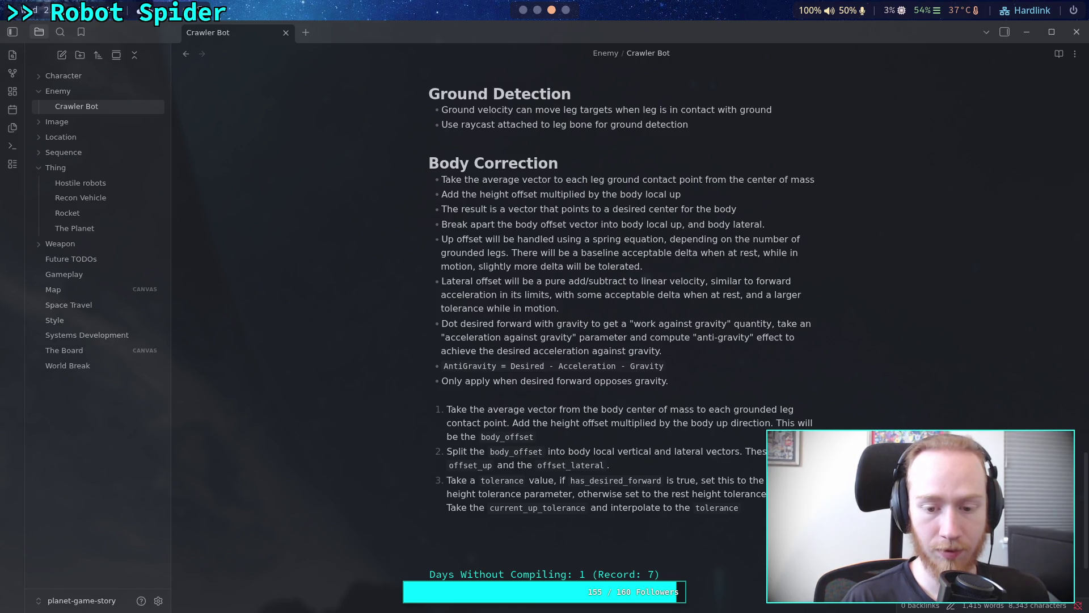
{"action": "type", "text": "value"}
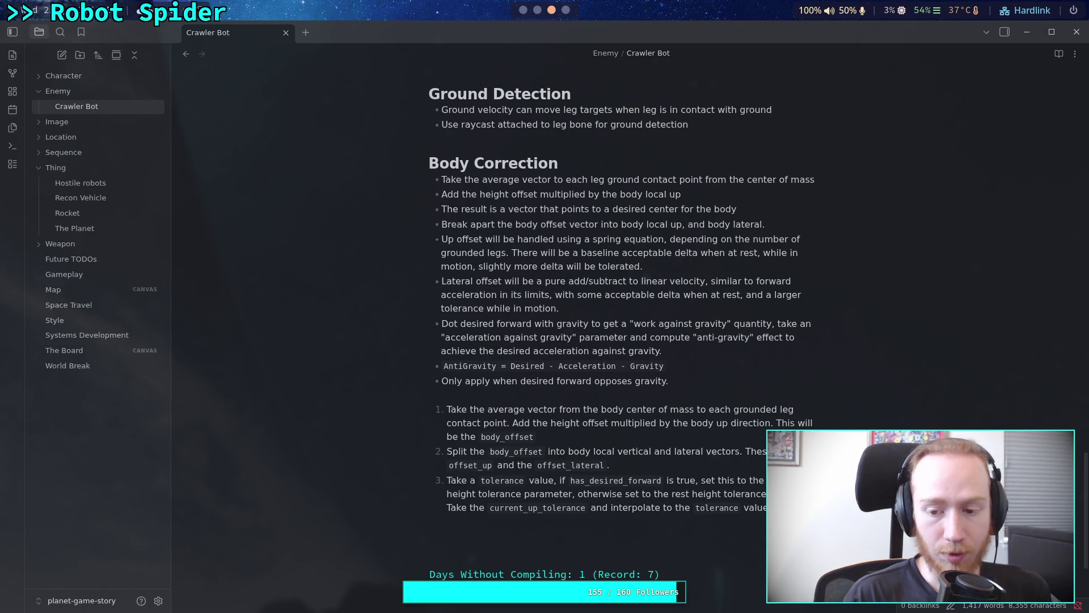
{"action": "type", "text": "the"}
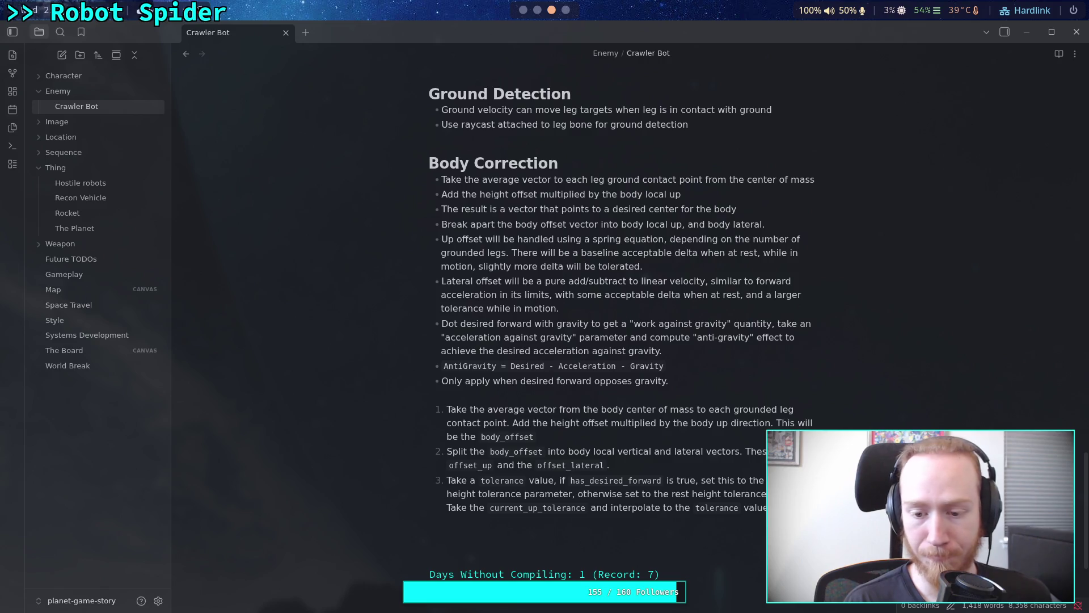
Step: In Godot, open CrawlerCharacter.gd and read through the _solve_rotation function
{"action": "key", "text": "super+3"}
{"action": "key", "text": "super+2"}
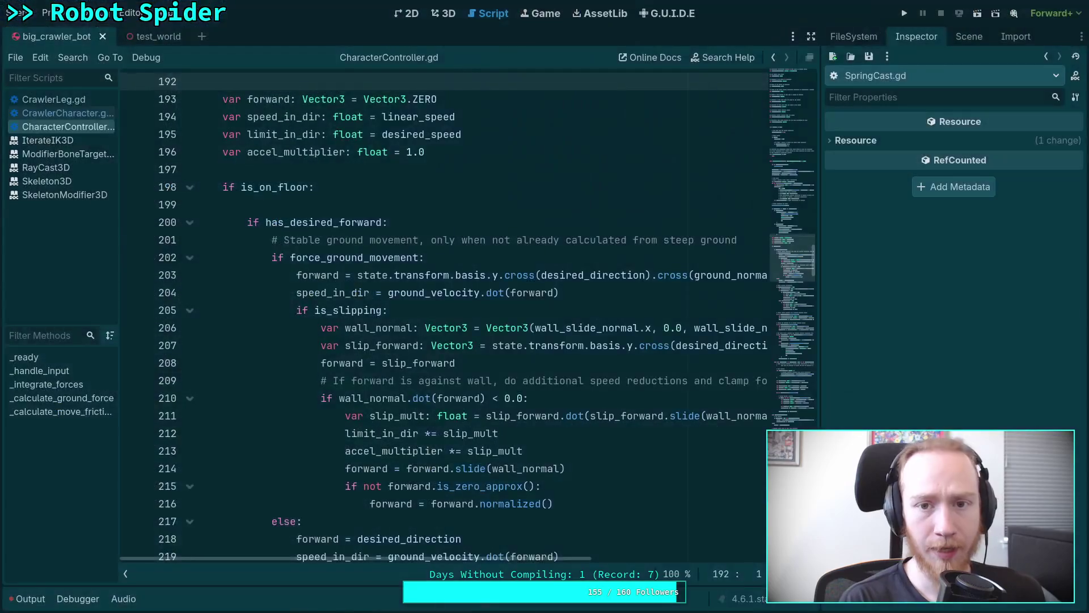
{"action": "left_click", "coordinate": [62, 113]}
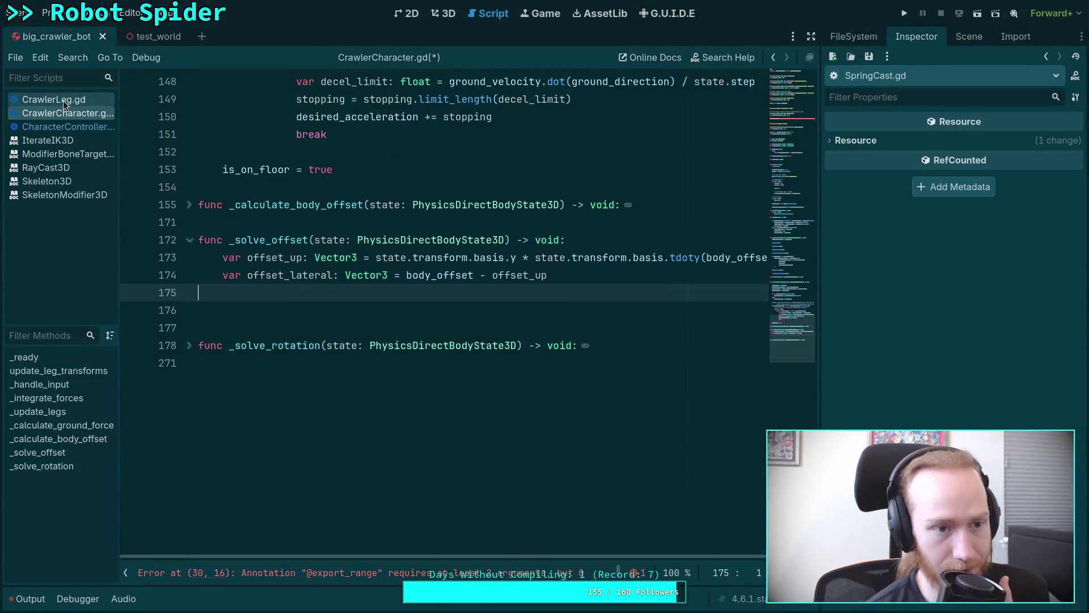
{"action": "scroll", "coordinate": [397, 340], "scroll_direction": "up", "scroll_amount": 6}
{"action": "scroll", "coordinate": [397, 341], "scroll_direction": "down", "scroll_amount": 5}
{"action": "left_click", "coordinate": [187, 399]}
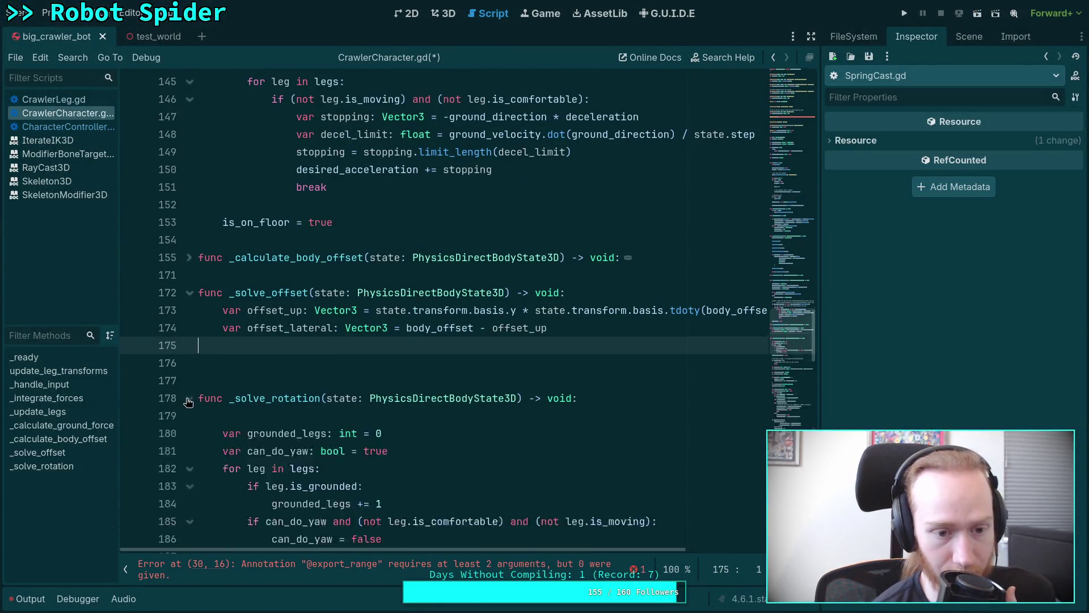
{"action": "scroll", "coordinate": [266, 396], "scroll_direction": "down", "scroll_amount": 20}
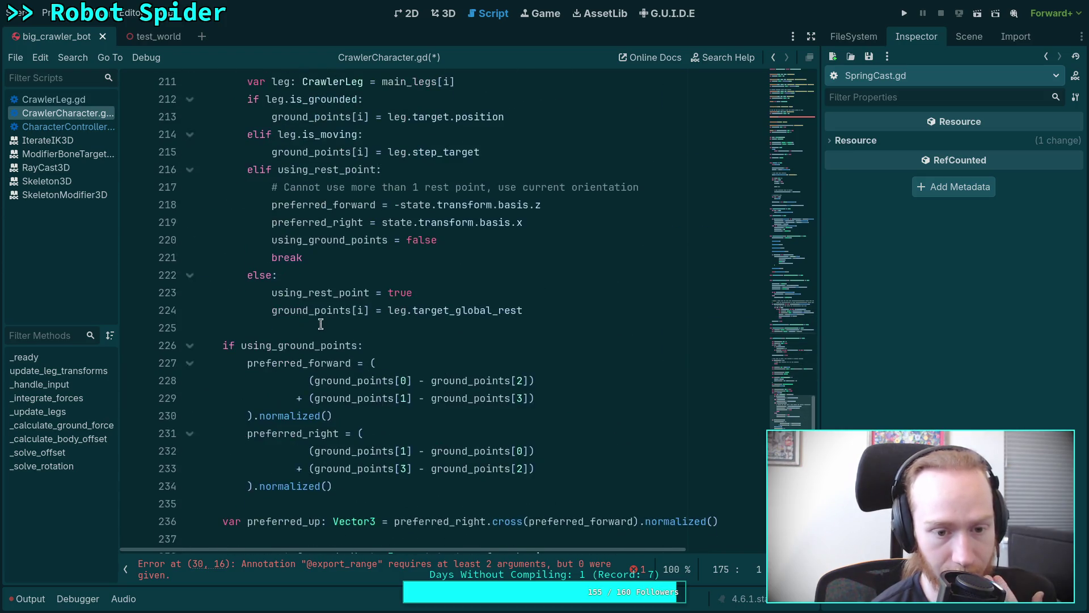
{"action": "scroll", "coordinate": [318, 325], "scroll_direction": "down", "scroll_amount": 8}
{"action": "scroll", "coordinate": [314, 325], "scroll_direction": "down", "scroll_amount": 5}
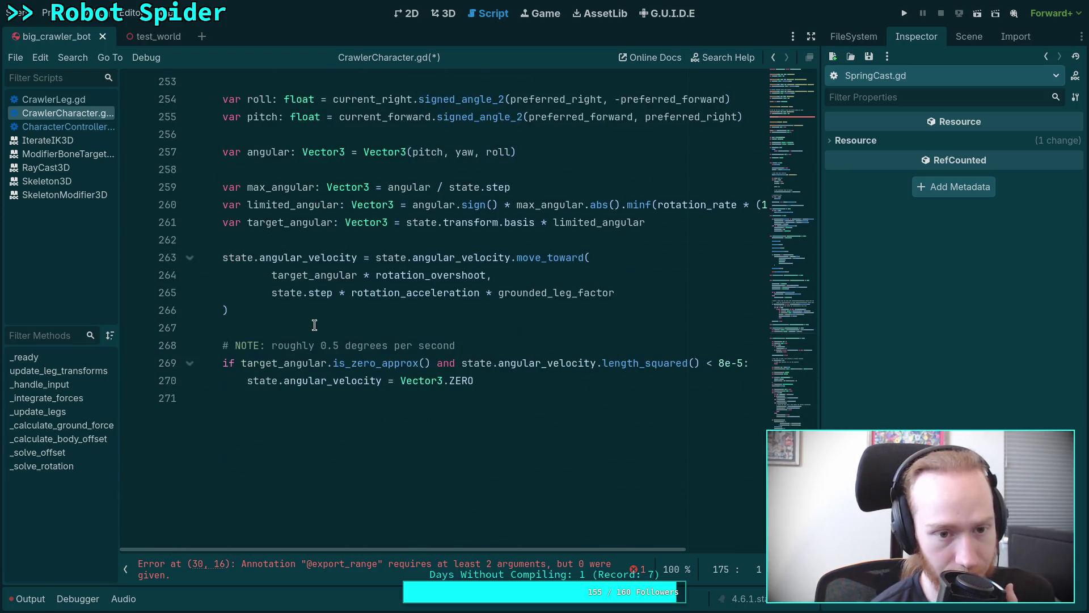
{"action": "scroll", "coordinate": [314, 325], "scroll_direction": "up", "scroll_amount": 20}
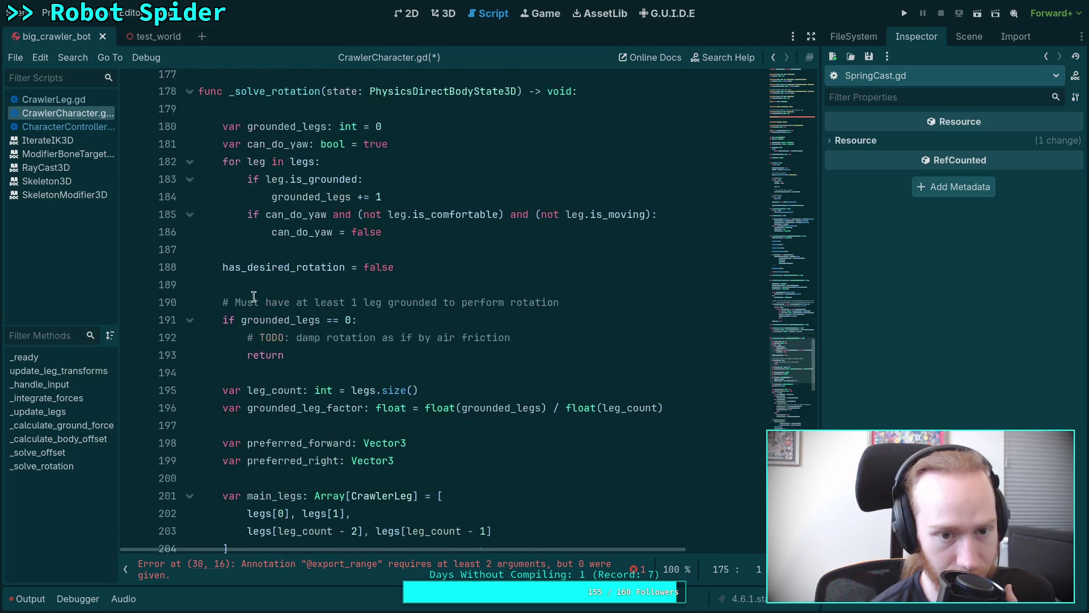
{"action": "scroll", "coordinate": [253, 296], "scroll_direction": "up", "scroll_amount": 8}
{"action": "left_click", "coordinate": [190, 290]}
{"action": "scroll", "coordinate": [199, 295], "scroll_direction": "up", "scroll_amount": 6}
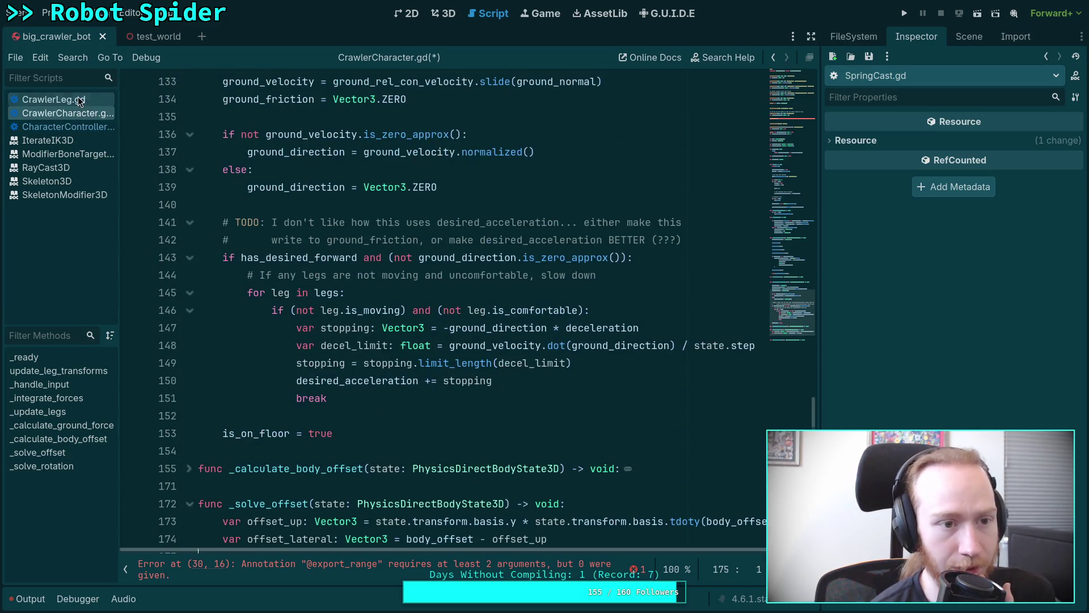
Step: In CrawlerLeg.gd, search for move_interp_rate and read its use on line 248
{"action": "left_click", "coordinate": [80, 100]}
{"action": "scroll", "coordinate": [394, 310], "scroll_direction": "down", "scroll_amount": 11}
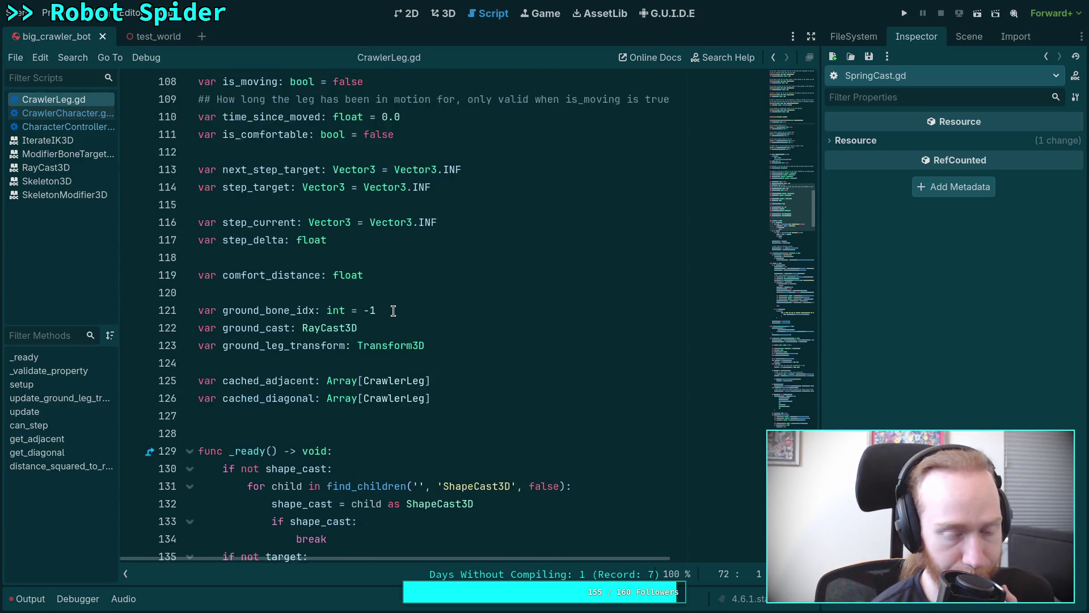
{"action": "scroll", "coordinate": [393, 311], "scroll_direction": "up", "scroll_amount": 20}
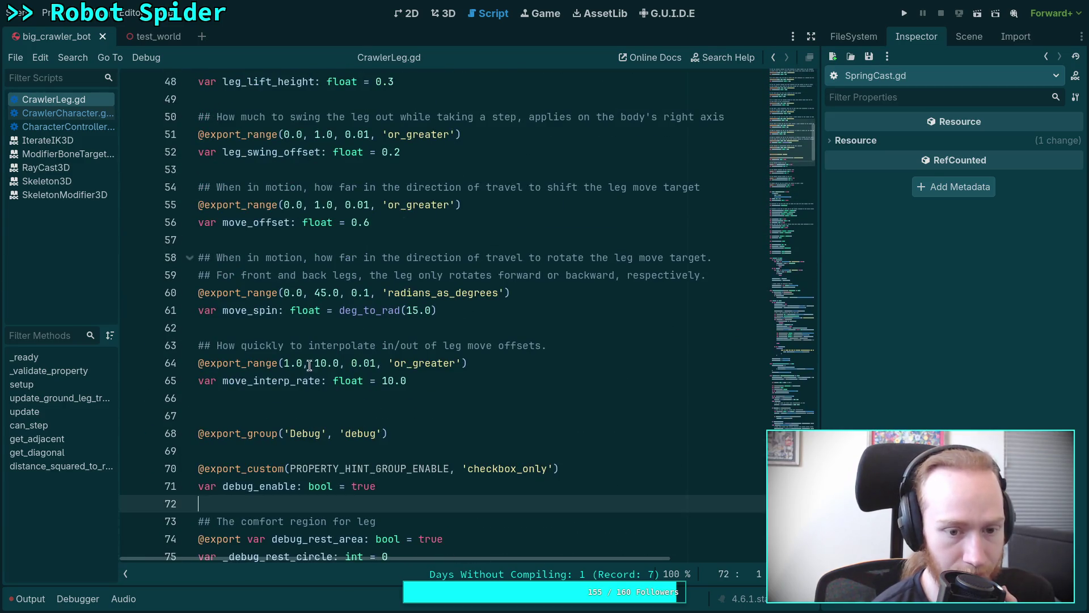
{"action": "double_click", "coordinate": [294, 380]}
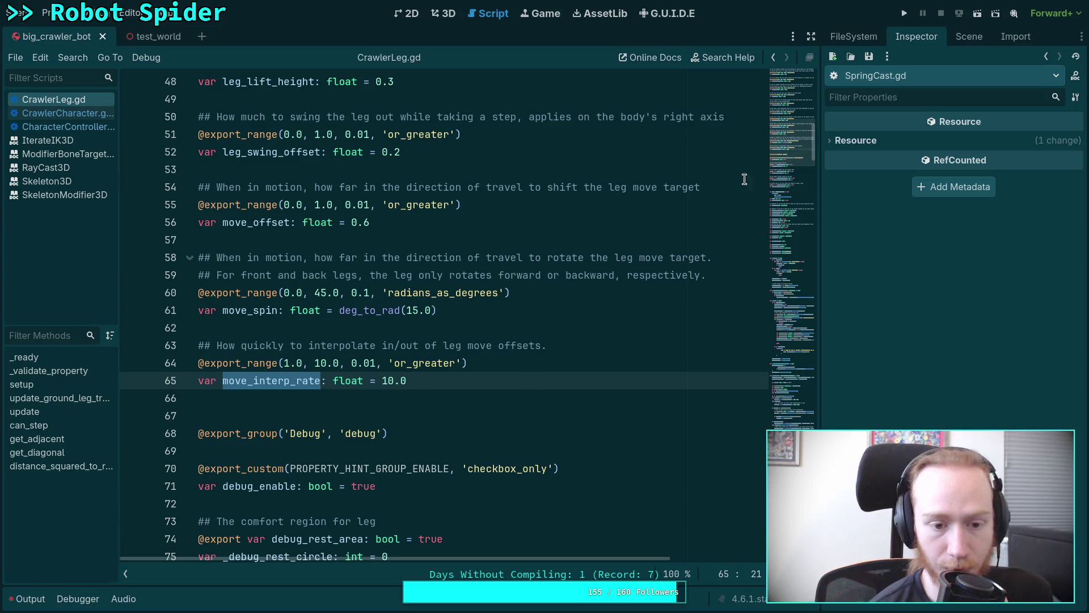
{"action": "key", "text": "ctrl+f"}
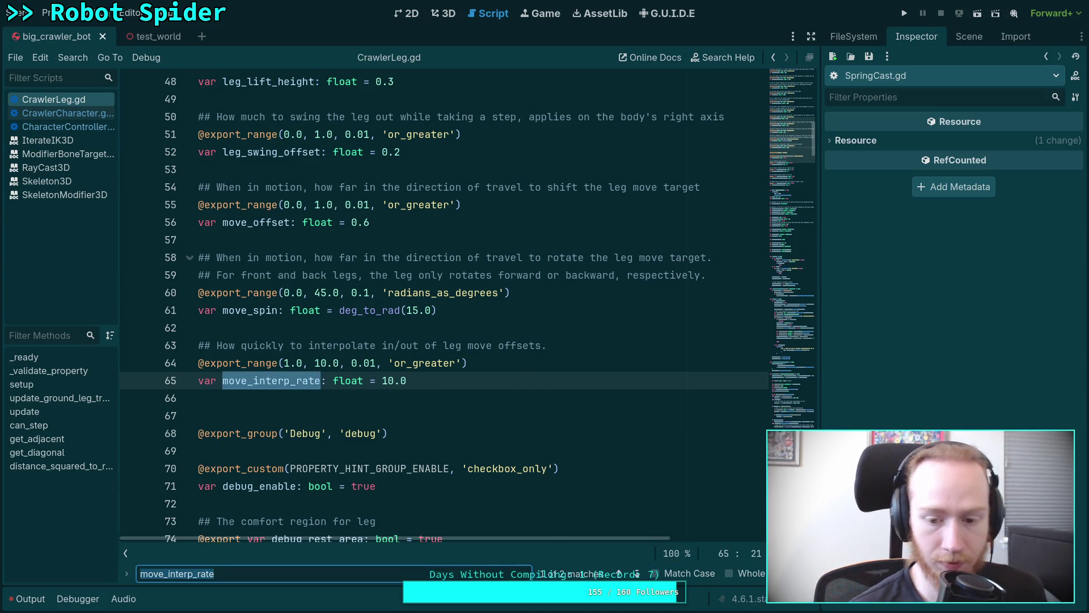
{"action": "left_click", "coordinate": [637, 565]}
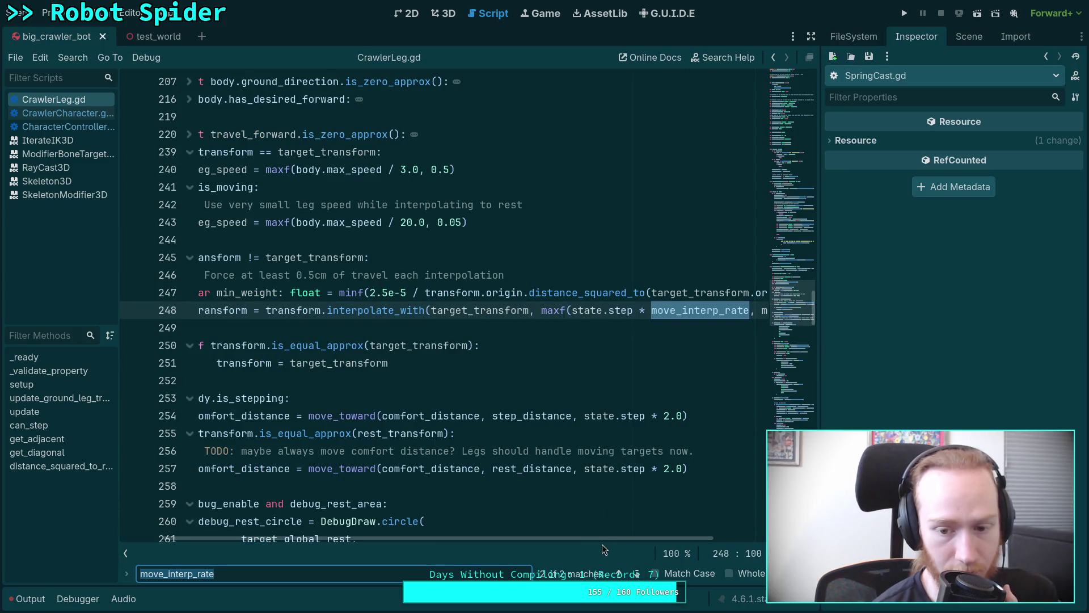
{"action": "scroll", "coordinate": [613, 539], "scroll_direction": "right", "scroll_amount": 3}
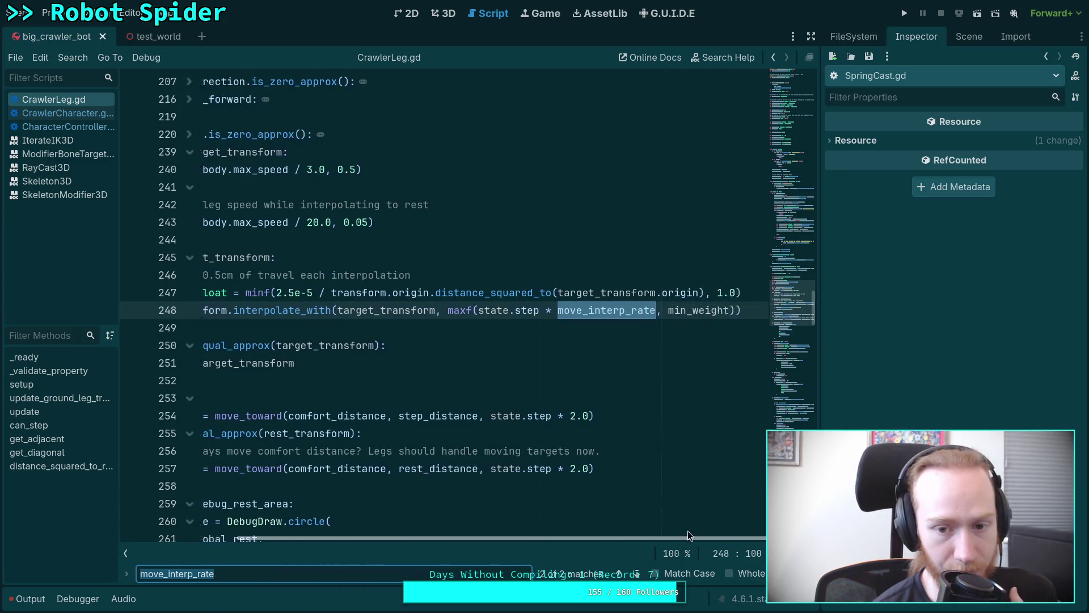
{"action": "mouse_move", "coordinate": [688, 531]}
{"action": "left_mouse_down"}
{"action": "mouse_move", "coordinate": [747, 536]}
{"action": "mouse_move", "coordinate": [567, 536]}
{"action": "left_mouse_up"}
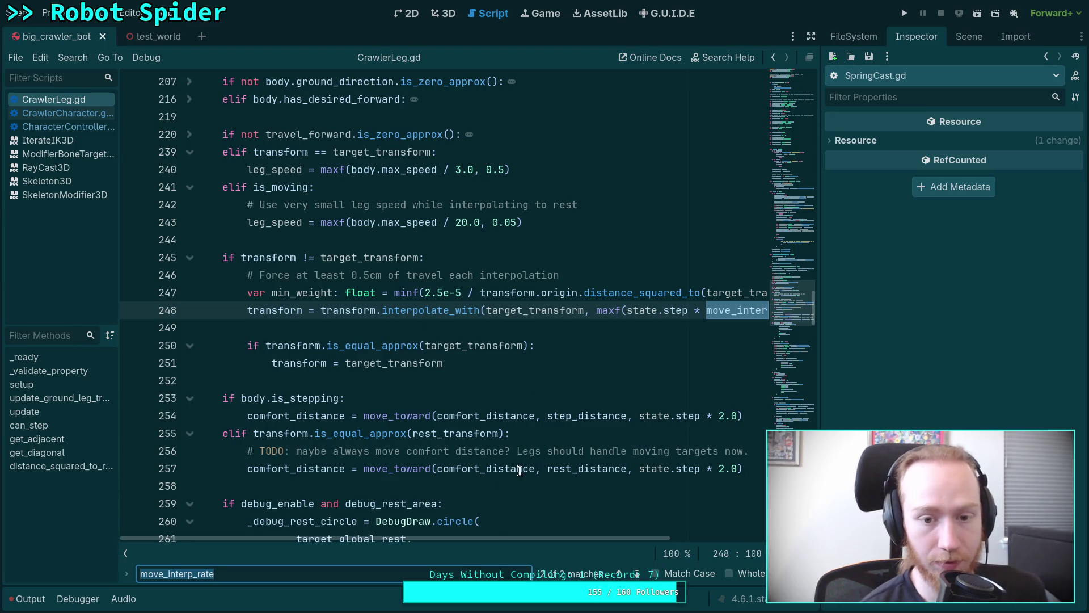
{"action": "key", "text": "super+2"}
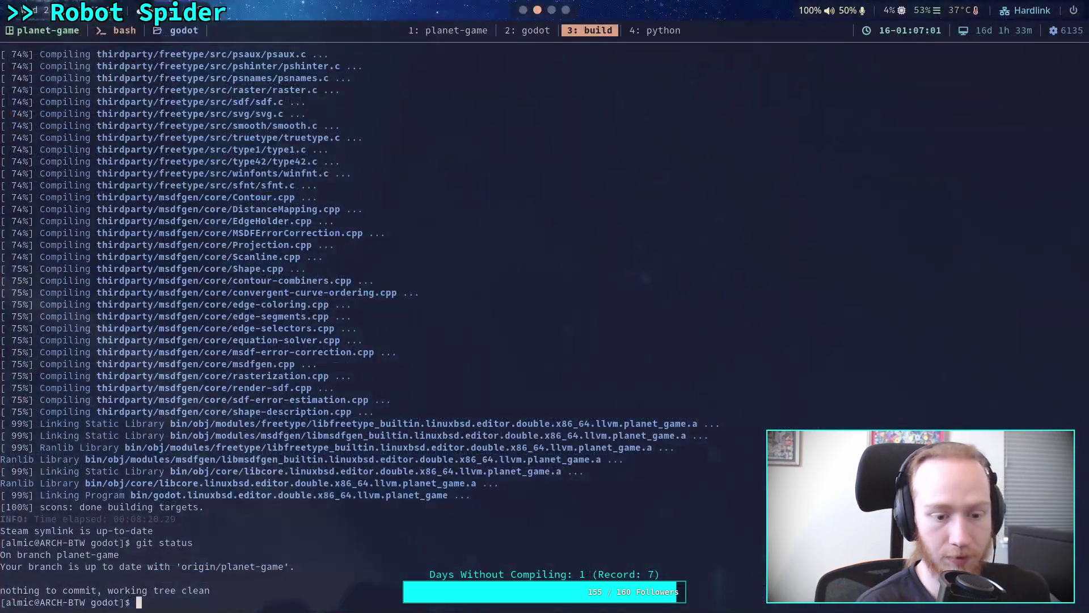
Step: Return to the Crawler Bot note and trim the last characters of step 3
{"action": "key", "text": "super+3"}
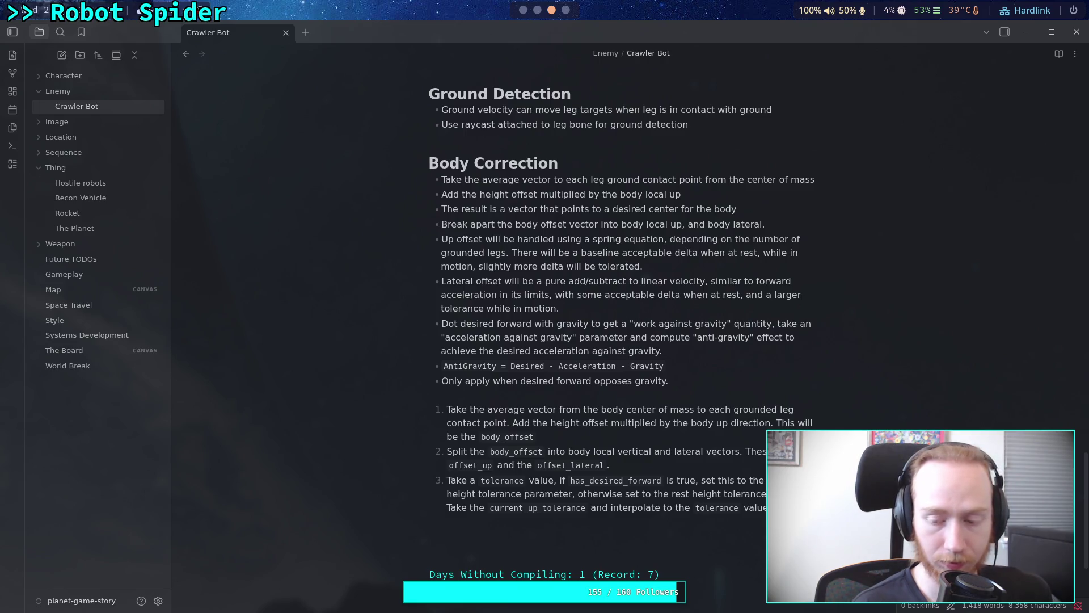
{"action": "key", "text": "BackSpace"}
{"action": "key", "text": "BackSpace"}
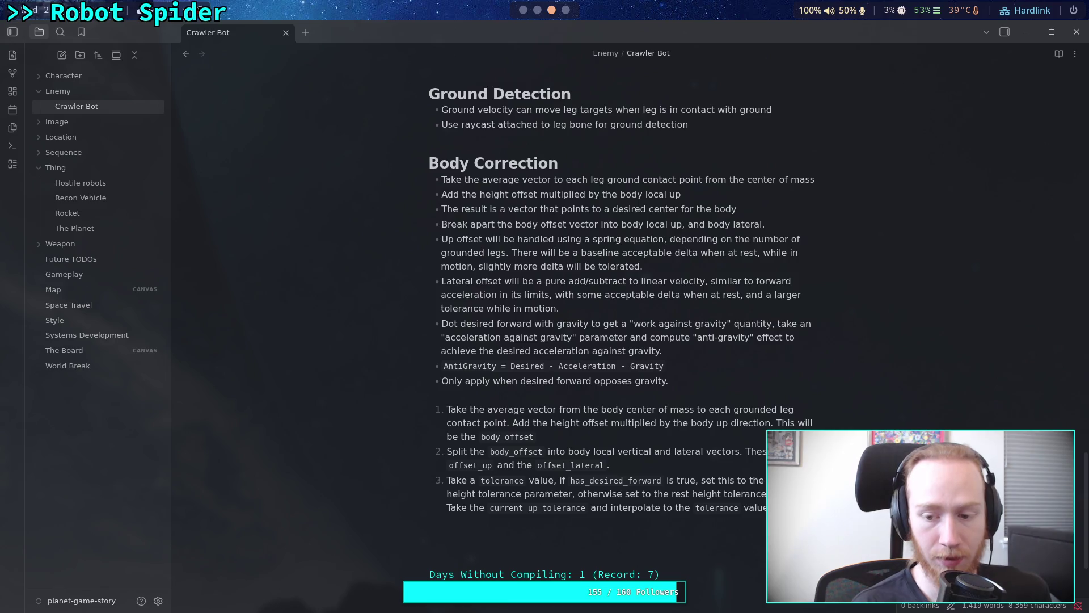
Step: Add 'tolerance interpolation rate parameter' to step 3 and begin 'Compute a minimum interpol…'
{"action": "type", "text": "rance interpo"}
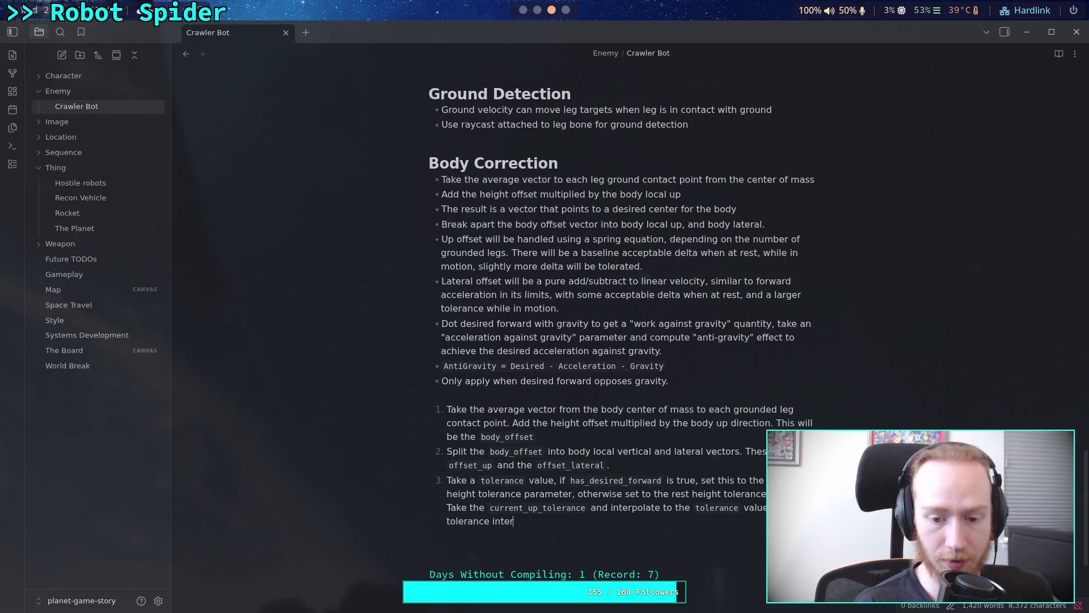
{"action": "type", "text": "lation rate p"}
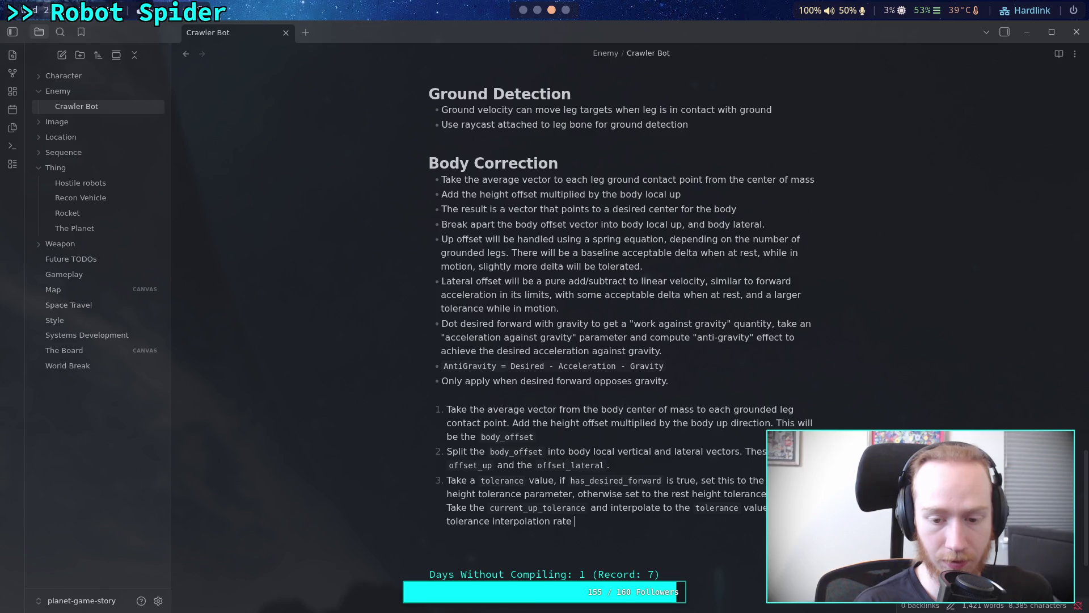
{"action": "type", "text": "arame"}
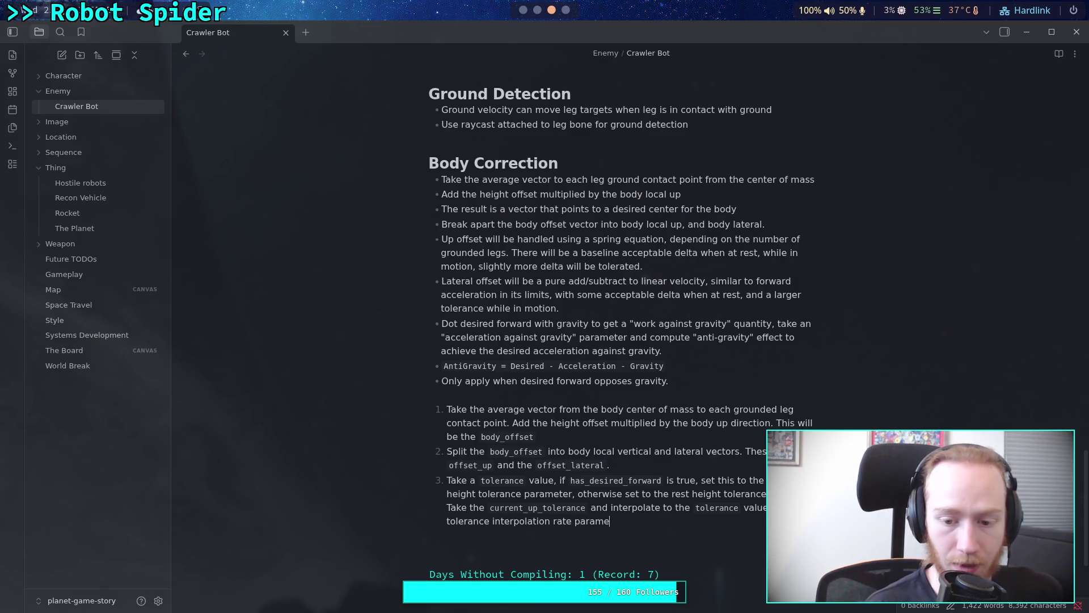
{"action": "type", "text": "ter."}
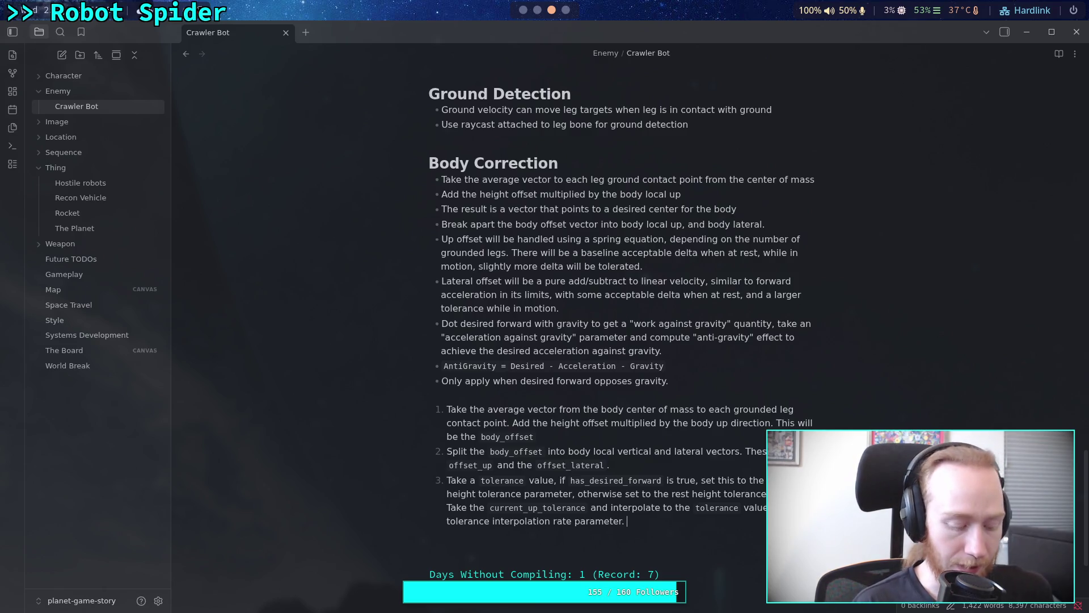
{"action": "type", "text": "Compute a mu"}
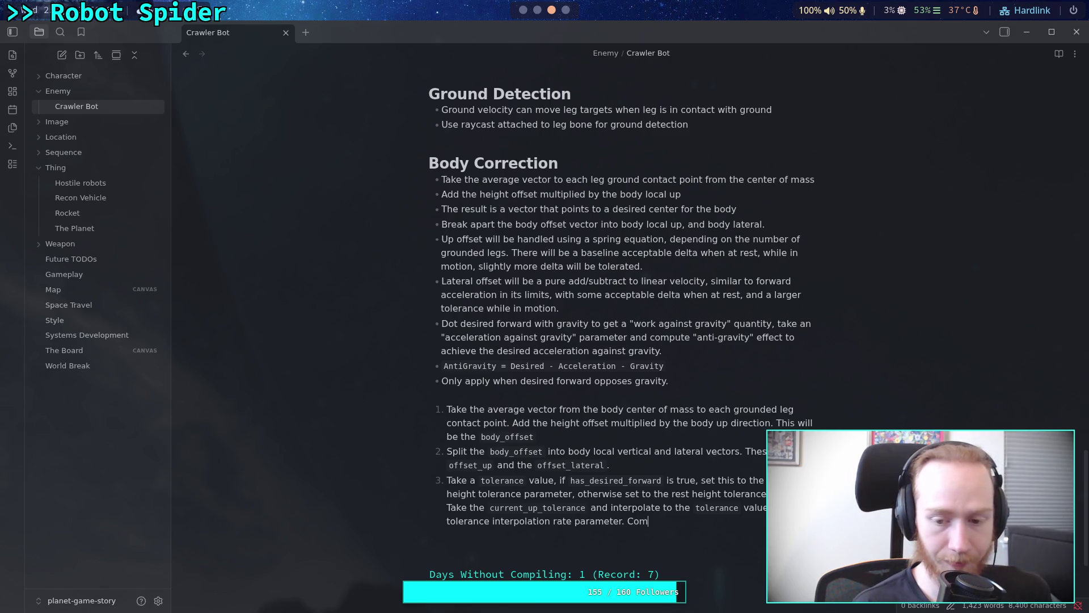
{"action": "key", "text": "BackSpace"}
{"action": "type", "text": "im"}
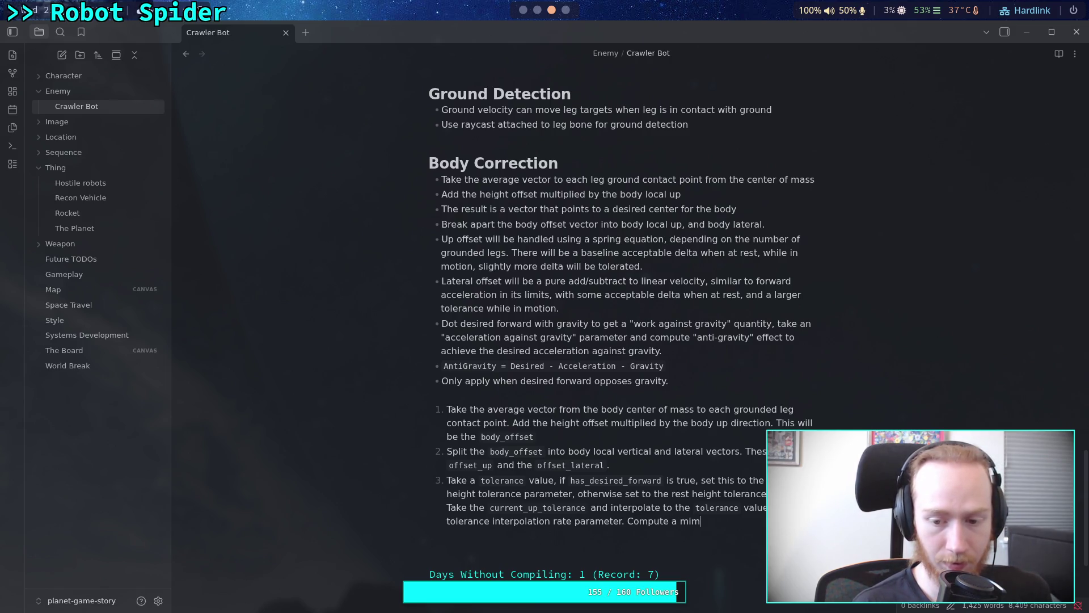
{"action": "key", "text": "BackSpace"}
{"action": "key", "text": "BackSpace"}
{"action": "type", "text": "nimum i"}
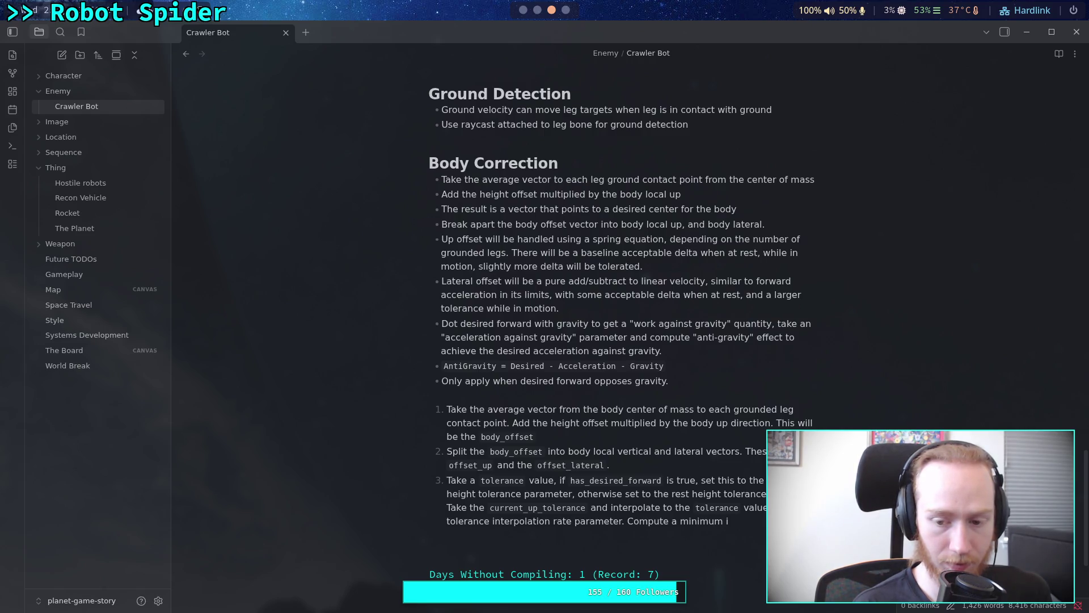
{"action": "type", "text": "nterpola"}
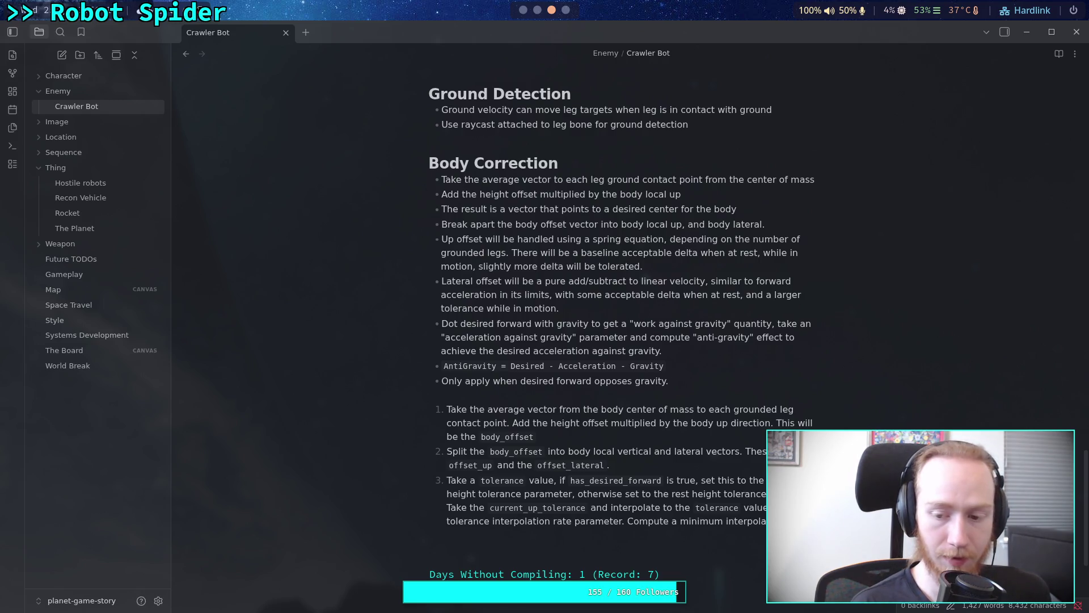
Step: Finish step 3 with 'prevent long tail interpolation' and start a new step 4
{"action": "type", "text": "ovide qu"}
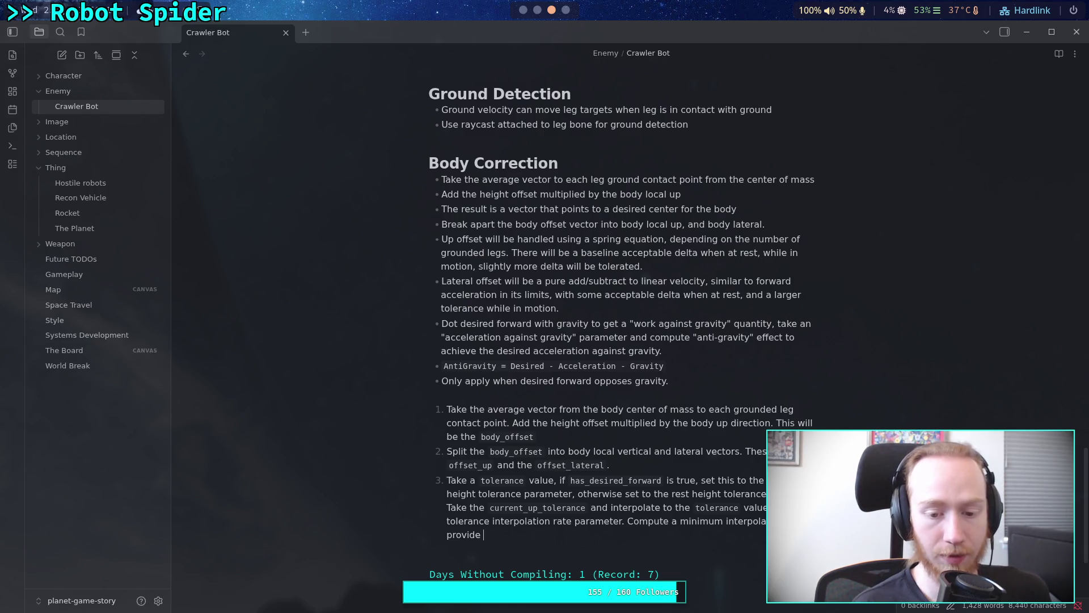
{"action": "type", "text": "ick"}
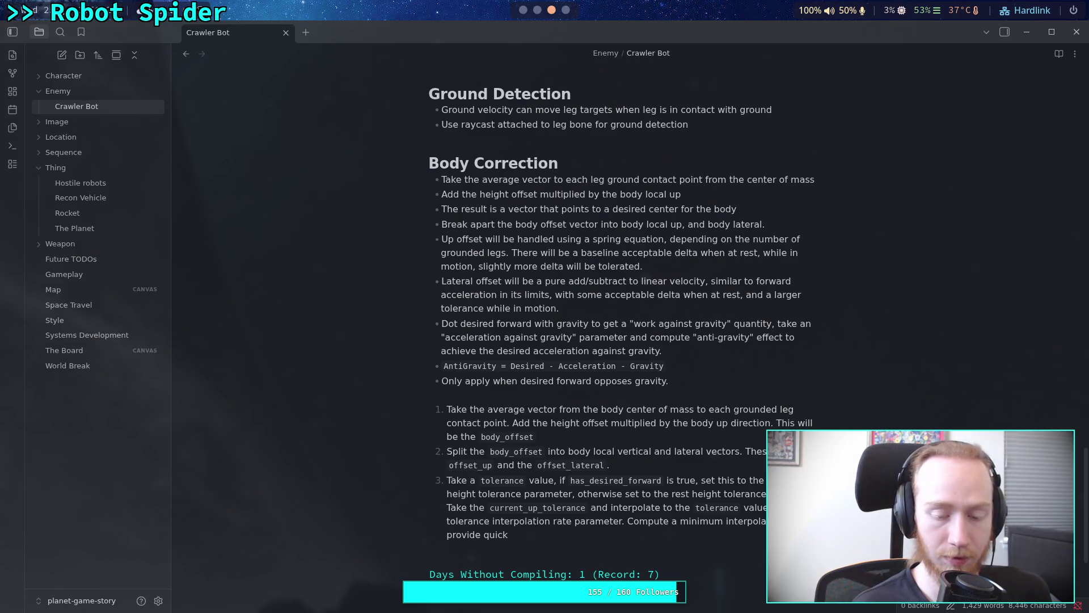
{"action": "key", "text": "BackSpace"}
{"action": "key", "text": "BackSpace"}
{"action": "key", "text": "BackSpace"}
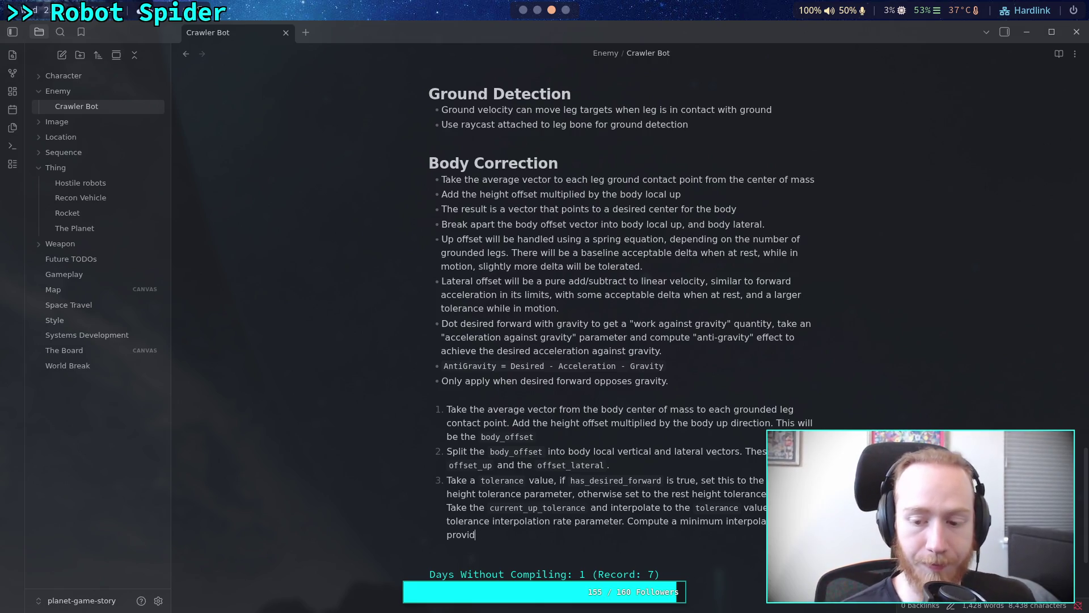
{"action": "key", "text": "ctrl+BackSpace"}
{"action": "type", "text": "prevent "}
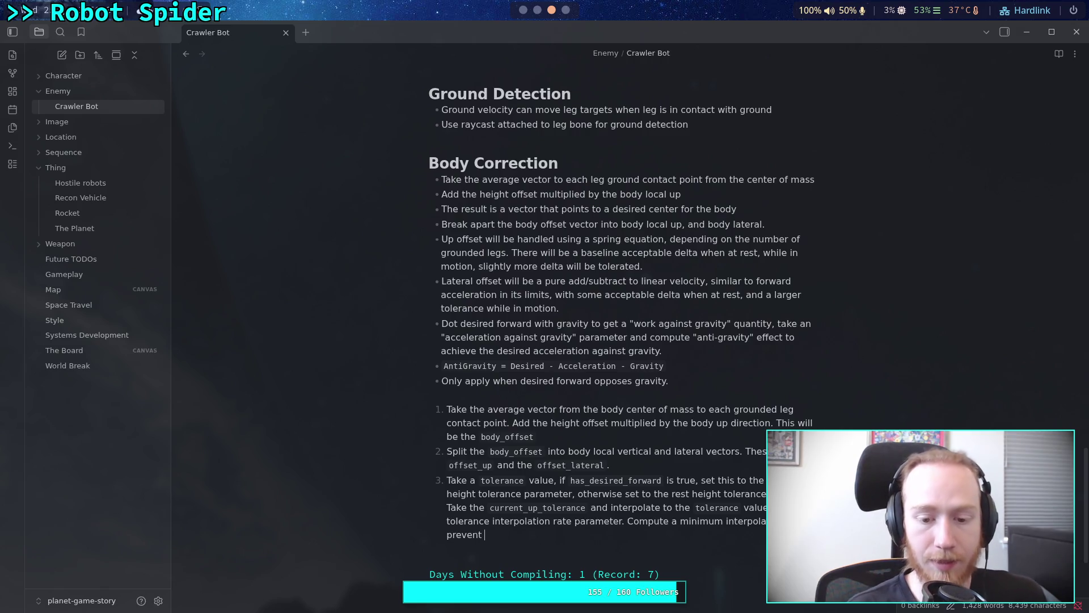
{"action": "type", "text": "long tail"}
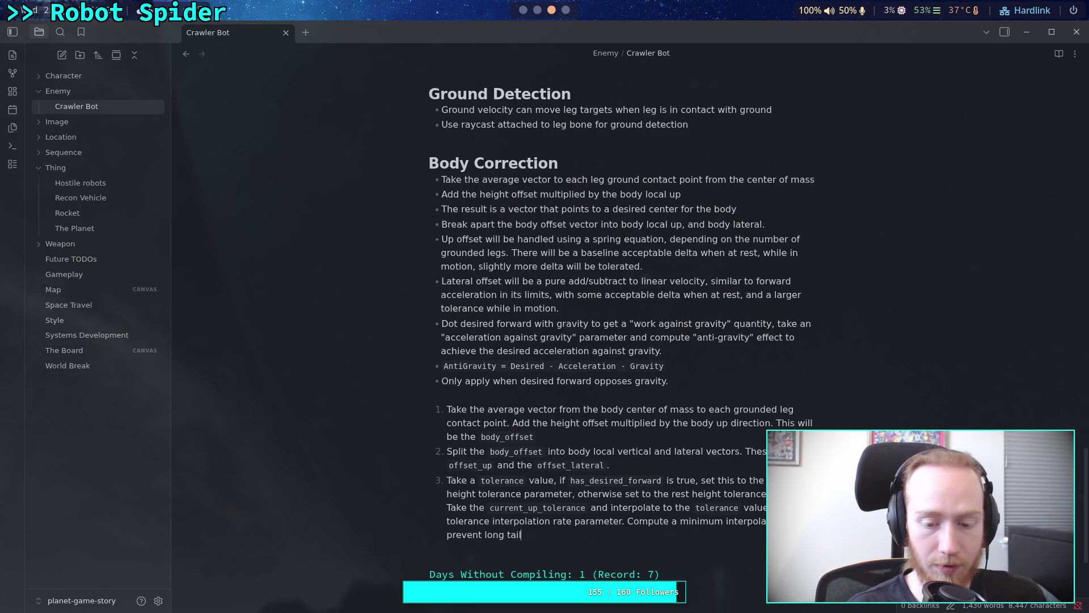
{"action": "type", "text": " interp"}
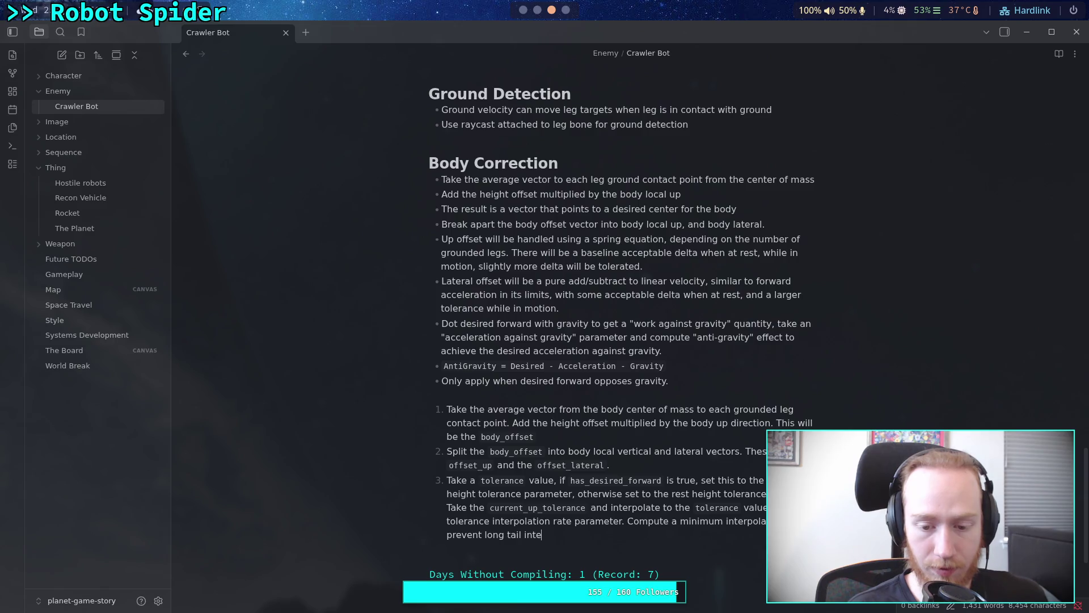
{"action": "type", "text": "olation."}
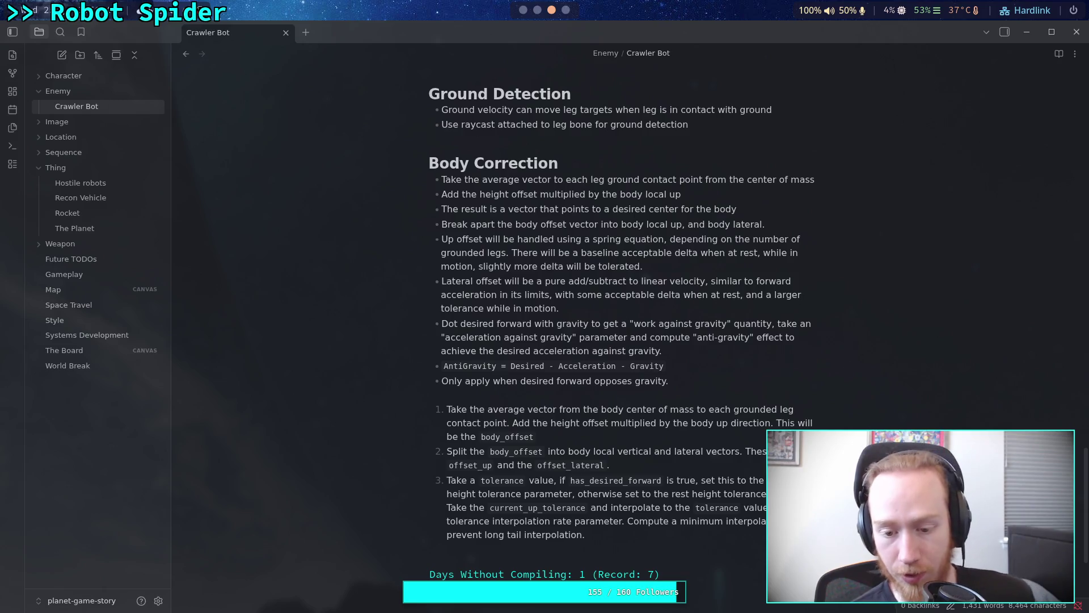
{"action": "key", "text": "Return"}
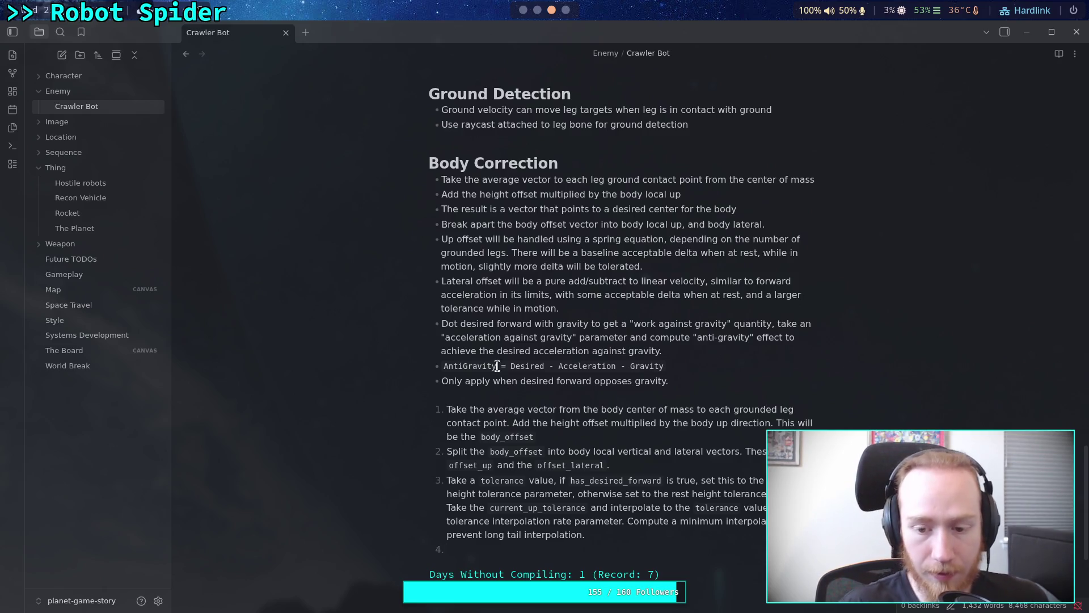
Step: Write step 4: 'Subtract up to `current_up_tolerance` from the `offset_up` length.'
{"action": "scroll", "coordinate": [496, 366], "scroll_direction": "down", "scroll_amount": 3}
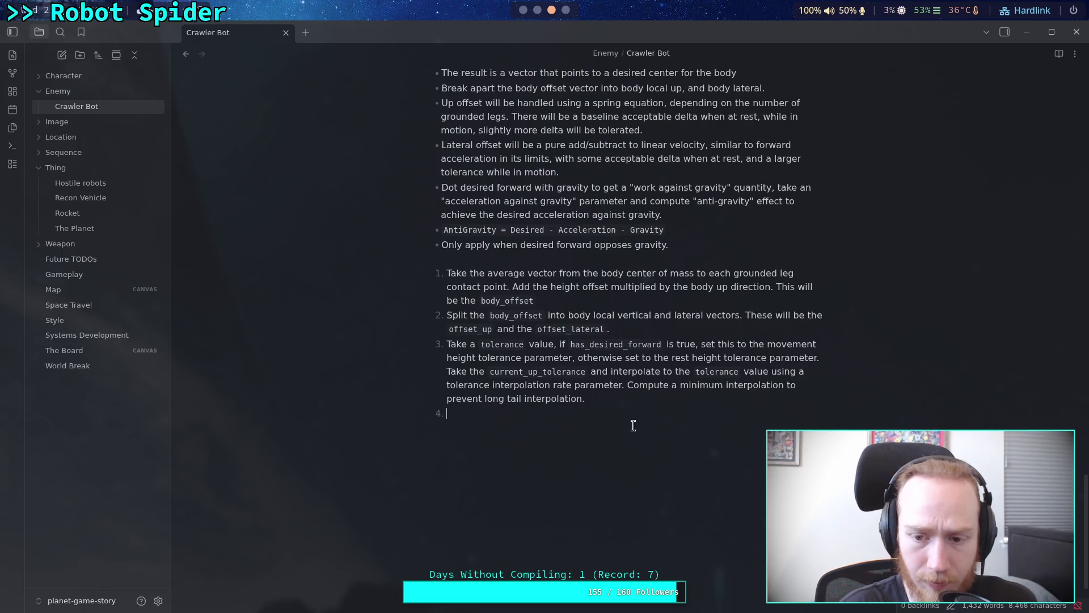
{"action": "type", "text": "Subtract"}
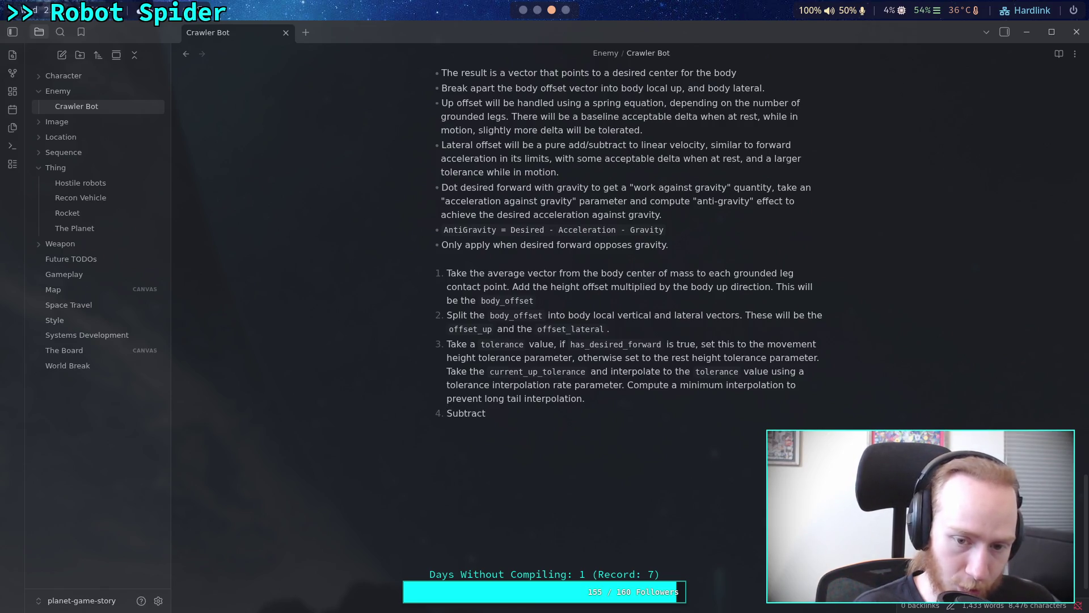
{"action": "type", "text": " up to"}
{"action": "type", "text": "`curr"}
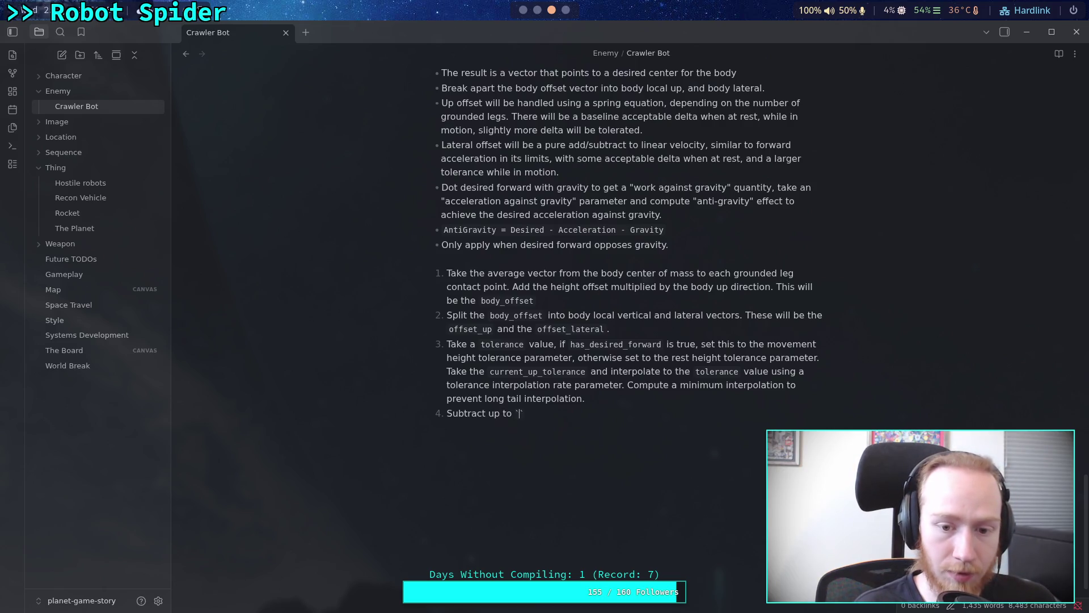
{"action": "type", "text": "ent_up_tol"}
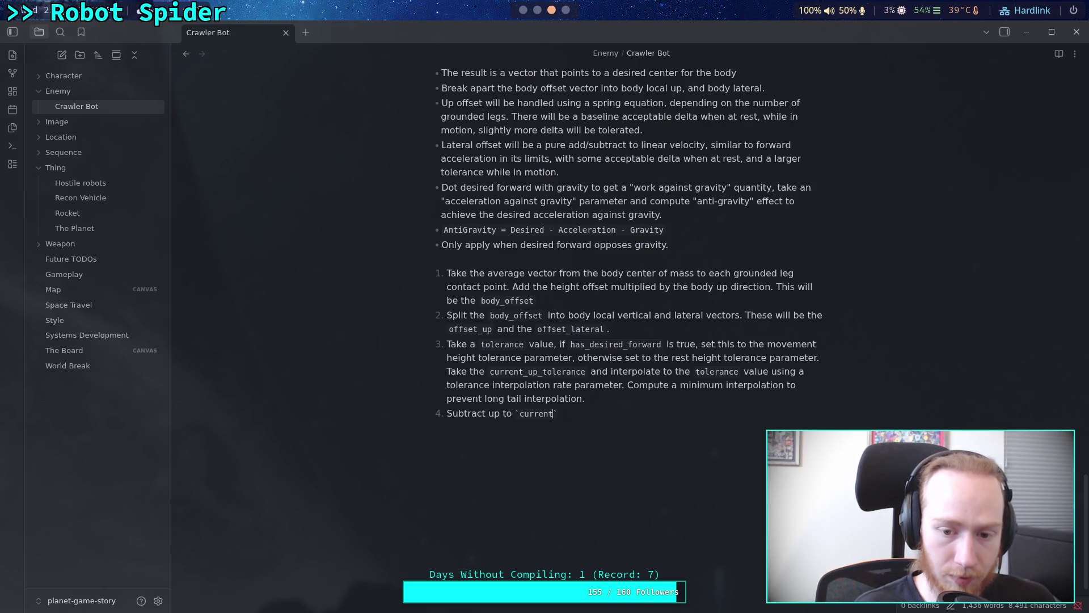
{"action": "type", "text": "erance` "}
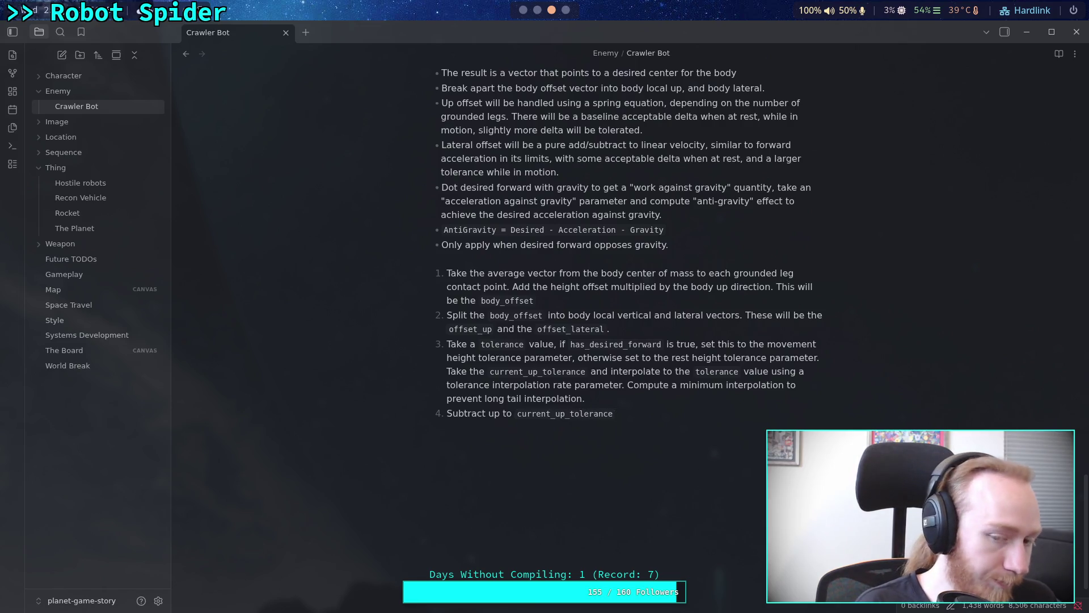
{"action": "type", "text": "from the"}
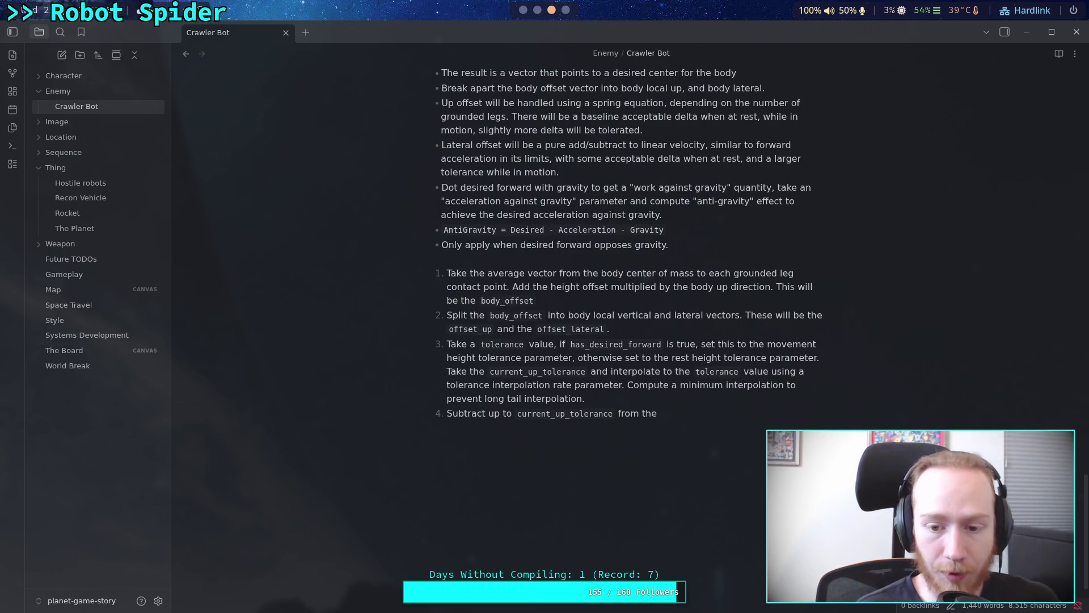
{"action": "type", "text": "offset_"}
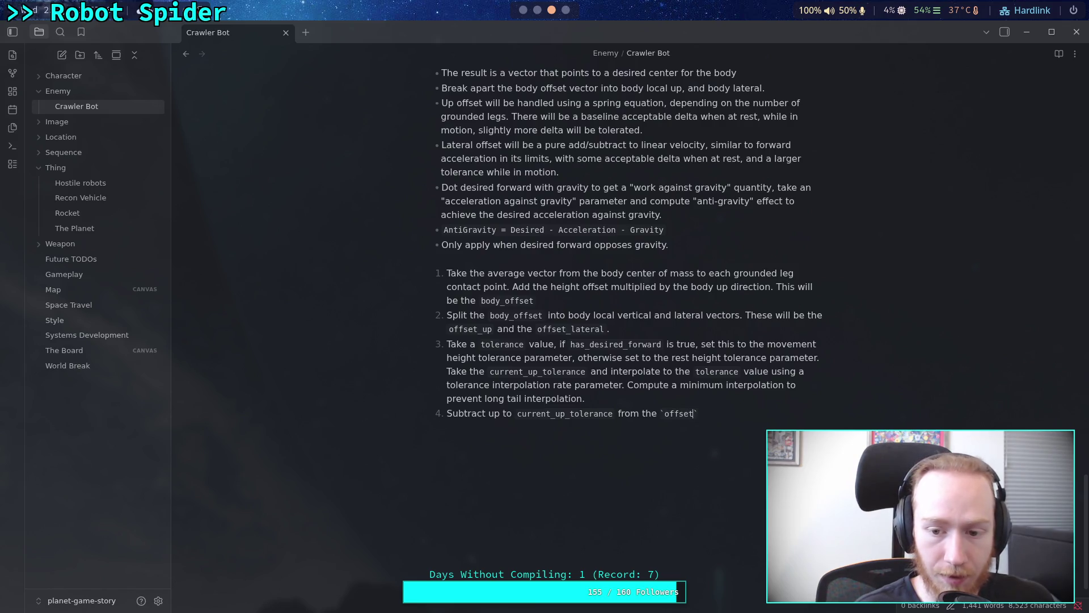
{"action": "type", "text": "up`"}
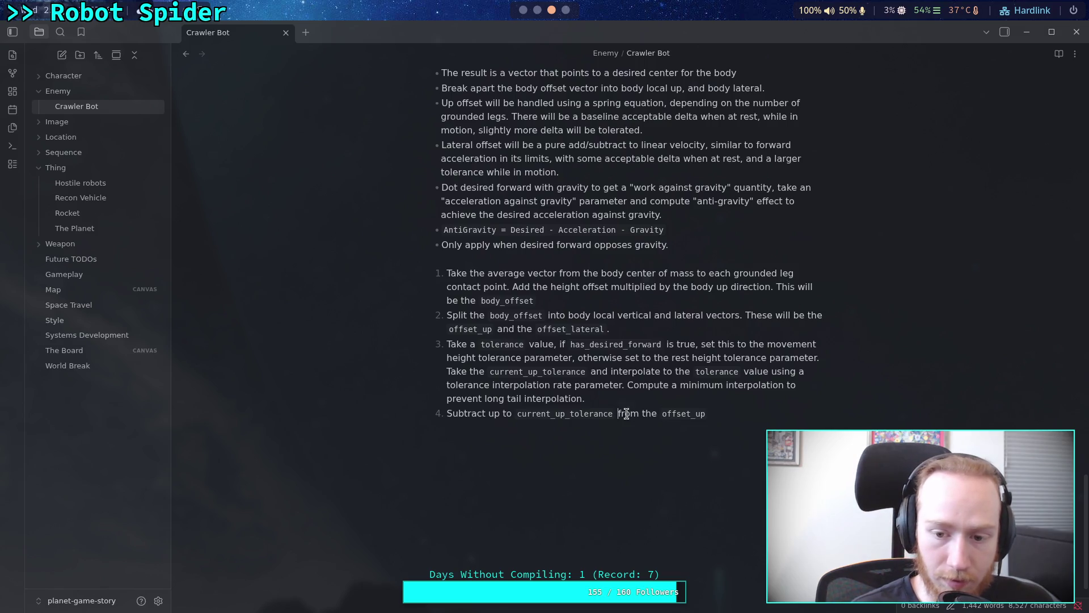
{"action": "type", "text": " length"}
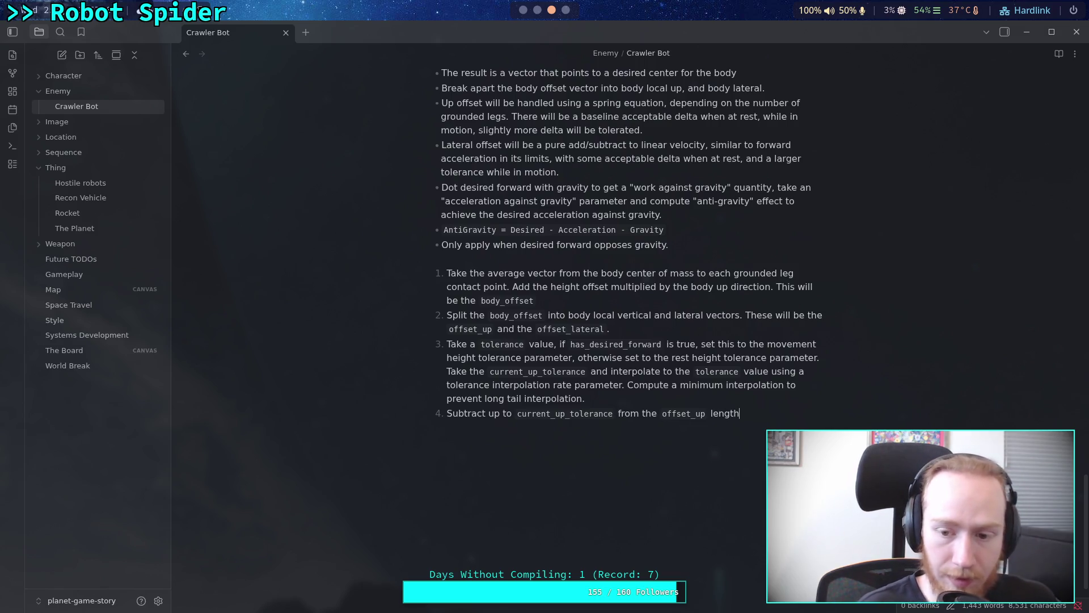
{"action": "type", "text": "."}
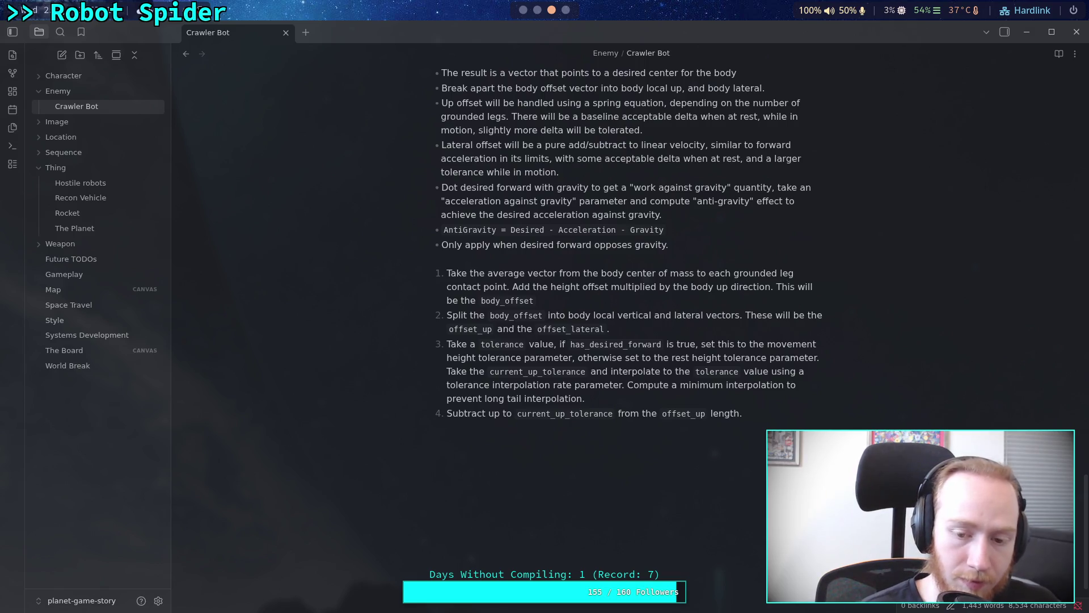
{"action": "type", "text": "Repeat "}
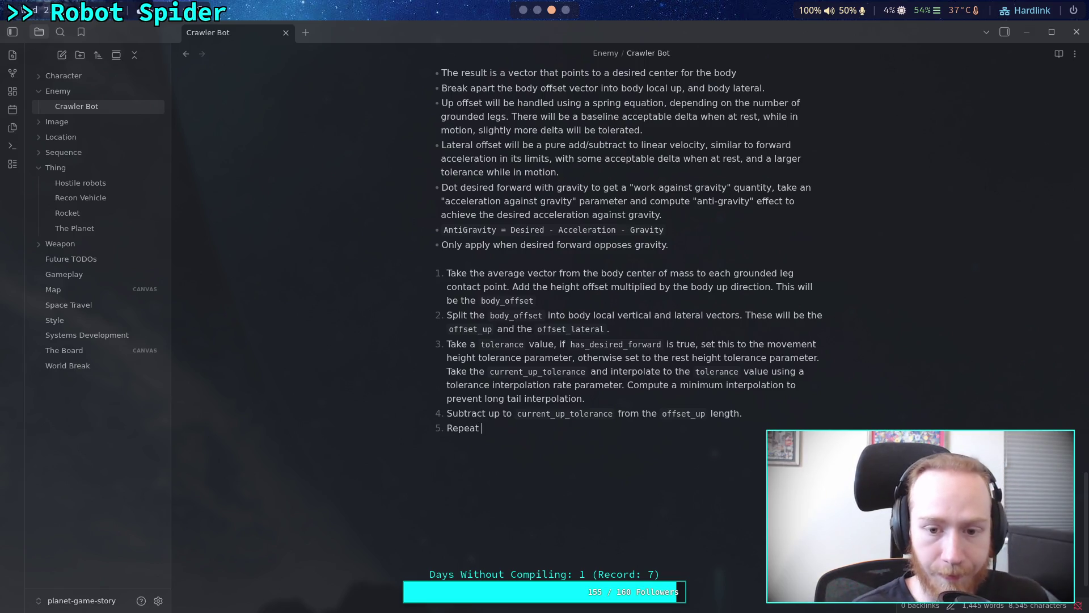
{"action": "type", "text": "3 & 4"}
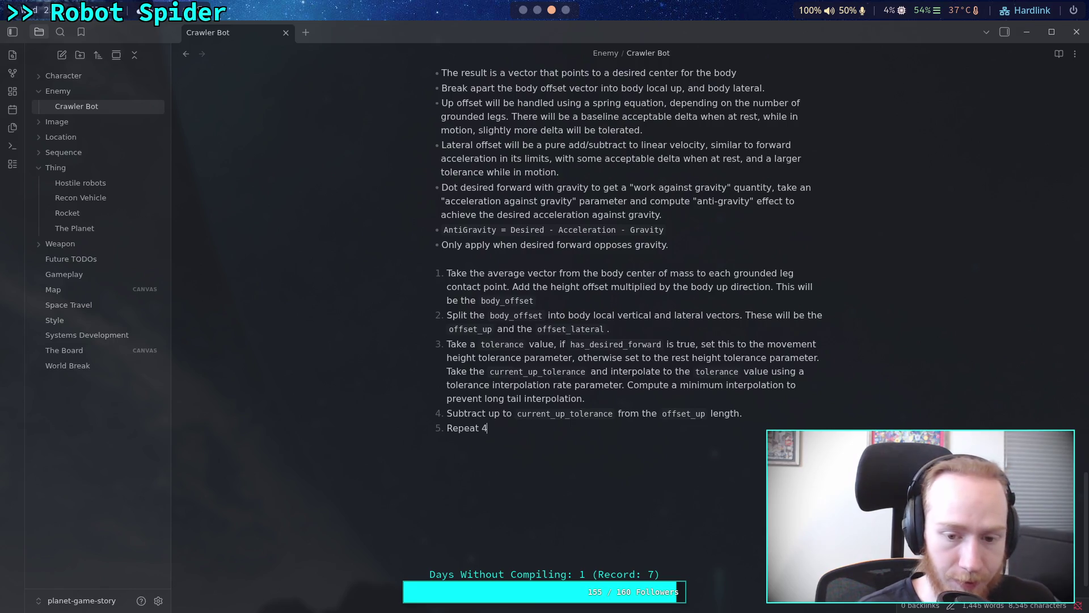
{"action": "type", "text": " for"}
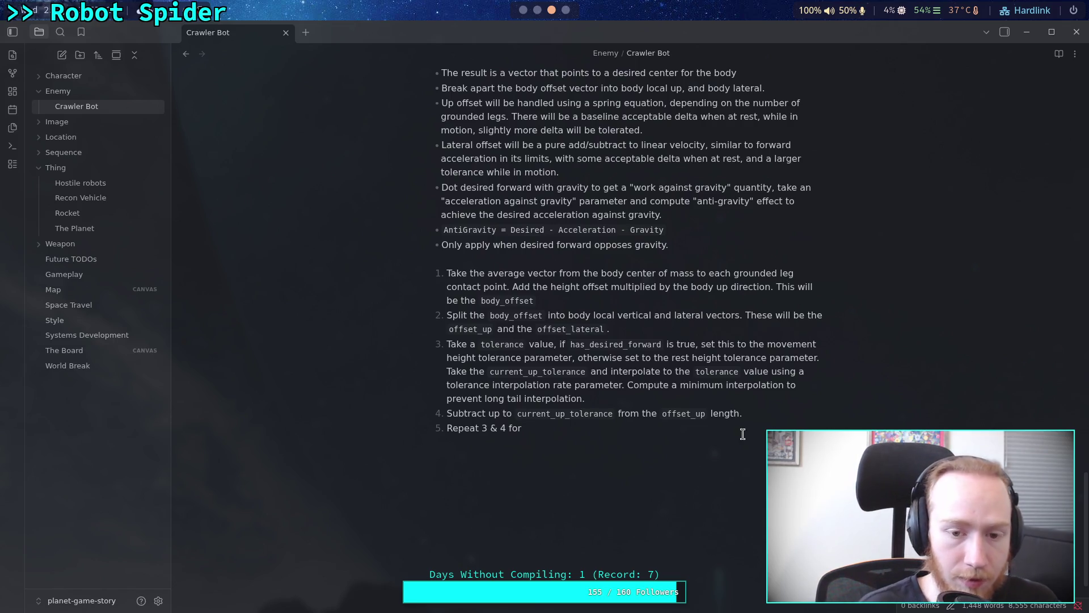
{"action": "type", "text": "`offset_le"}
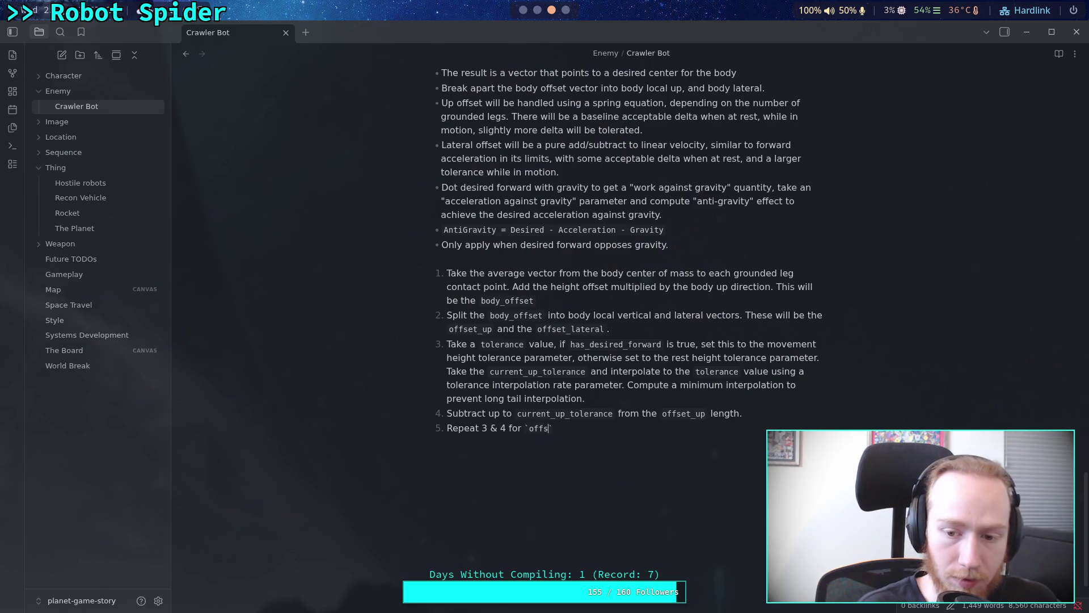
{"action": "type", "text": "tera"}
Step: Complete step 5: 'Repeat 3 & 4 for `offset_lateral` using its relevant variables.'
{"action": "key", "text": "BackSpace"}
{"action": "key", "text": "BackSpace"}
{"action": "key", "text": "BackSpace"}
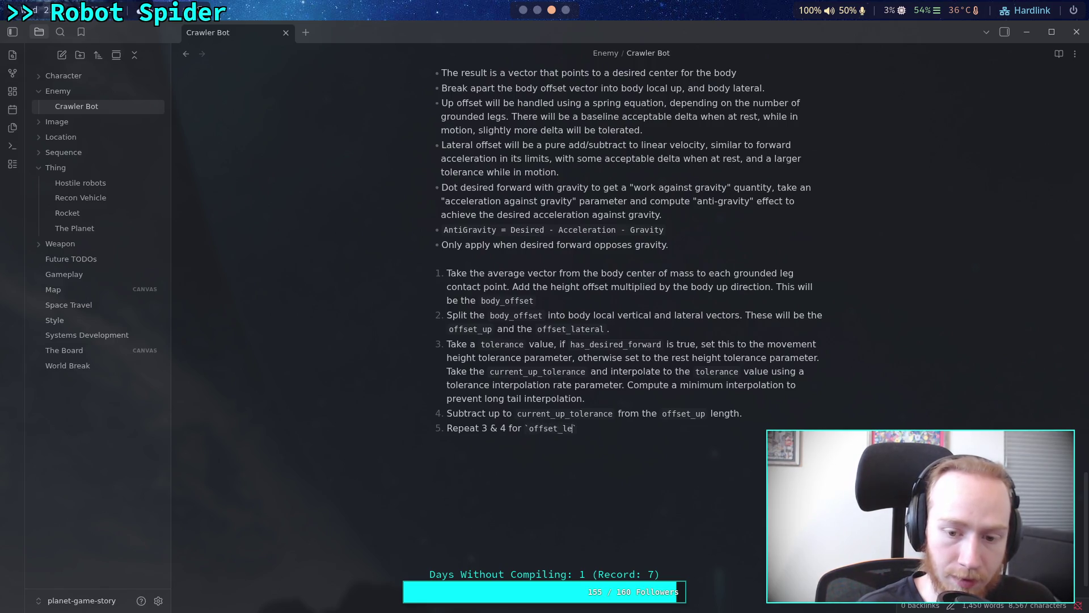
{"action": "type", "text": "atera"}
{"action": "type", "text": "l` using "}
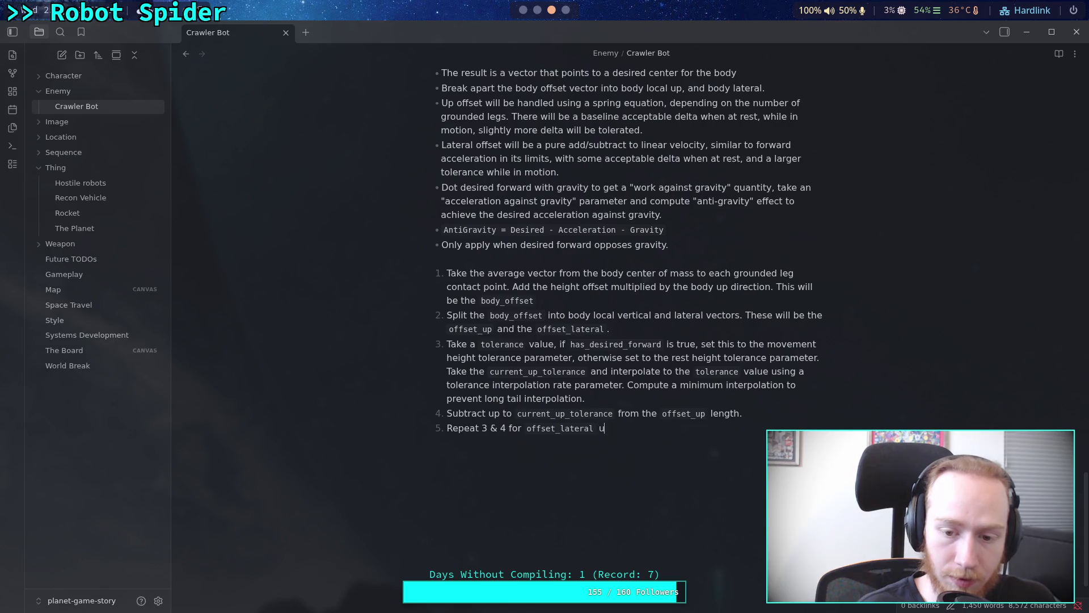
{"action": "type", "text": "it"}
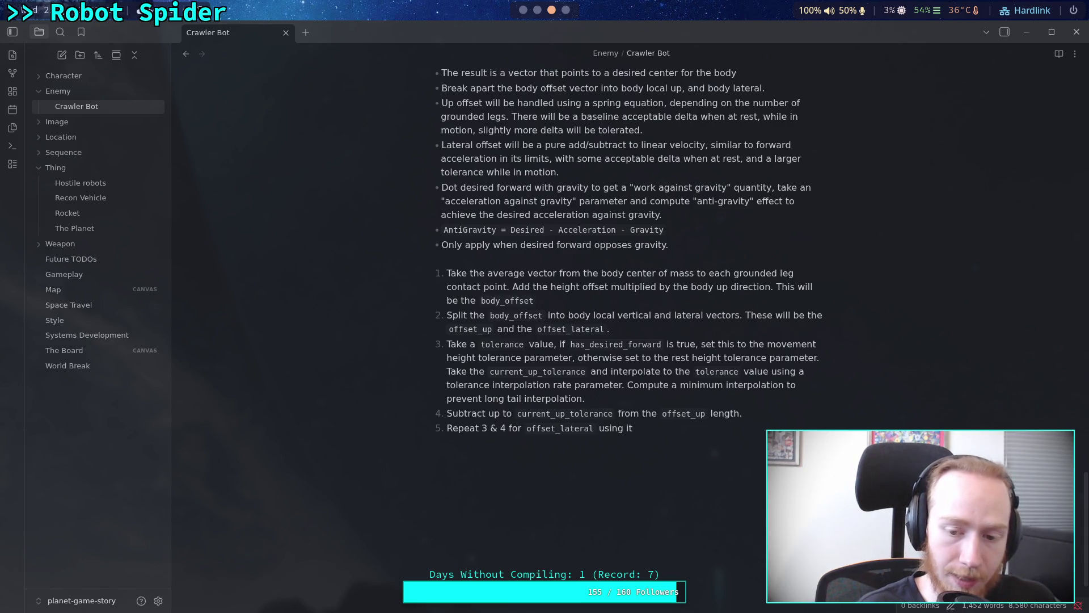
{"action": "type", "text": "s relevant"}
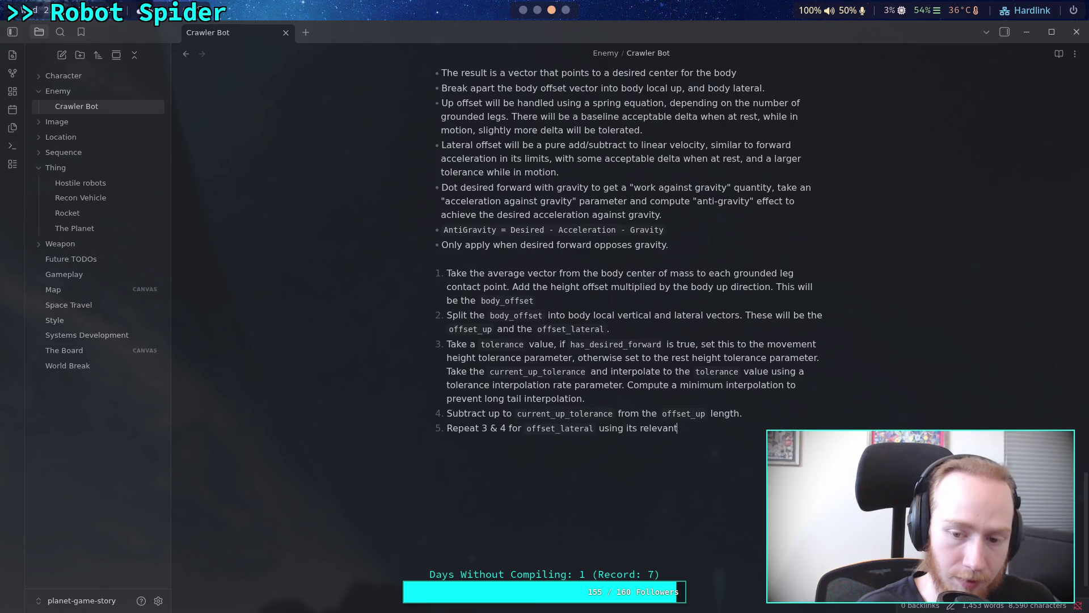
{"action": "type", "text": "va"}
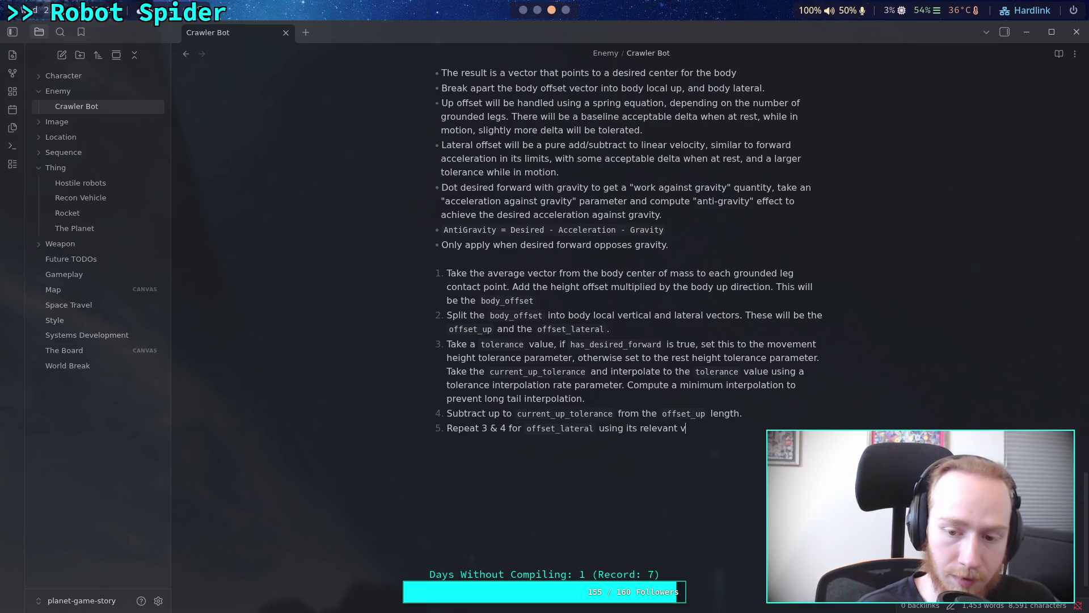
{"action": "type", "text": "riables."}
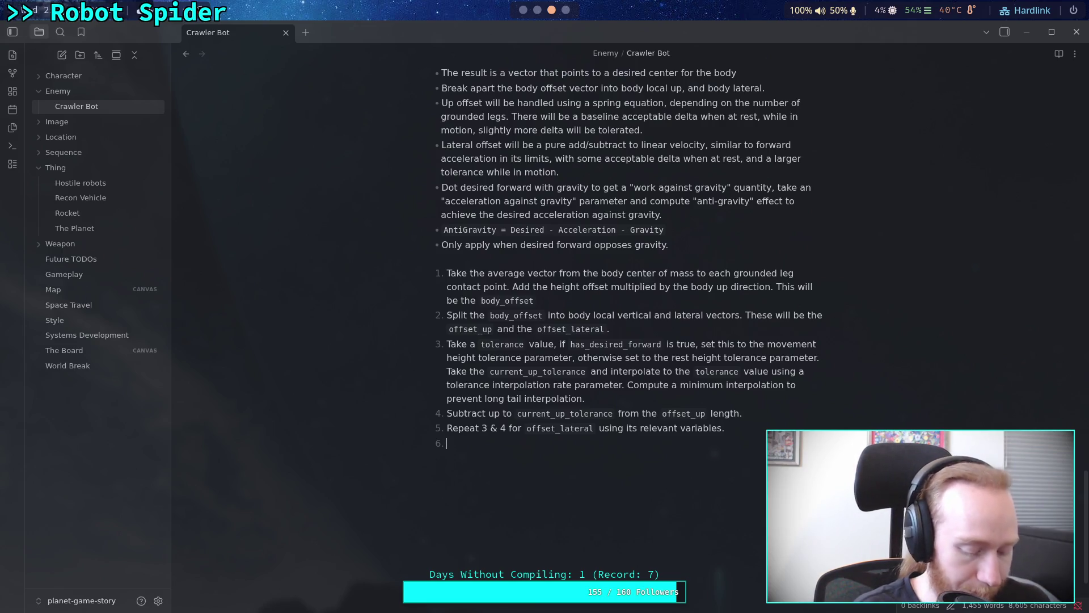
Step: Add 'For `offset_lateral`,' with the variable formatted as inline code
{"action": "type", "text": "For latera"}
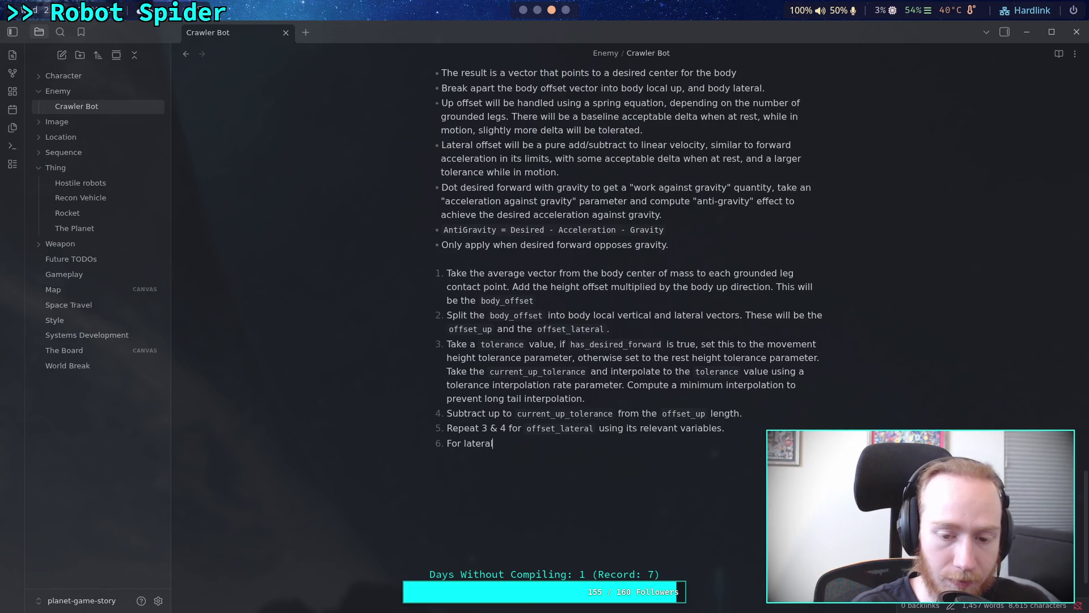
{"action": "key", "text": "ctrl+BackSpace"}
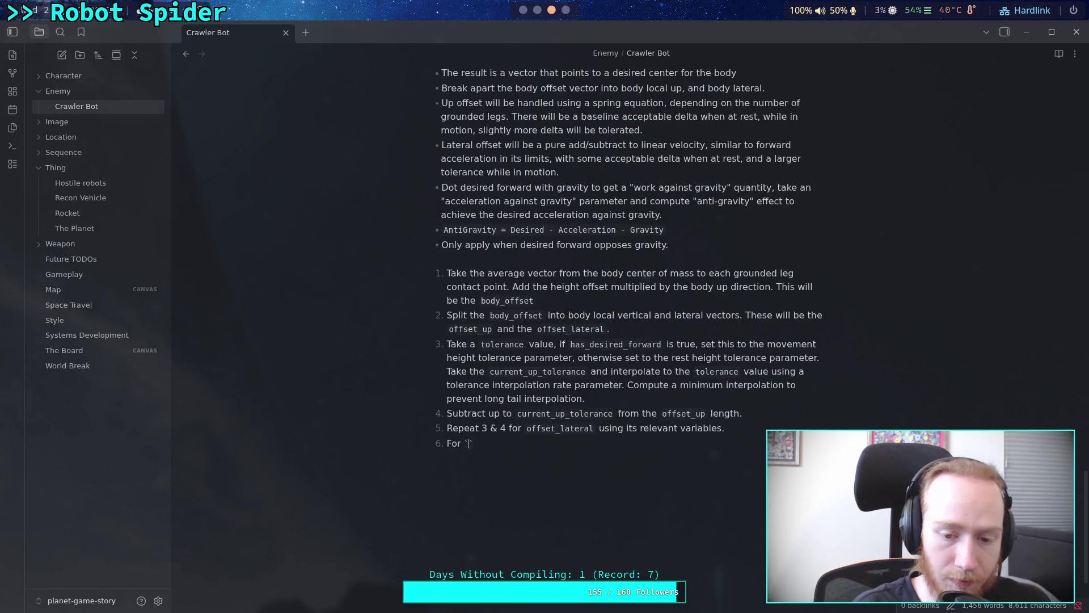
{"action": "type", "text": "offset_lateral"}
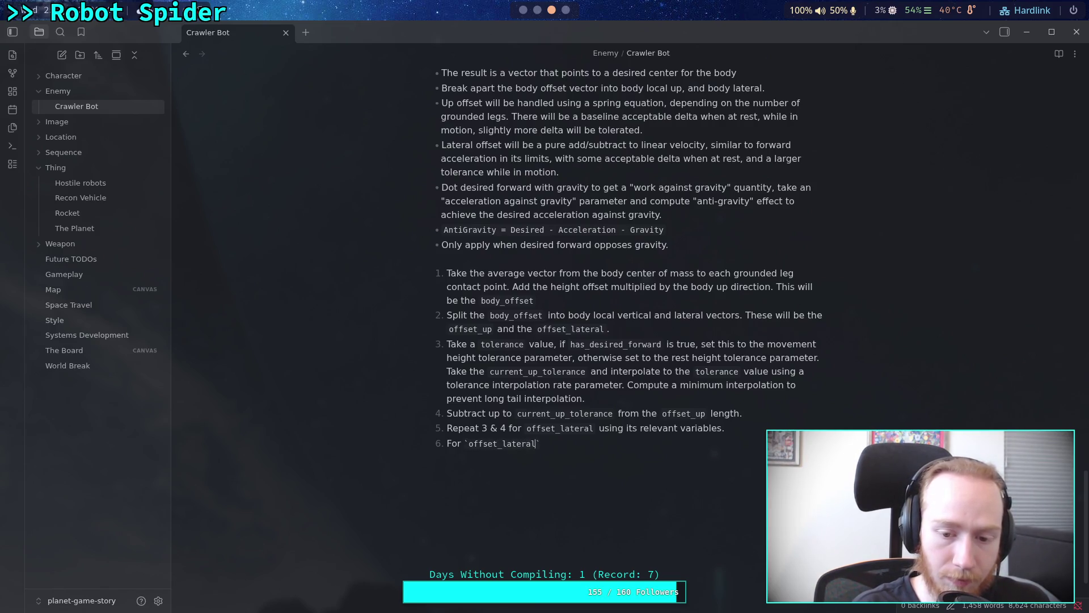
{"action": "type", "text": "`,"}
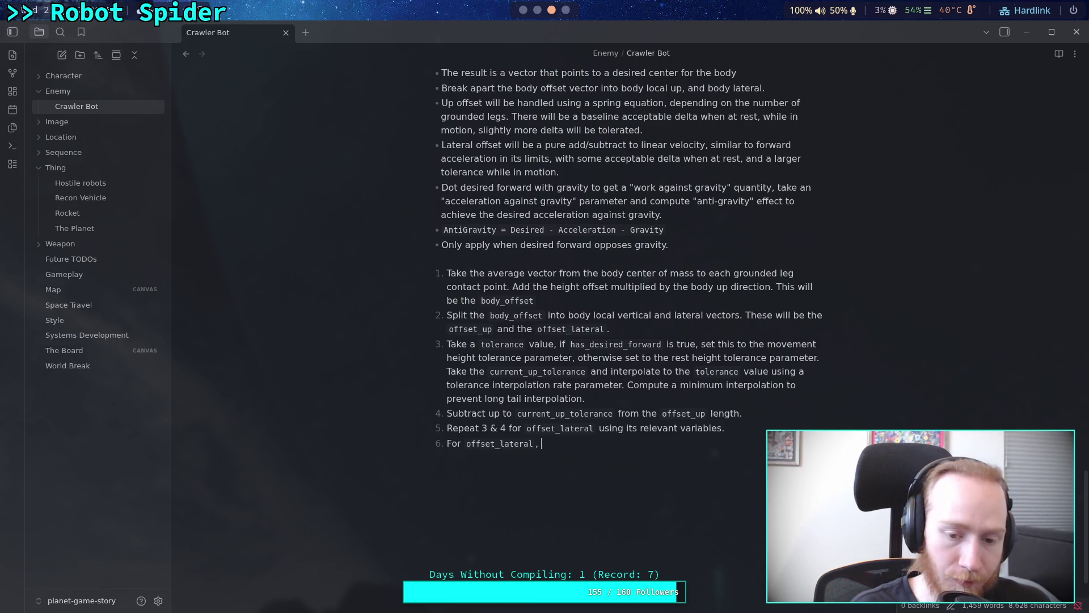
Step: Reword step 6 to begin 'Split the `ground_rel_con_velocity`'
{"action": "key", "text": "BackSpace"}
{"action": "key", "text": "BackSpace"}
{"action": "key", "text": "BackSpace"}
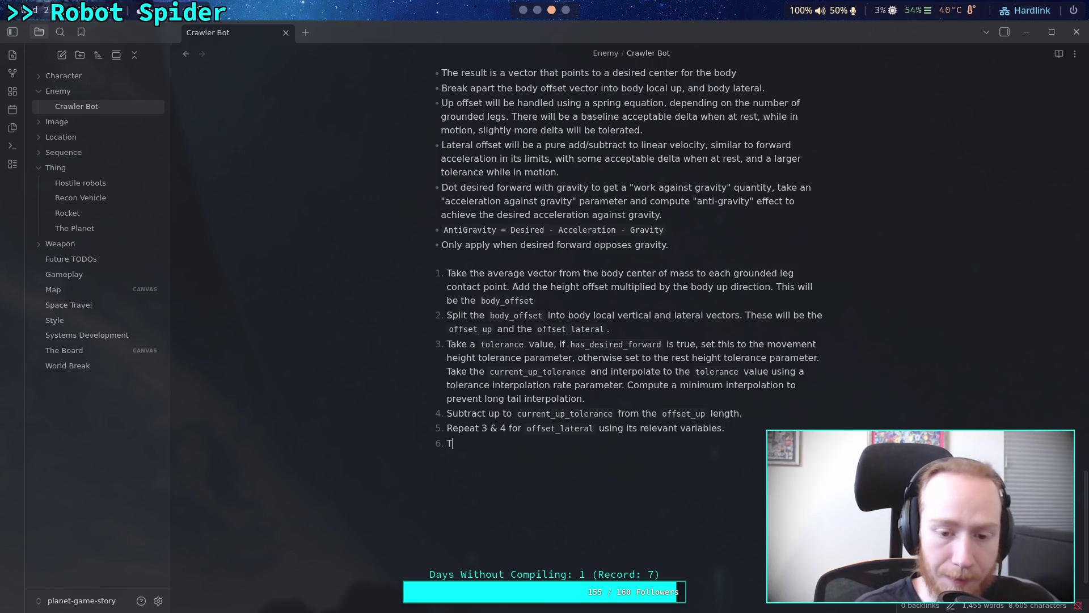
{"action": "type", "text": "ake"}
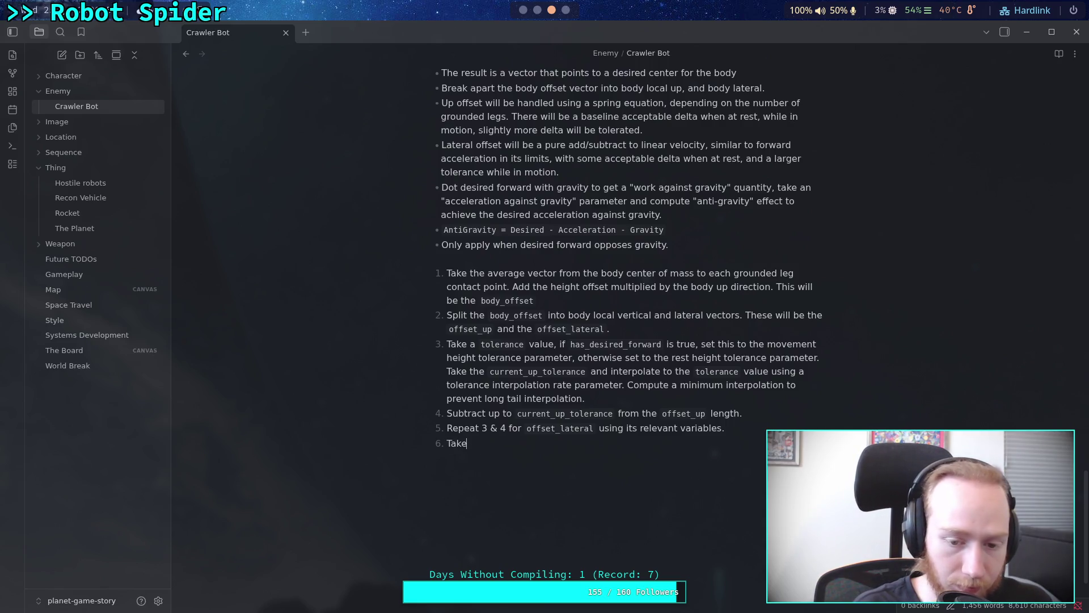
{"action": "key", "text": "BackSpace"}
{"action": "key", "text": "BackSpace"}
{"action": "key", "text": "BackSpace"}
{"action": "type", "text": "Break"}
{"action": "key", "text": "BackSpace"}
{"action": "key", "text": "BackSpace"}
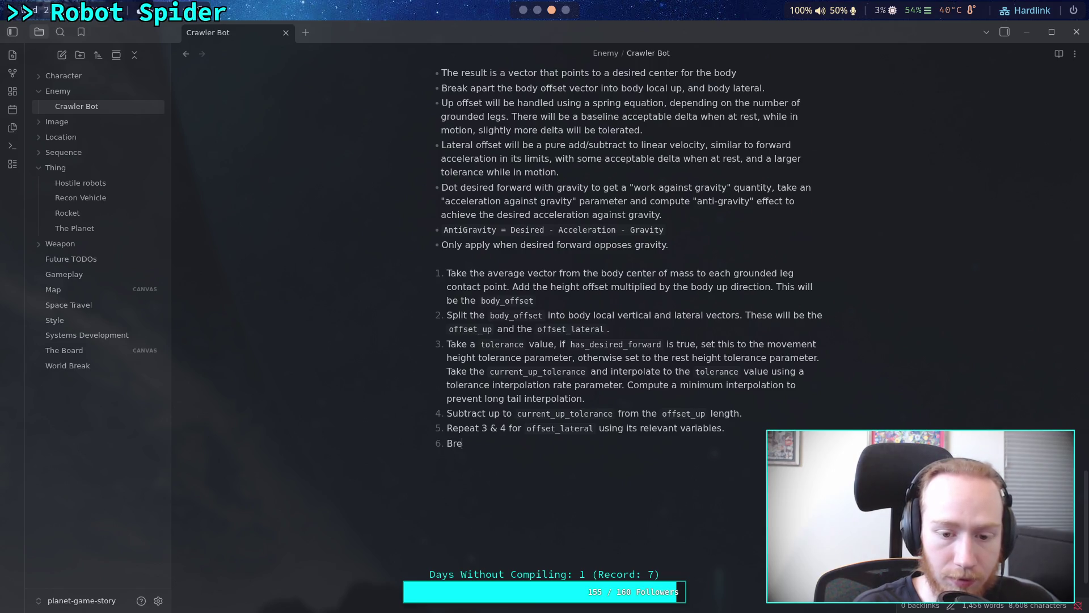
{"action": "key", "text": "BackSpace"}
{"action": "key", "text": "BackSpace"}
{"action": "key", "text": "BackSpace"}
{"action": "type", "text": "Split the"}
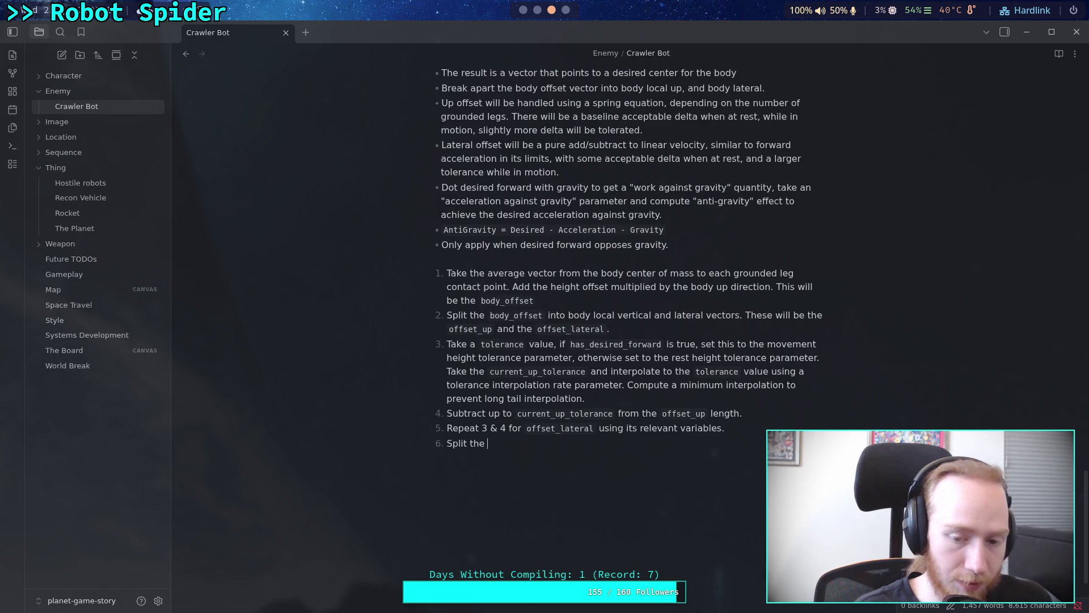
{"action": "type", "text": "`ground_"}
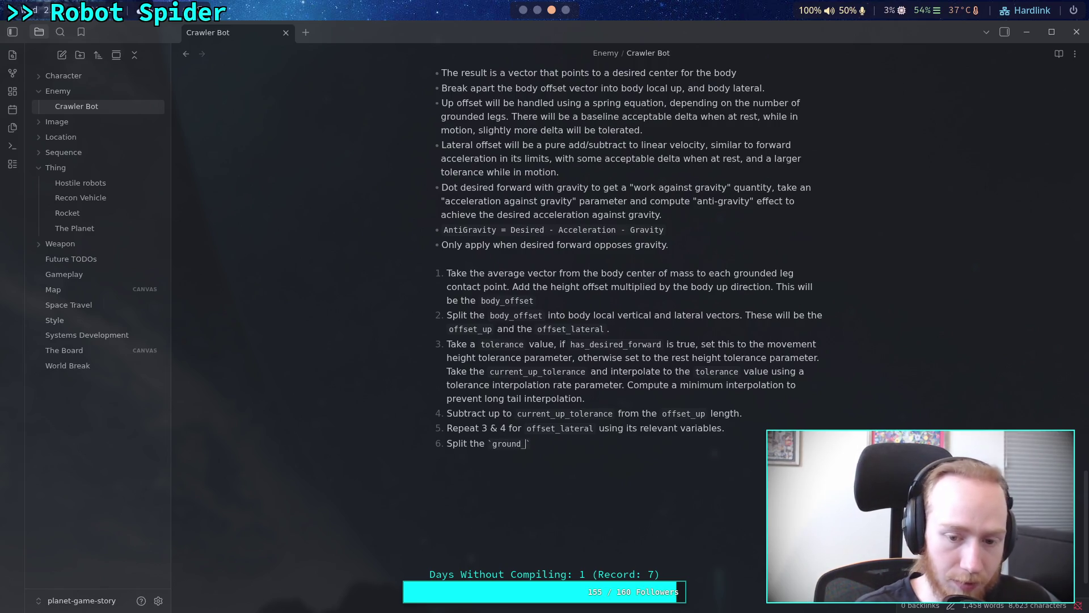
{"action": "type", "text": "rel_con"}
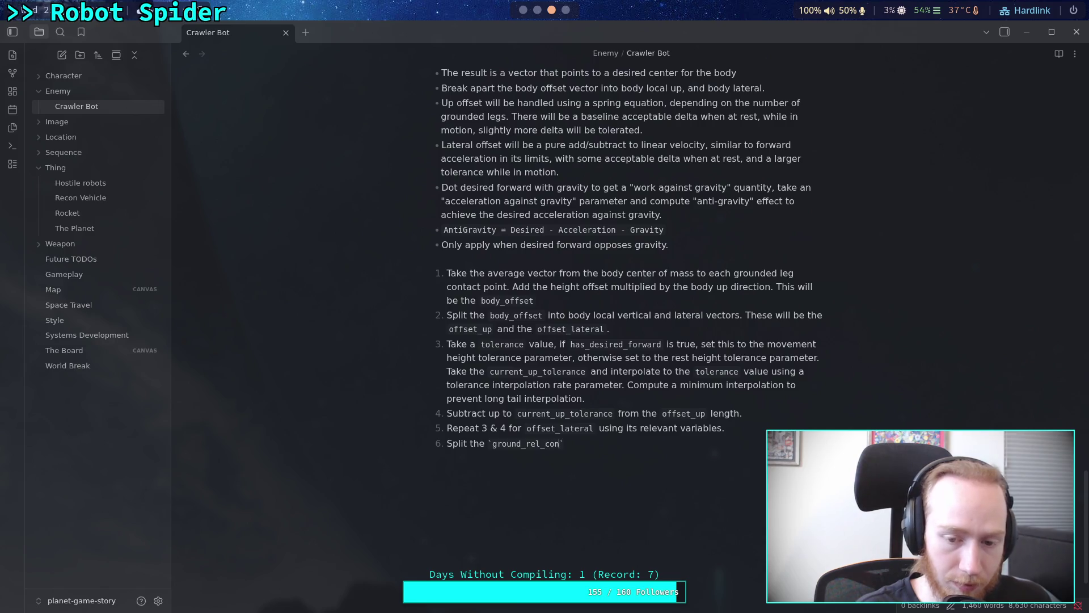
{"action": "type", "text": "_veloc"}
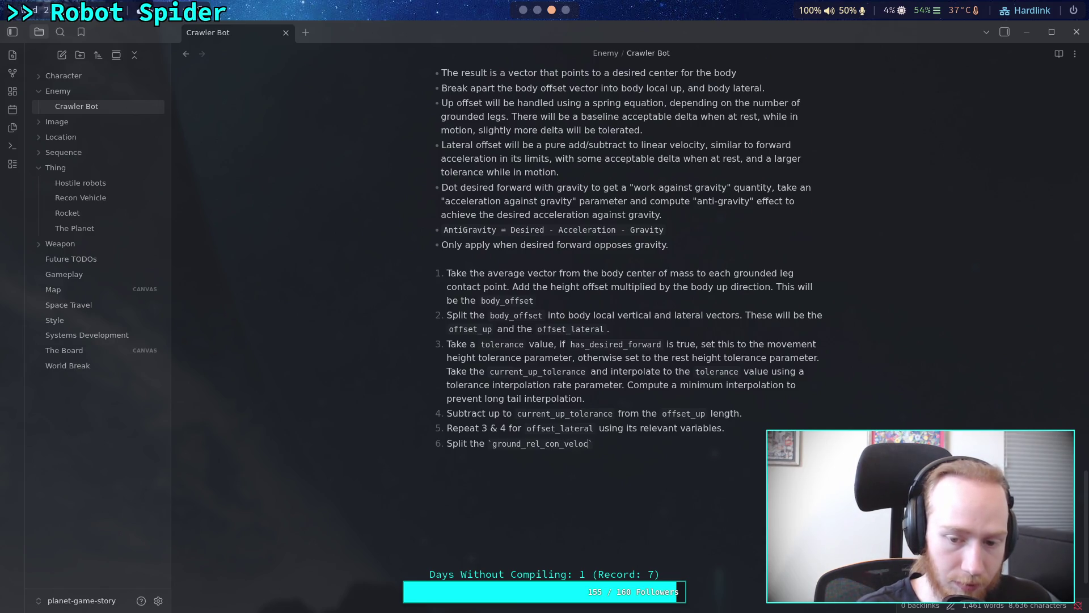
{"action": "type", "text": "ity"}
Step: Open CharacterController.gd in Godot, close the move_interp_rate search, and widen the code view
{"action": "key", "text": "alt+Tab"}
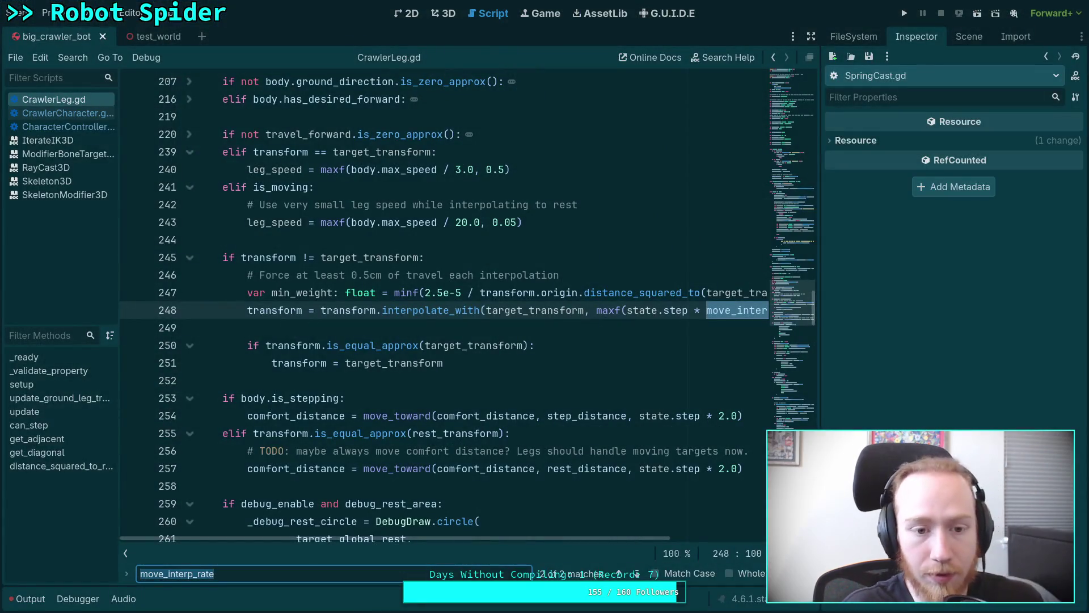
{"action": "left_click", "coordinate": [96, 130]}
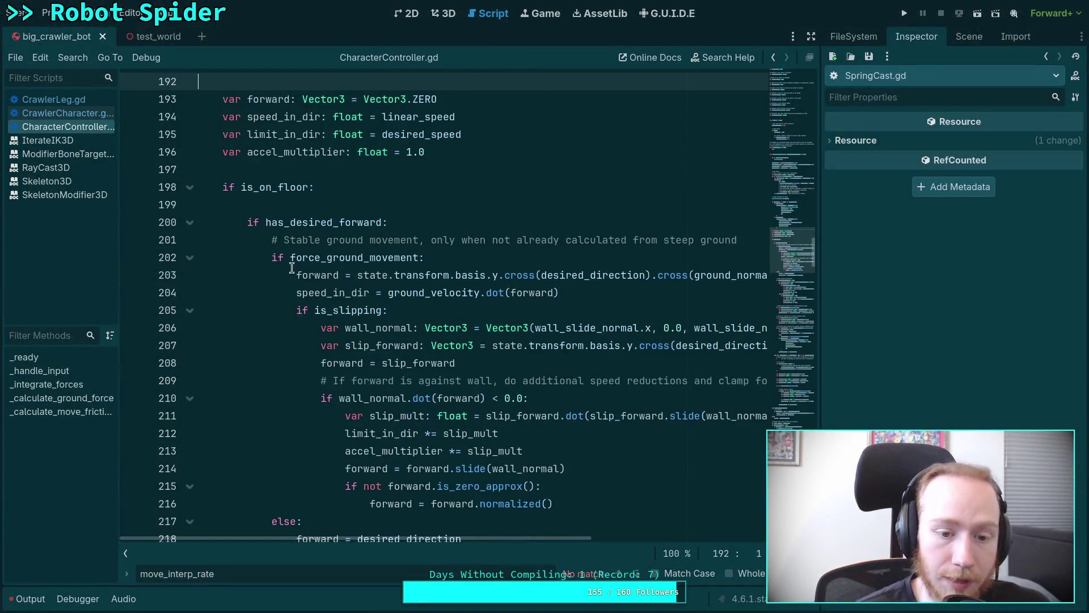
{"action": "scroll", "coordinate": [794, 255], "scroll_direction": "down", "scroll_amount": 8}
{"action": "left_click_drag", "start_coordinate": [812, 282], "coordinate": [794, 420]}
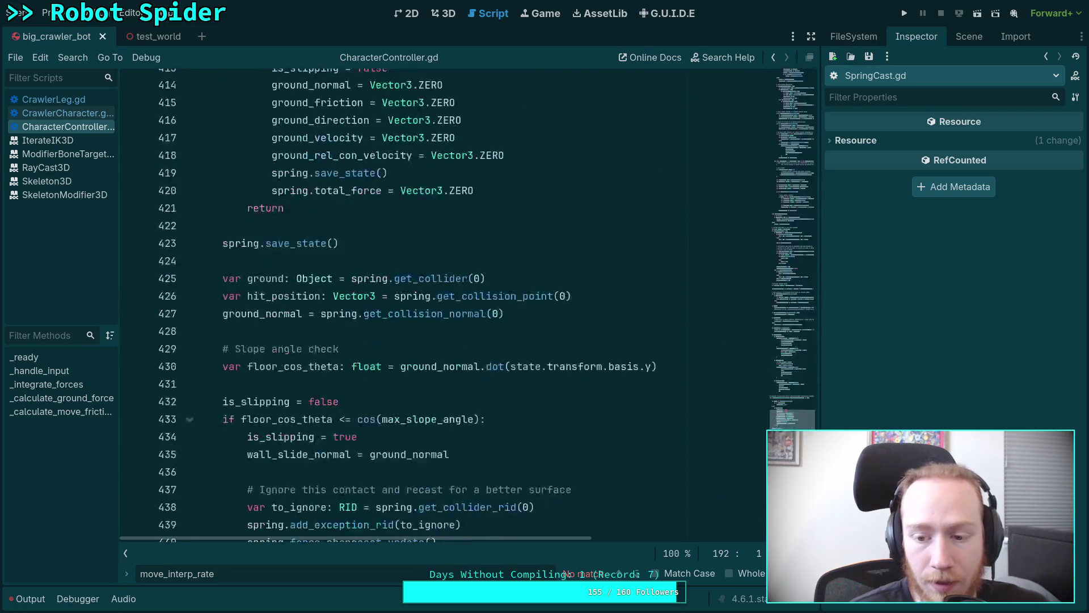
{"action": "scroll", "coordinate": [526, 370], "scroll_direction": "down", "scroll_amount": 8}
{"action": "scroll", "coordinate": [490, 357], "scroll_direction": "down", "scroll_amount": 3}
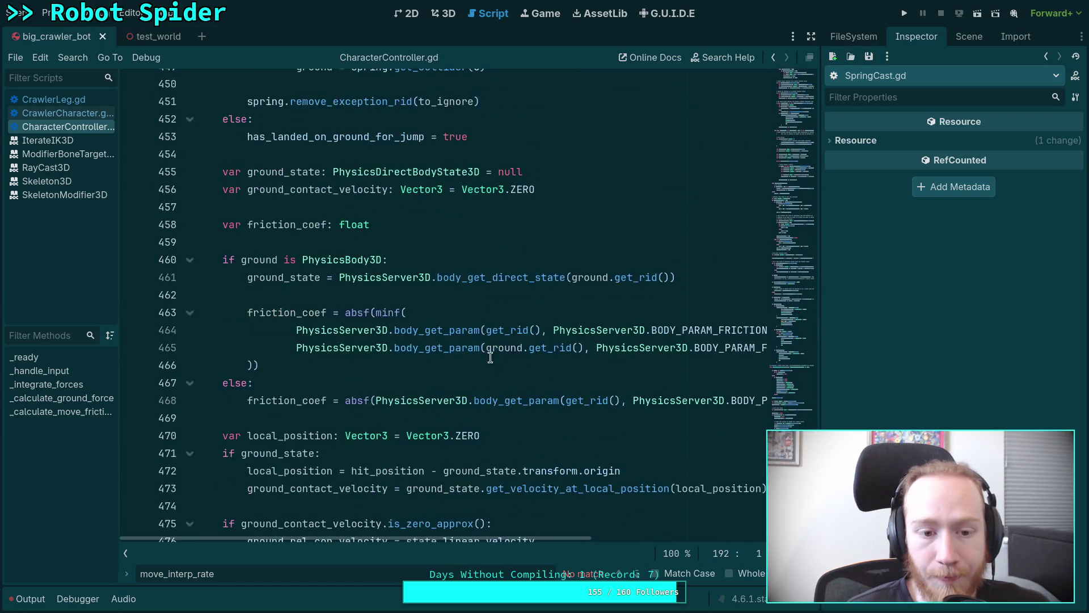
{"action": "scroll", "coordinate": [490, 357], "scroll_direction": "down", "scroll_amount": 2}
{"action": "left_click", "coordinate": [124, 554]}
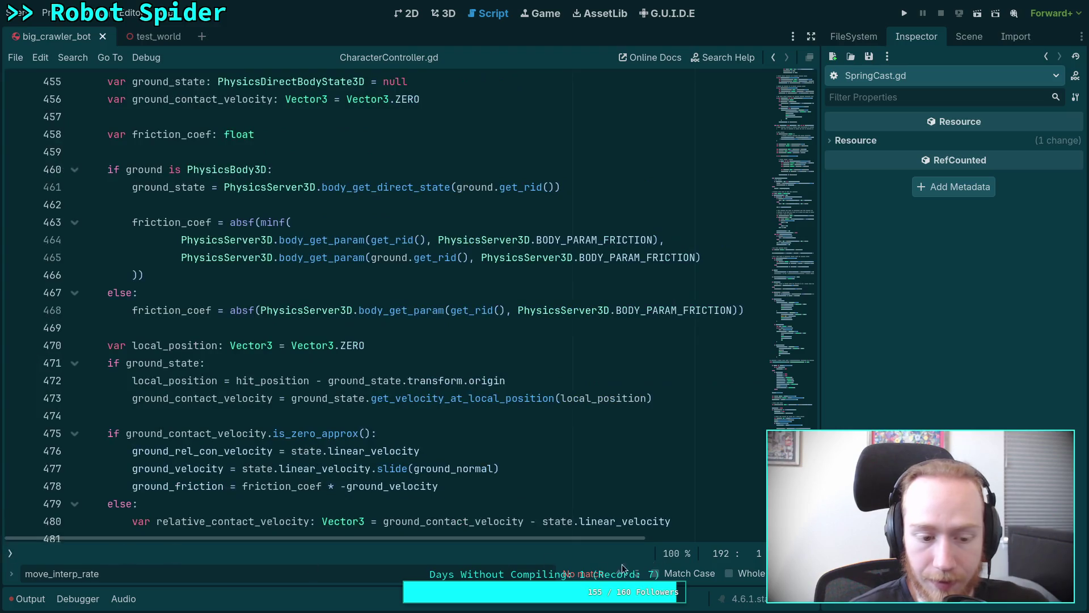
{"action": "left_click", "coordinate": [11, 557]}
{"action": "key", "text": "Escape"}
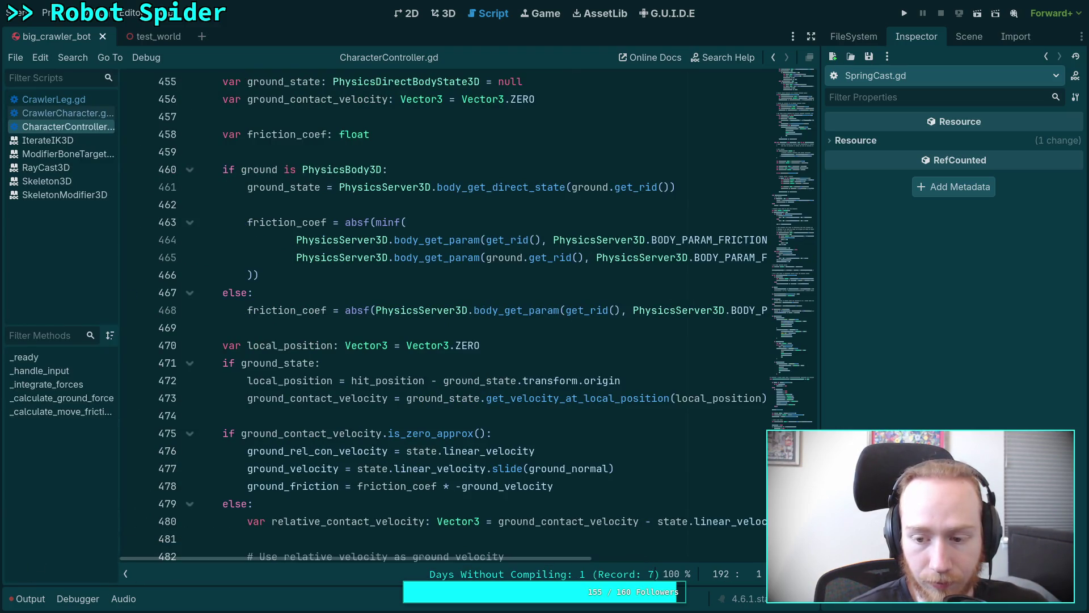
{"action": "left_click_drag", "start_coordinate": [821, 317], "coordinate": [880, 318]}
{"action": "scroll", "coordinate": [557, 448], "scroll_direction": "down", "scroll_amount": 3}
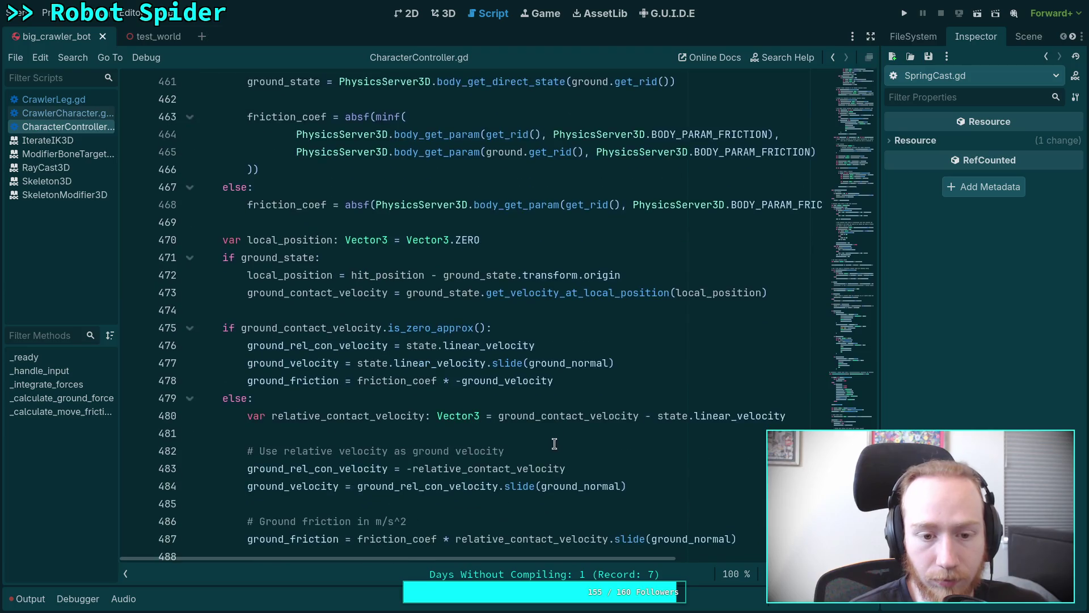
Step: Highlight the uses of ground_rel_con_velocity and ground_contact_velocity
{"action": "double_click", "coordinate": [322, 293]}
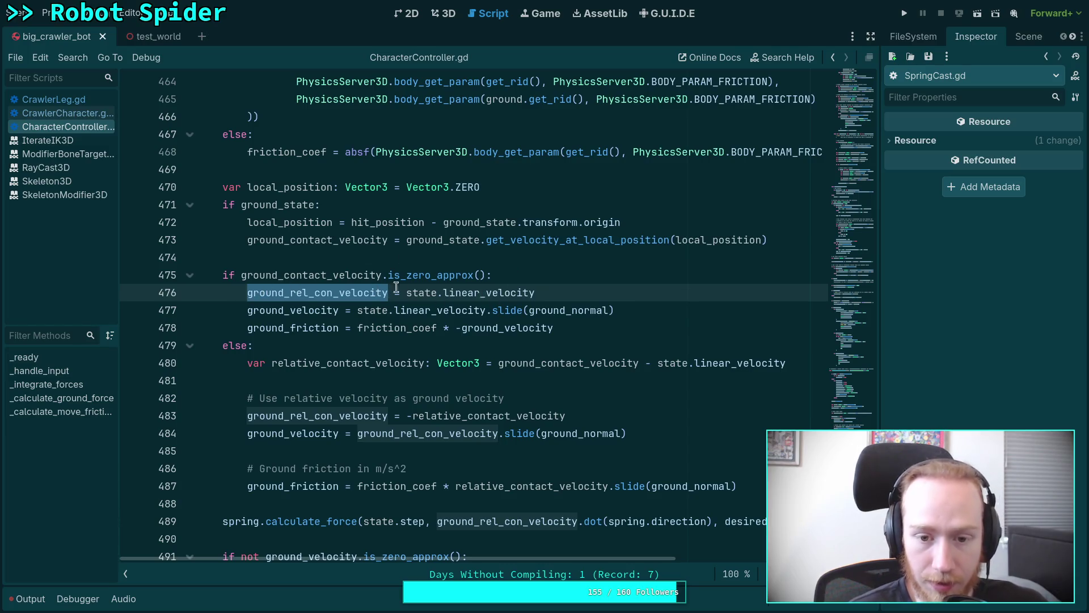
{"action": "scroll", "coordinate": [442, 293], "scroll_direction": "down", "scroll_amount": 1}
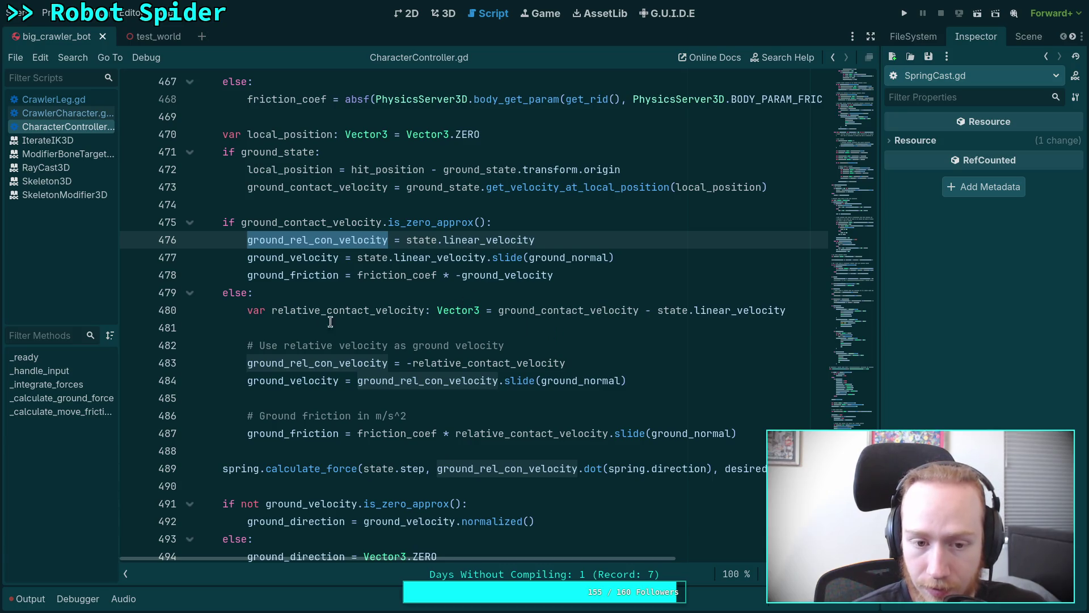
{"action": "mouse_move", "coordinate": [501, 313]}
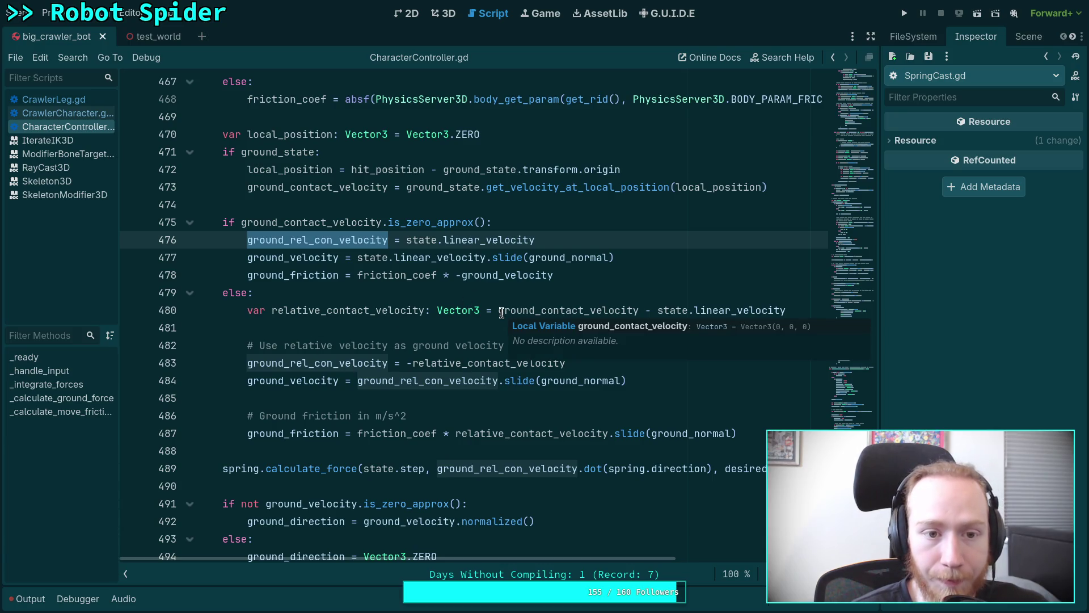
{"action": "scroll", "coordinate": [501, 313], "scroll_direction": "up", "scroll_amount": 8}
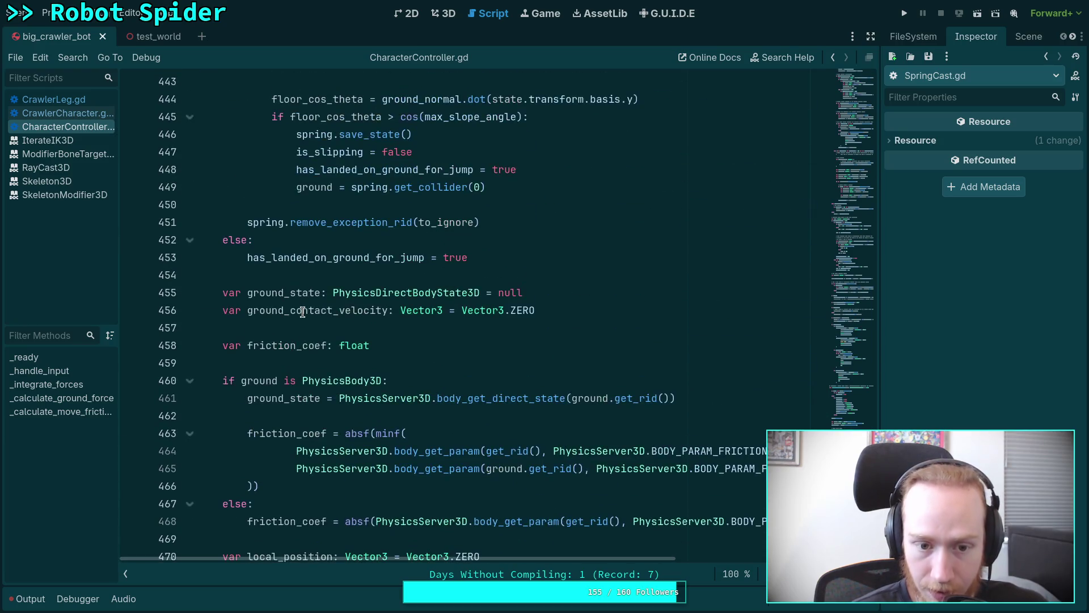
{"action": "double_click", "coordinate": [330, 310]}
{"action": "scroll", "coordinate": [483, 327], "scroll_direction": "down", "scroll_amount": 4}
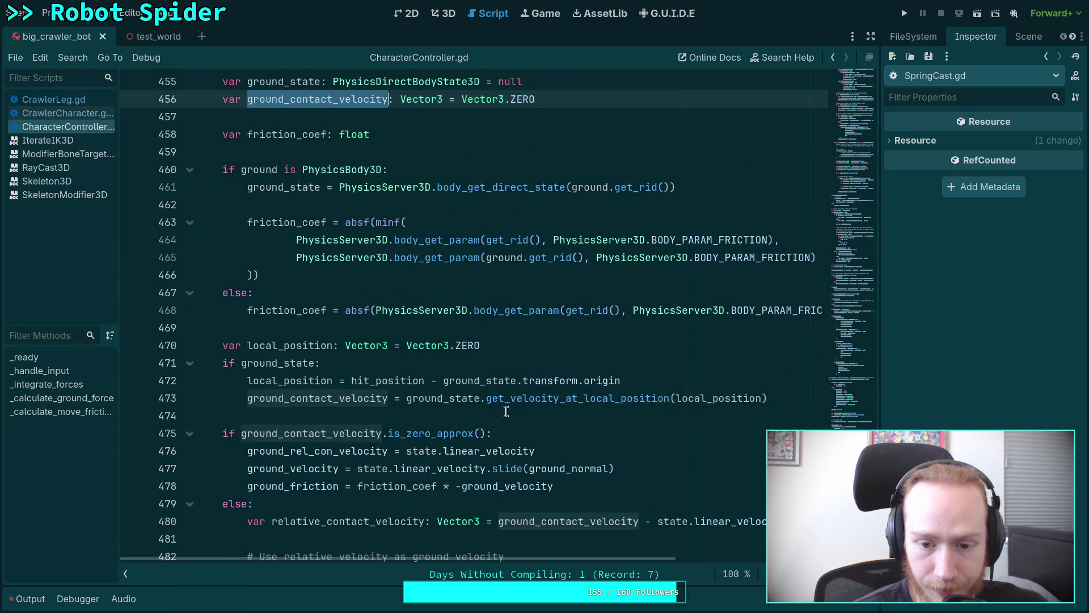
{"action": "scroll", "coordinate": [534, 405], "scroll_direction": "down", "scroll_amount": 3}
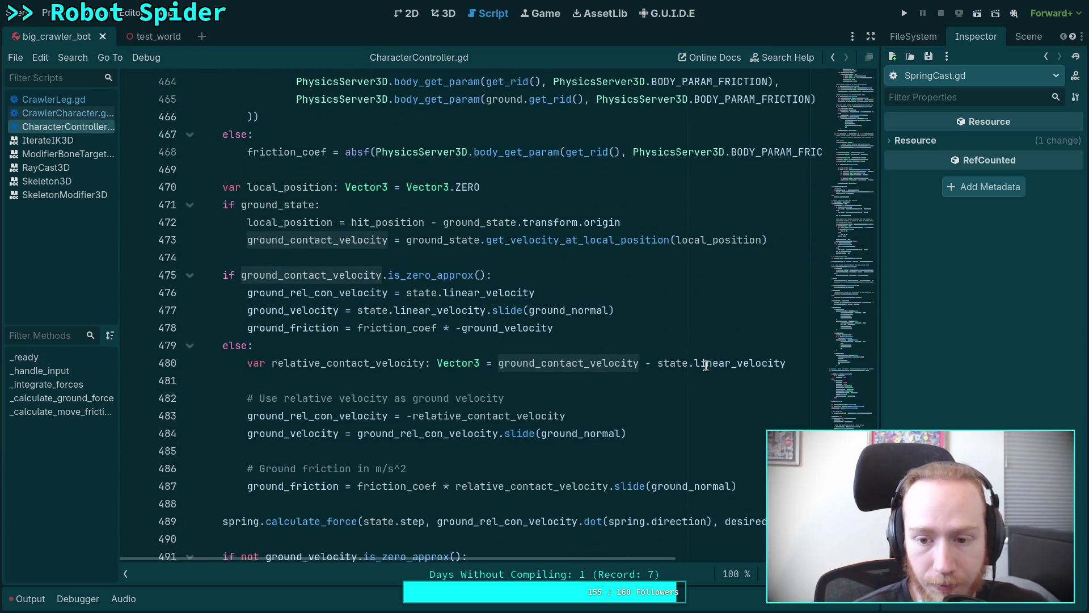
Step: Trace linear_velocity and relative_contact_velocity, then go back to the Crawler Bot note
{"action": "double_click", "coordinate": [706, 364]}
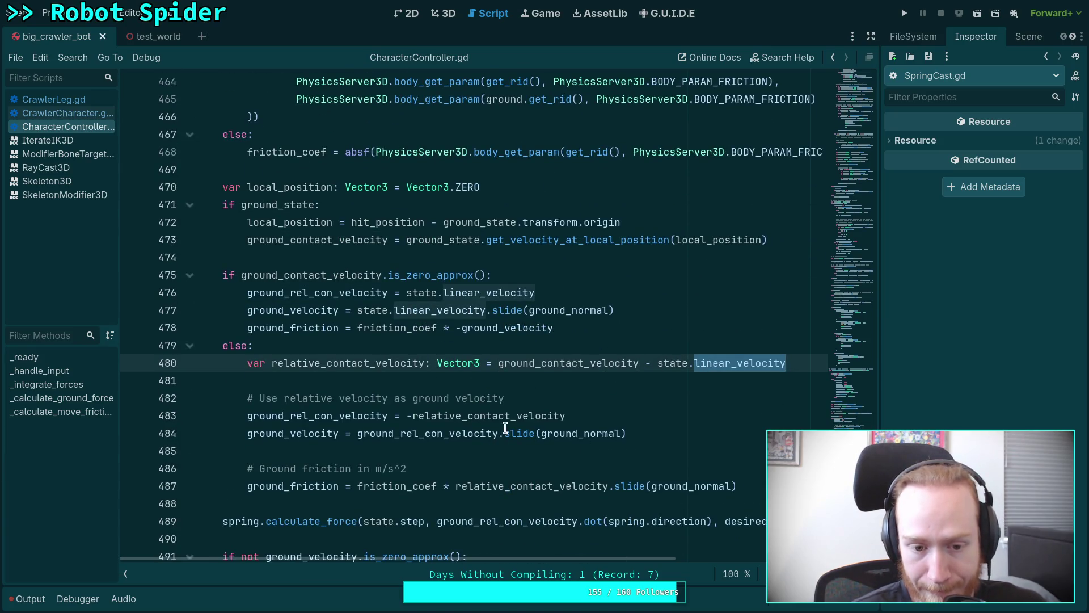
{"action": "double_click", "coordinate": [306, 417]}
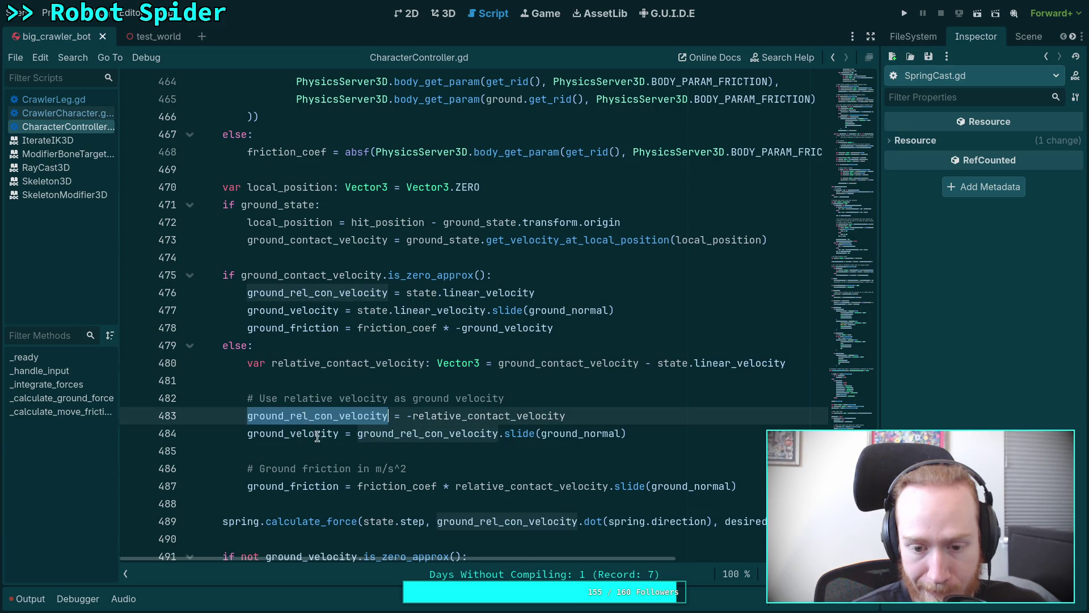
{"action": "scroll", "coordinate": [317, 437], "scroll_direction": "down", "scroll_amount": 1}
{"action": "double_click", "coordinate": [349, 309]}
{"action": "scroll", "coordinate": [434, 401], "scroll_direction": "down", "scroll_amount": 2}
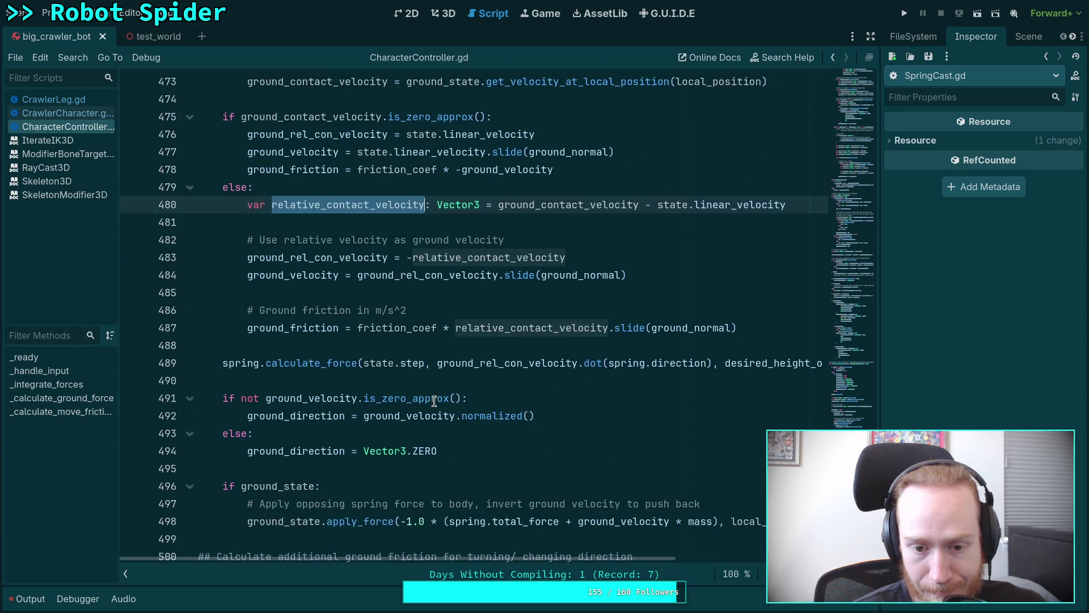
{"action": "mouse_move", "coordinate": [607, 557]}
{"action": "left_mouse_down"}
{"action": "mouse_move", "coordinate": [732, 559]}
{"action": "mouse_move", "coordinate": [562, 563]}
{"action": "left_mouse_up"}
{"action": "scroll", "coordinate": [525, 489], "scroll_direction": "up", "scroll_amount": 1}
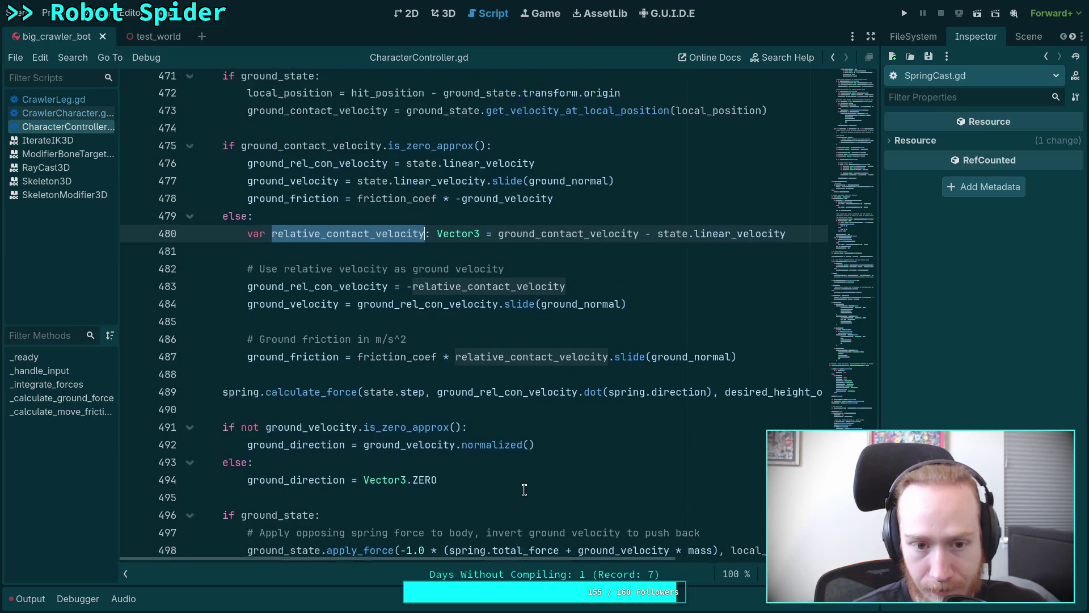
{"action": "scroll", "coordinate": [524, 489], "scroll_direction": "up", "scroll_amount": 2}
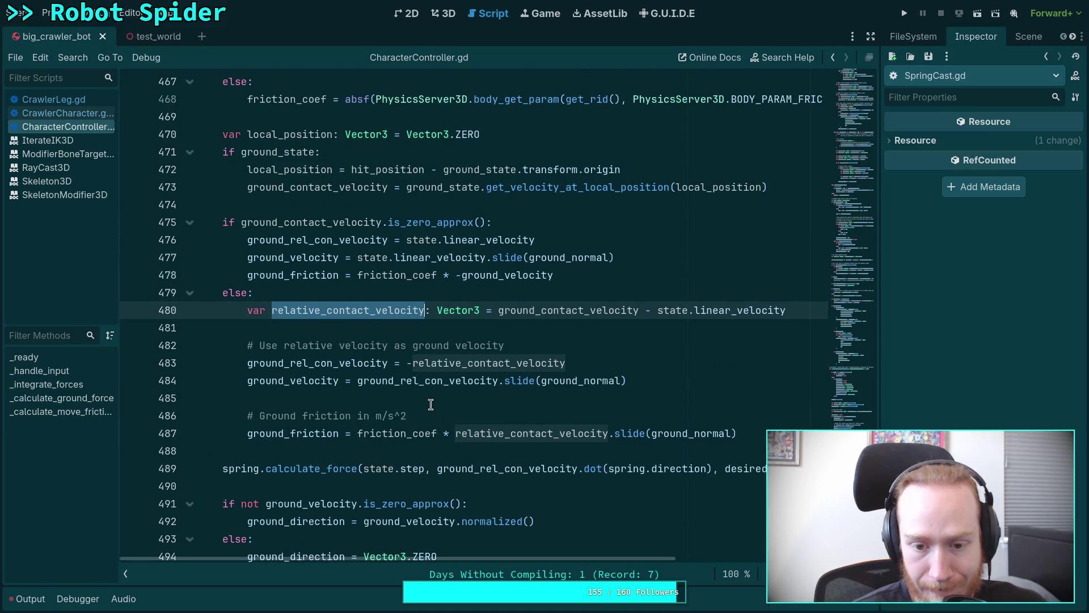
{"action": "left_click", "coordinate": [449, 327]}
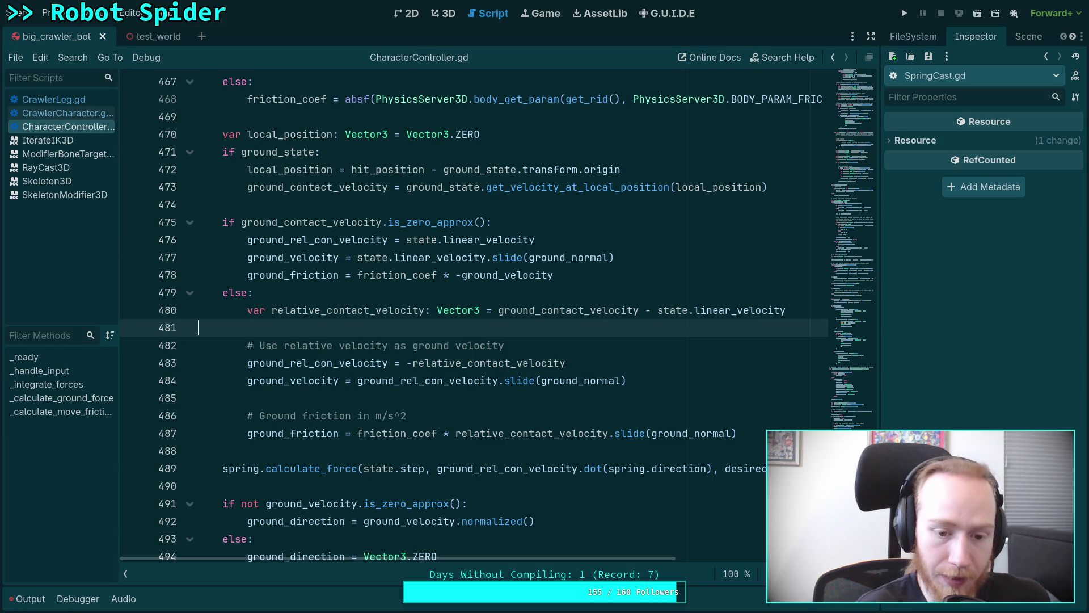
{"action": "key", "text": "super+3"}
{"action": "key", "text": "alt+Tab"}
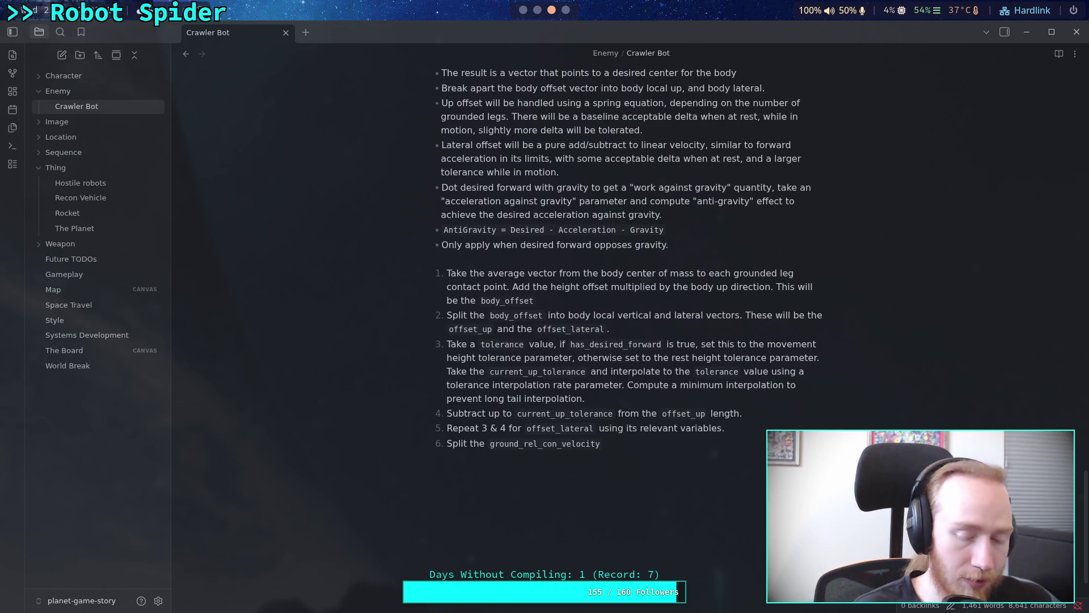
Step: Continue step 6: split into local up and lateral vectors, `velocity_up` and `velocity_lateral`
{"action": "key", "text": "alt+Tab"}
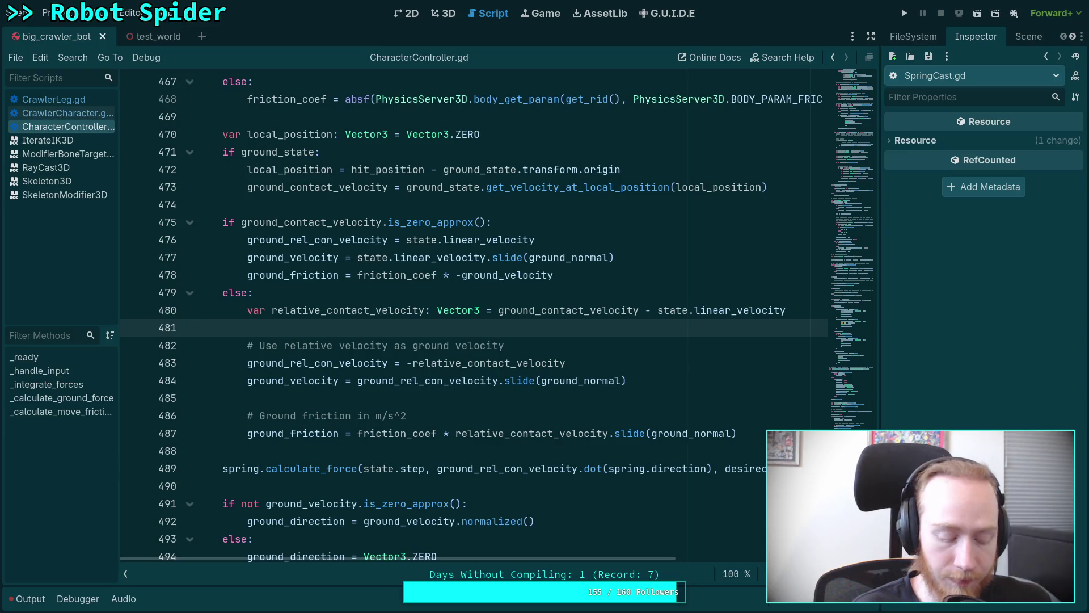
{"action": "key", "text": "alt+Tab"}
{"action": "type", "text": "into "}
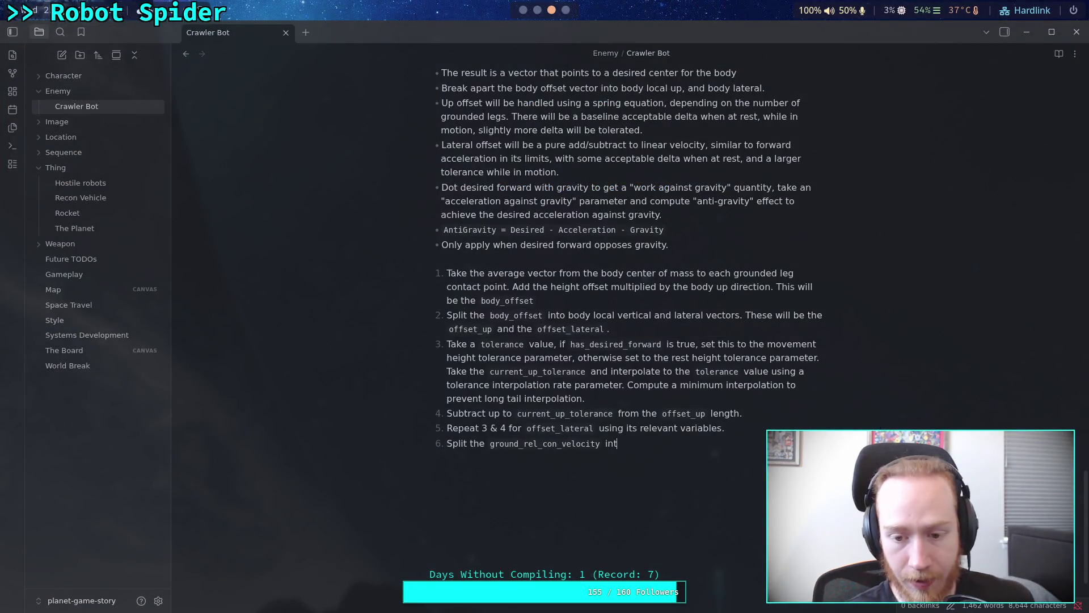
{"action": "type", "text": "local up and "}
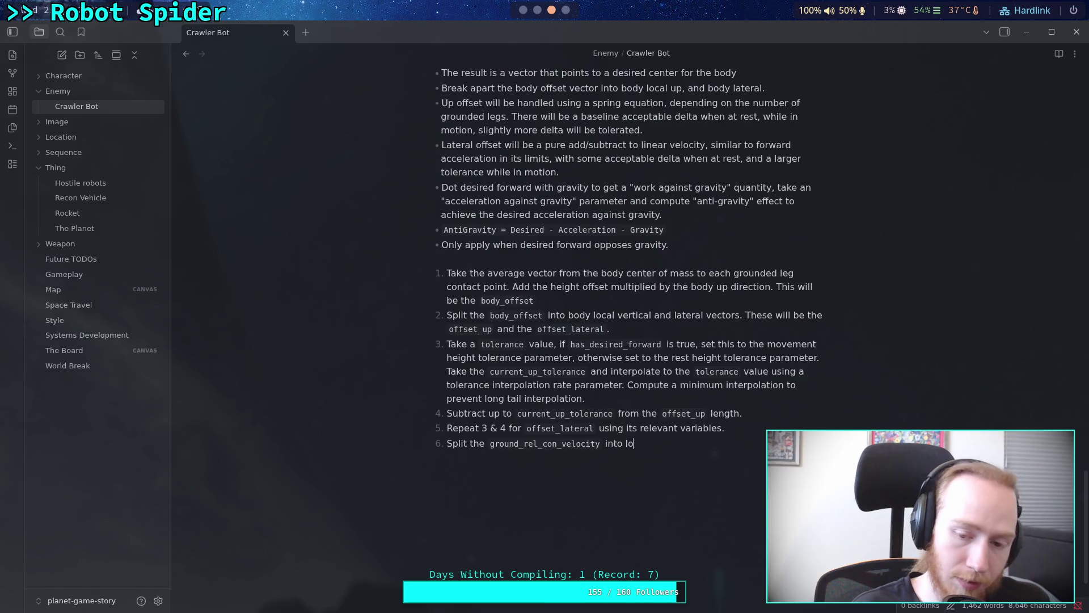
{"action": "type", "text": "lateral "}
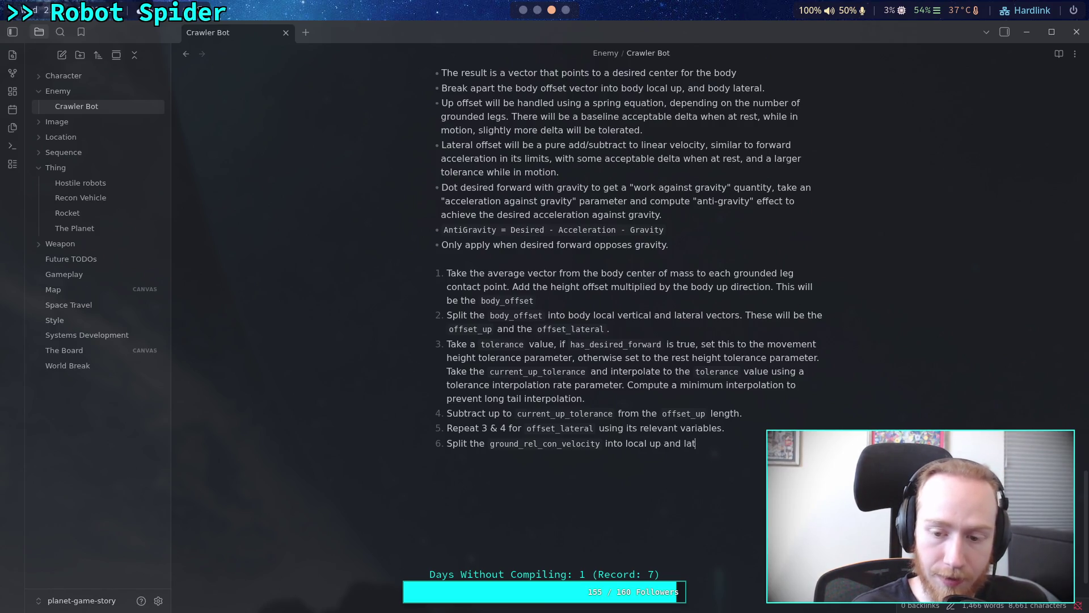
{"action": "type", "text": "vector"}
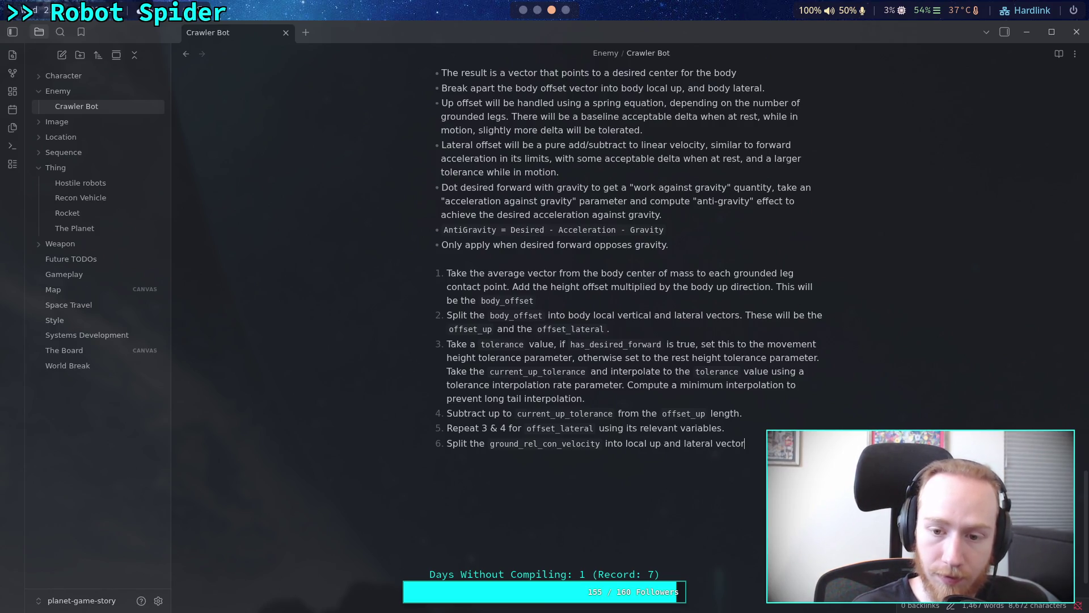
{"action": "type", "text": "s"}
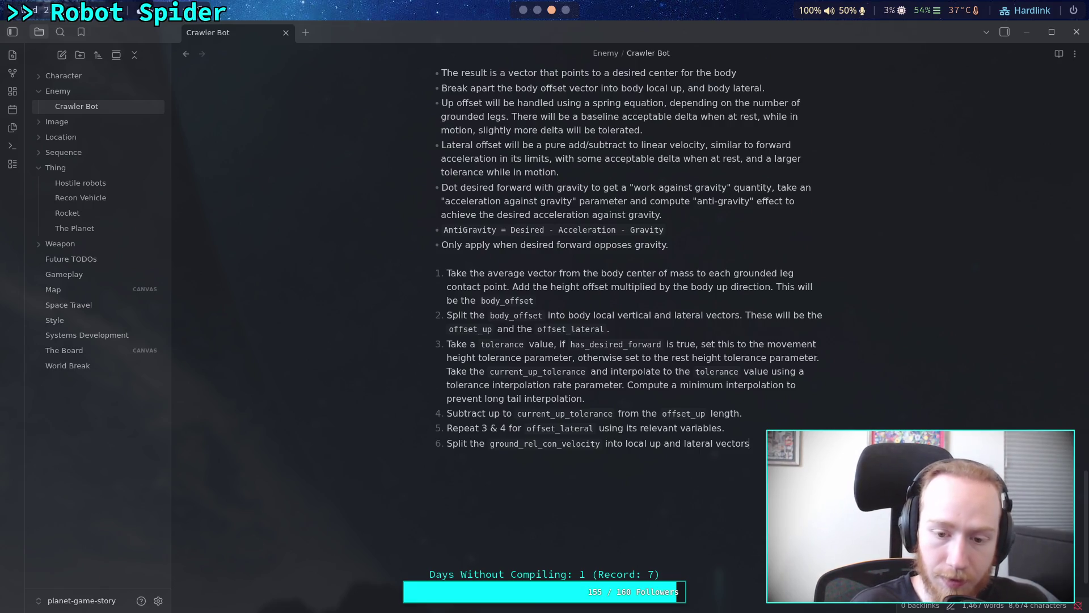
{"action": "type", "text": "."}
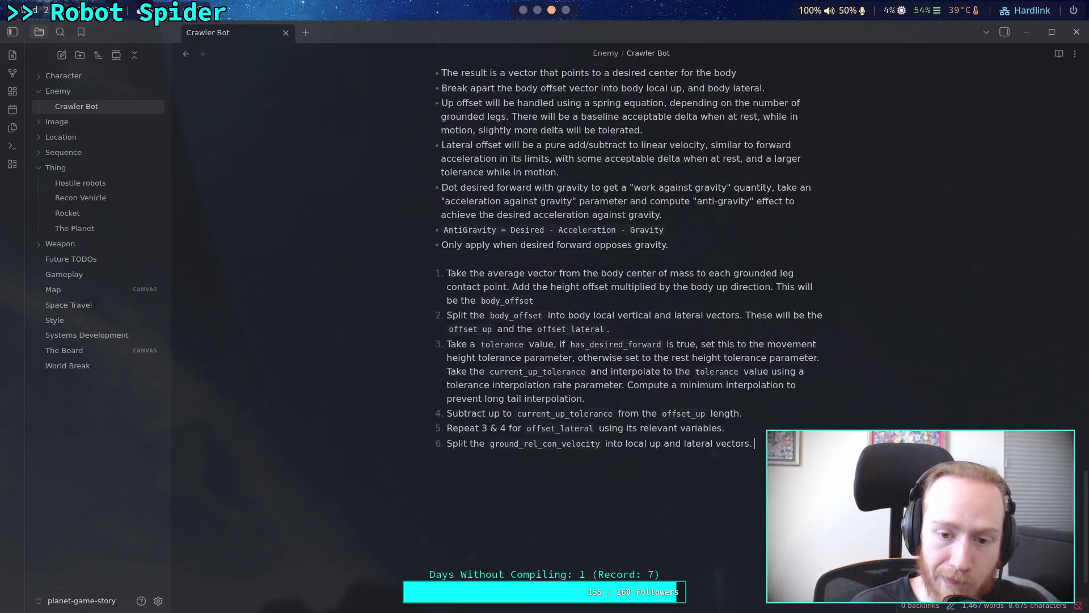
{"action": "type", "text": " Th"}
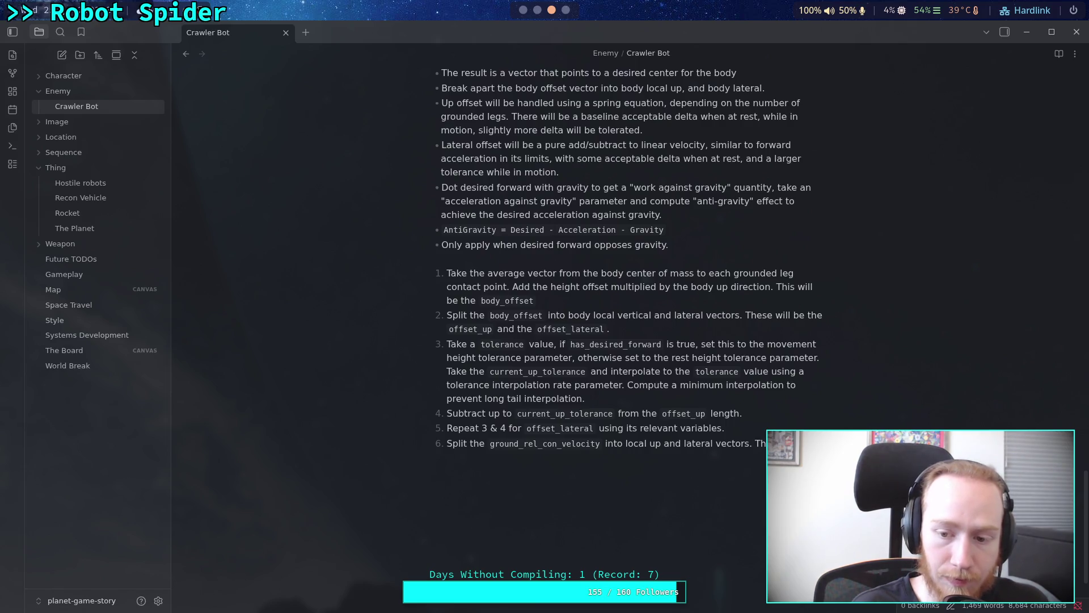
{"action": "type", "text": " the"}
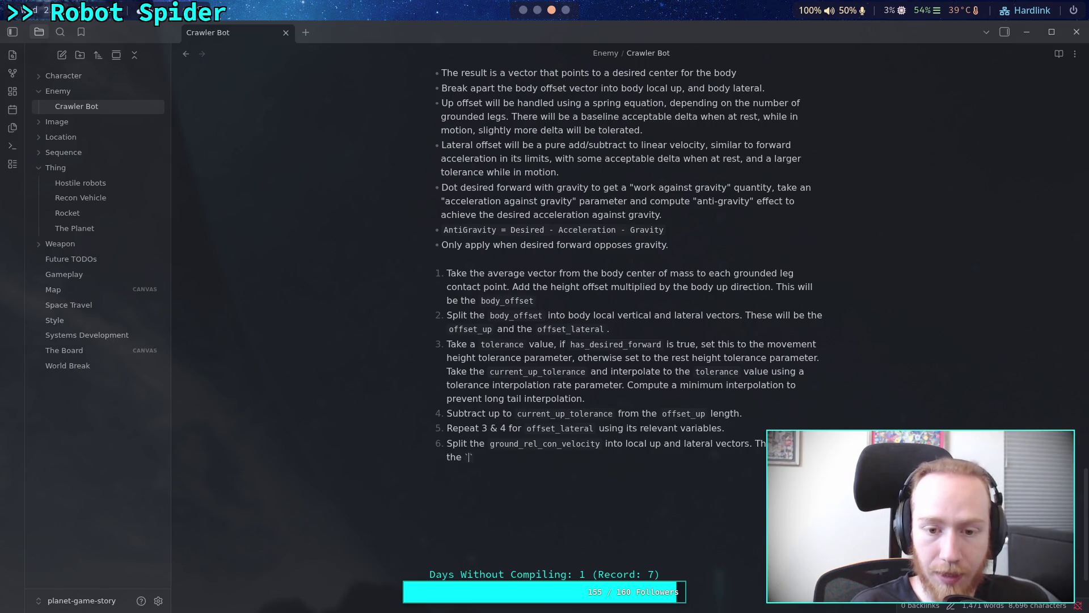
{"action": "type", "text": "velocity"}
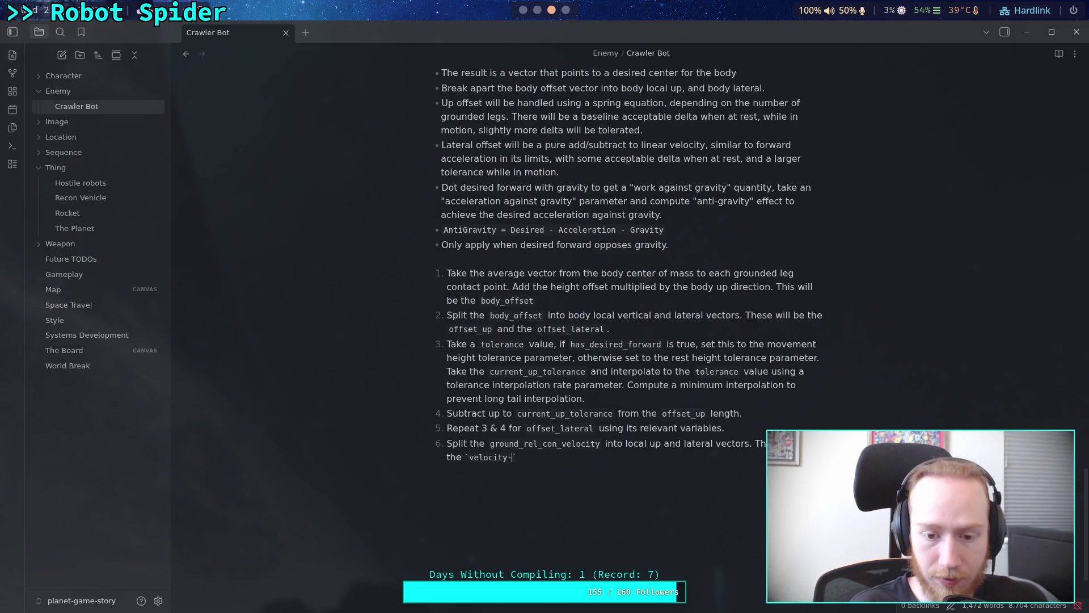
{"action": "type", "text": "_up"}
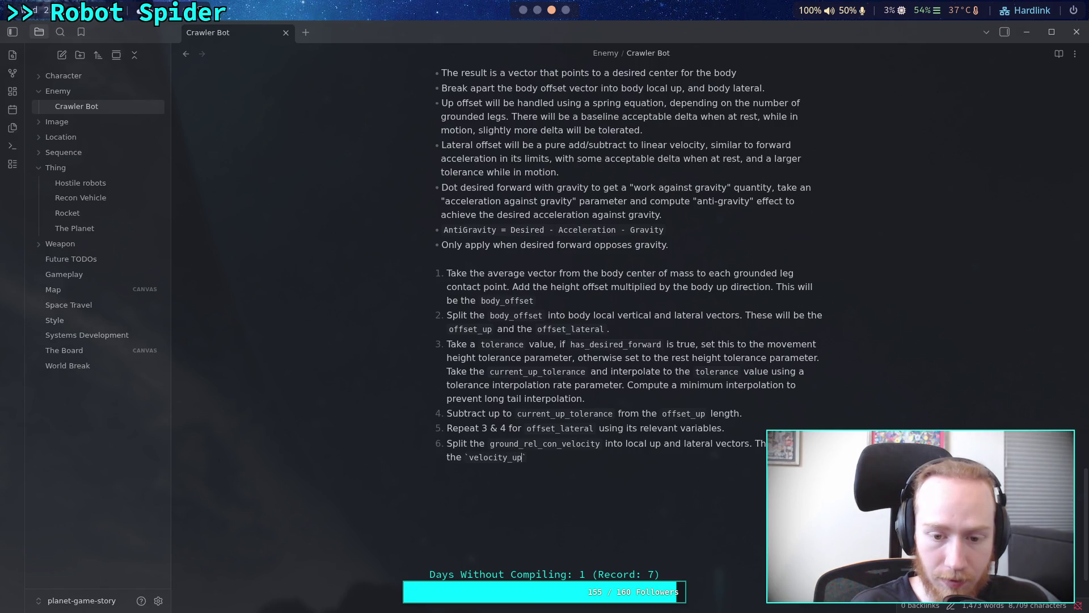
{"action": "type", "text": "` and `veloc"}
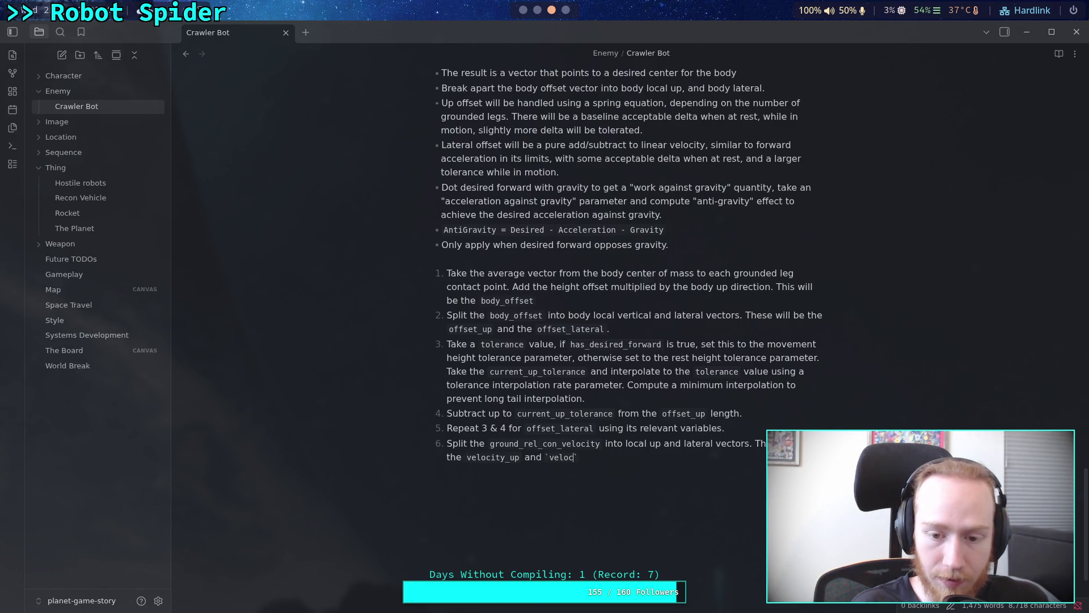
{"action": "type", "text": "ity_lateral`"}
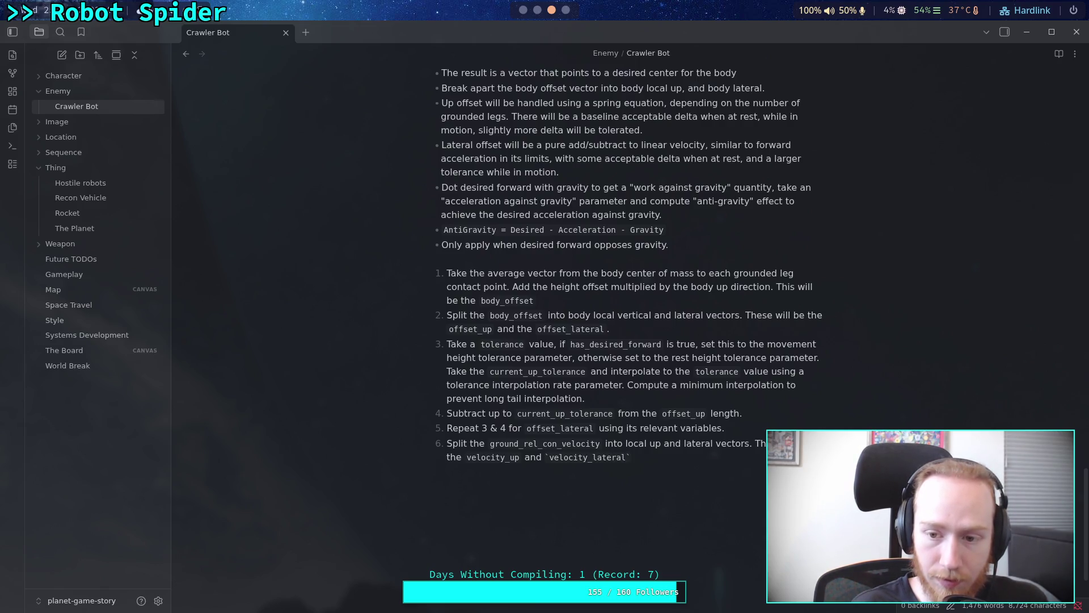
{"action": "type", "text": "."}
Step: Append 'vectors' to the end of step 6 and after offset_lateral in step 2
{"action": "key", "text": "BackSpace"}
{"action": "type", "text": "vectors."}
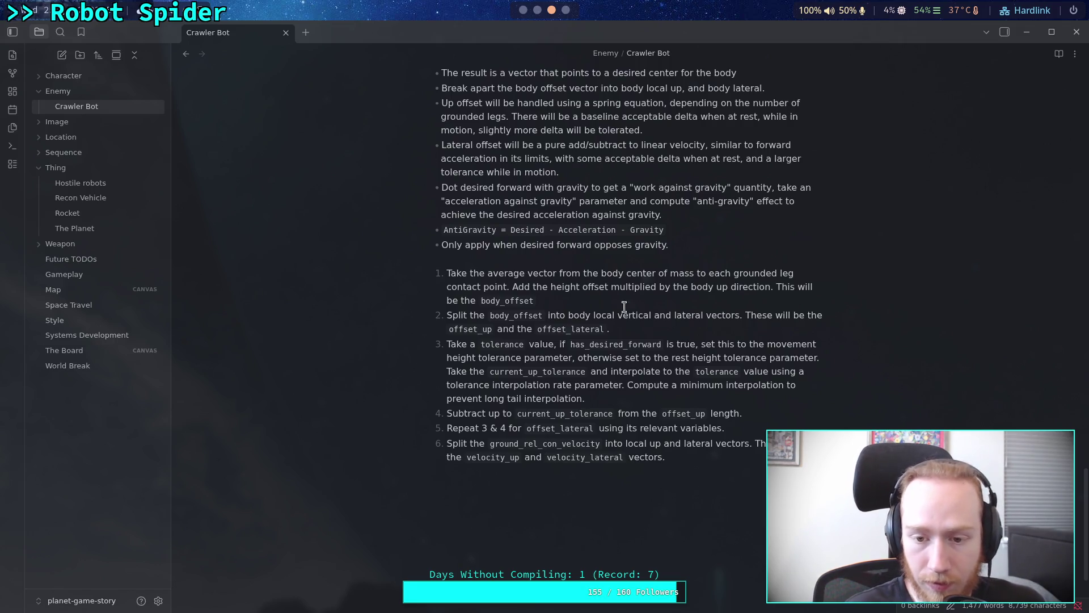
{"action": "left_click", "coordinate": [609, 329]}
{"action": "type", "text": "vectors"}
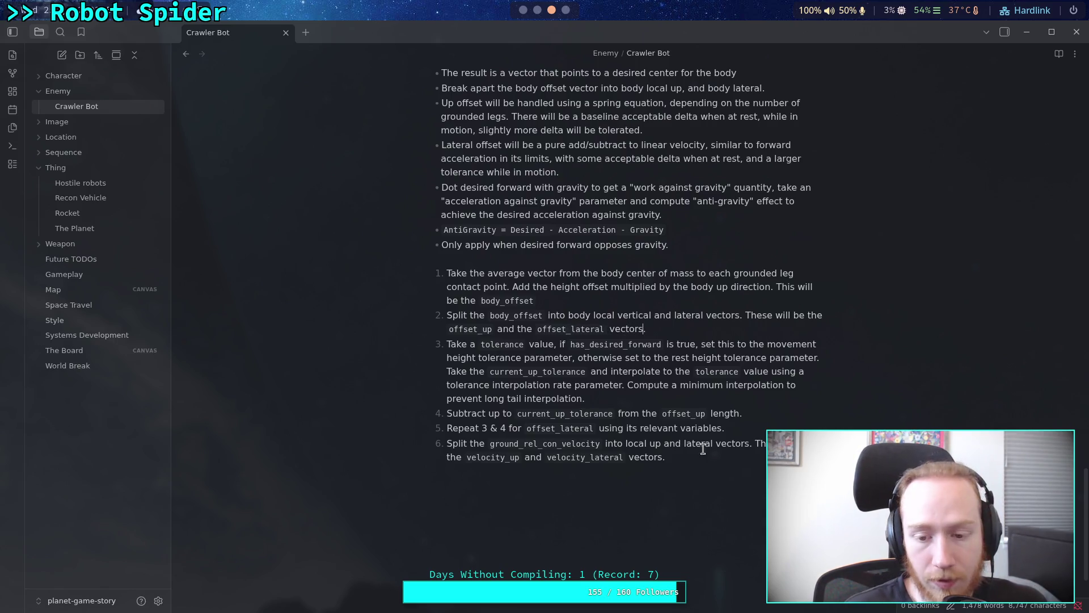
{"action": "left_click", "coordinate": [764, 456]}
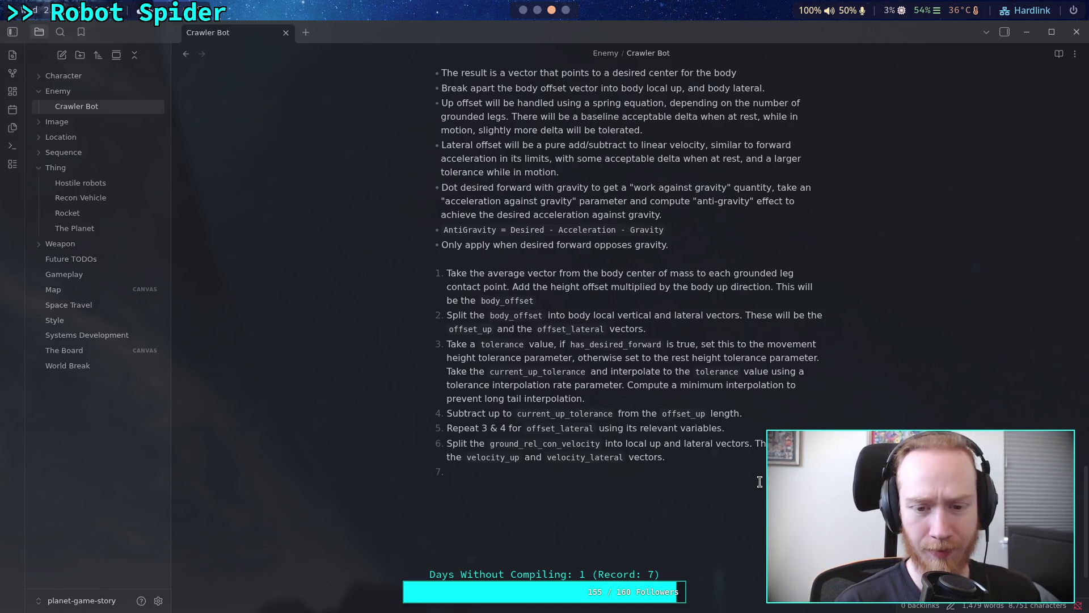
Step: Move the velocity-split step up to step 3, followed by an empty step 4
{"action": "type", "text": "`"}
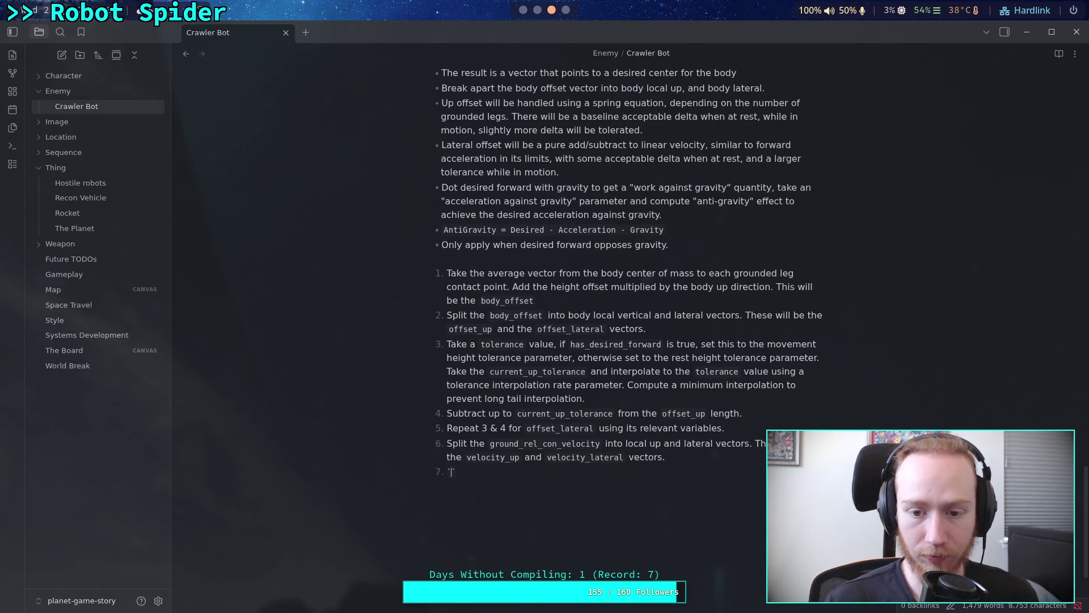
{"action": "mouse_move", "coordinate": [675, 458]}
{"action": "left_mouse_down"}
{"action": "mouse_move", "coordinate": [527, 458]}
{"action": "mouse_move", "coordinate": [447, 443]}
{"action": "left_mouse_up"}
{"action": "key", "text": "BackSpace"}
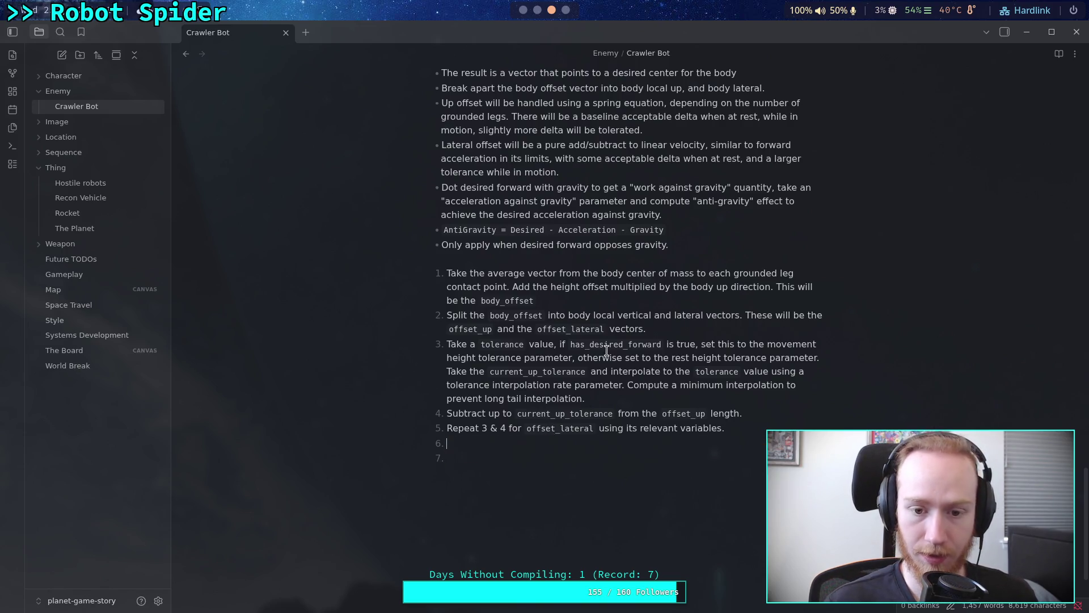
{"action": "left_click", "coordinate": [725, 328]}
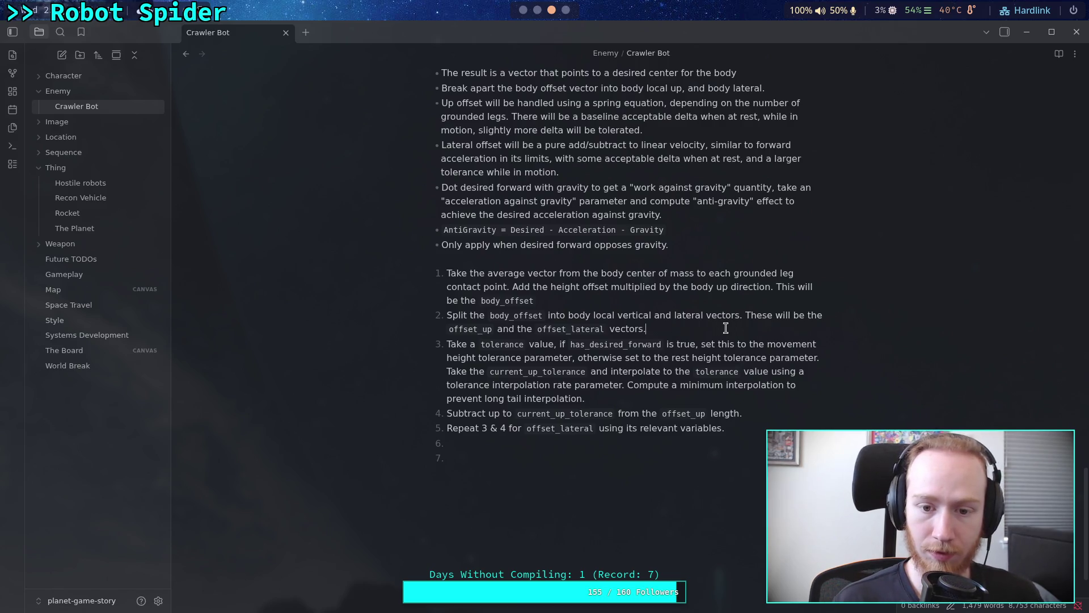
{"action": "key", "text": "Return"}
{"action": "key", "text": "ctrl+v"}
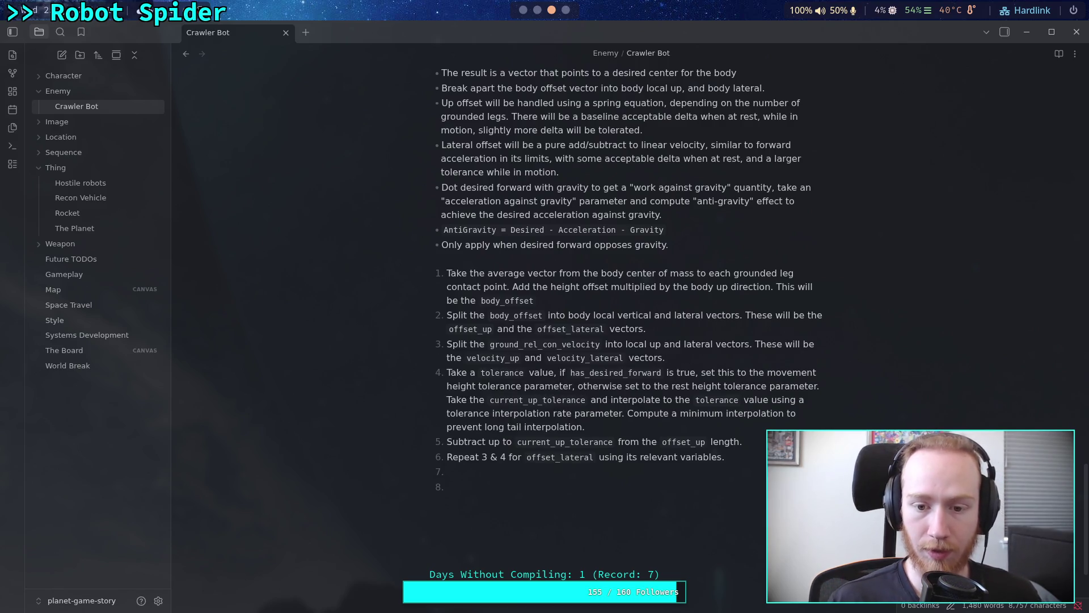
{"action": "key", "text": "Return"}
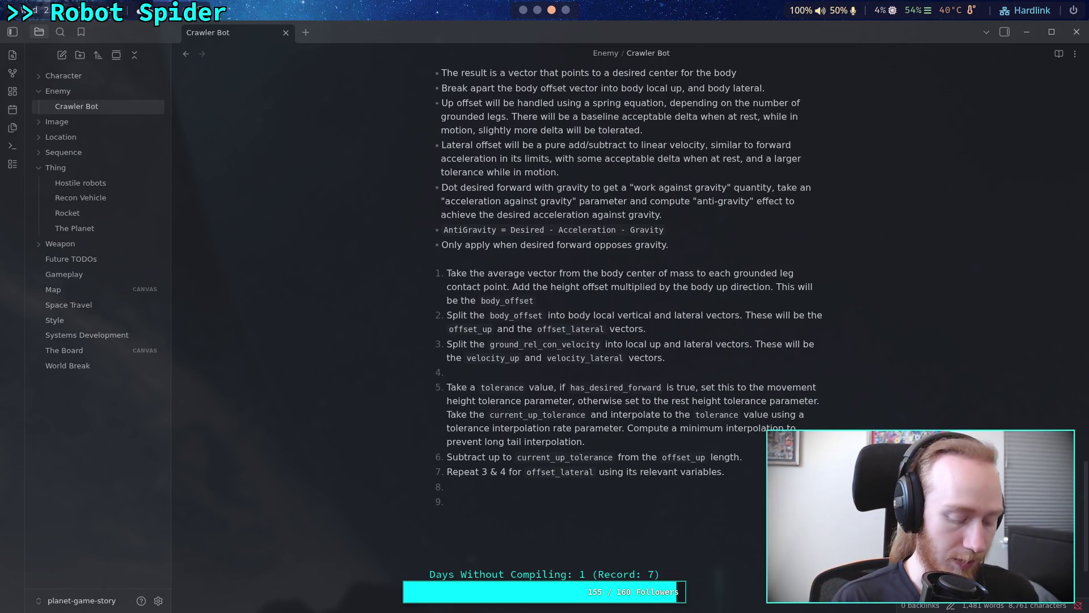
Step: Write step 4: "Subtract `velocity_up` from `offset_up`, and subtract `velocity_lateral` from `offset_lateral`."
{"action": "type", "text": "Subtrac"}
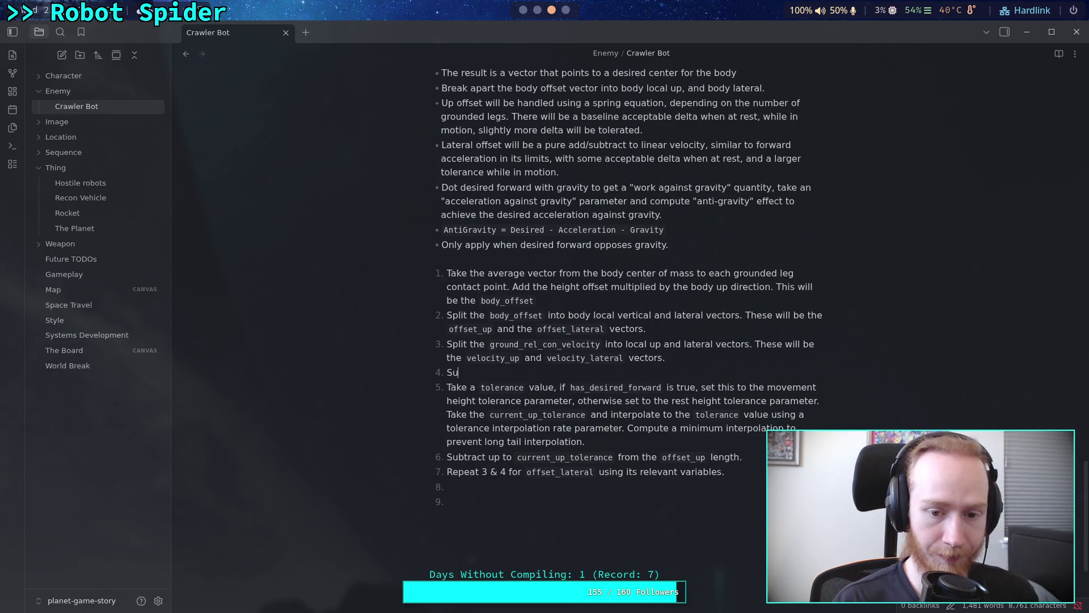
{"action": "type", "text": "t "}
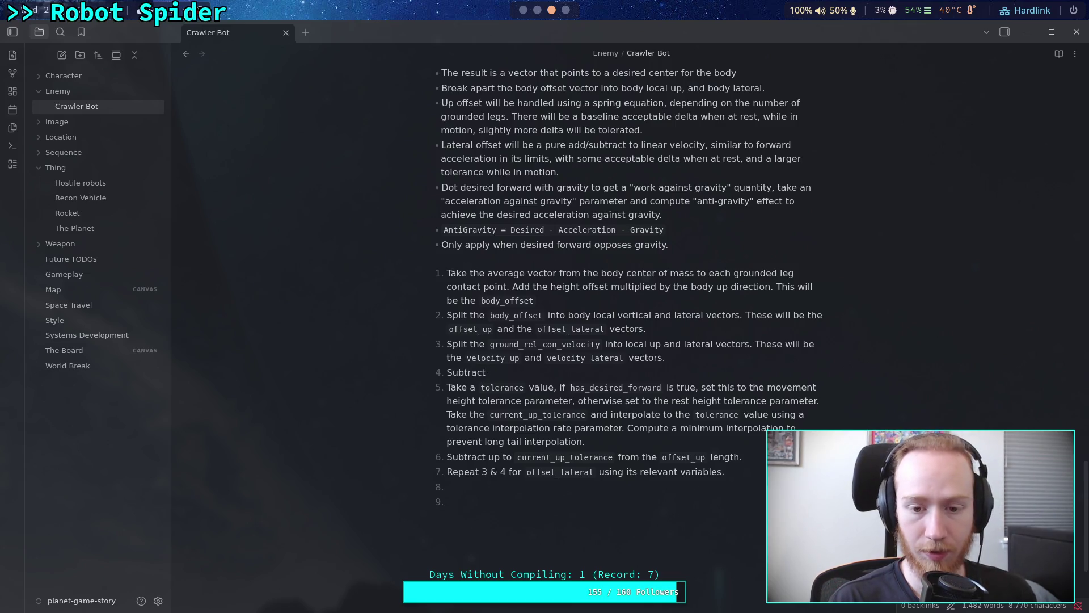
{"action": "type", "text": "`v"}
{"action": "type", "text": "eli"}
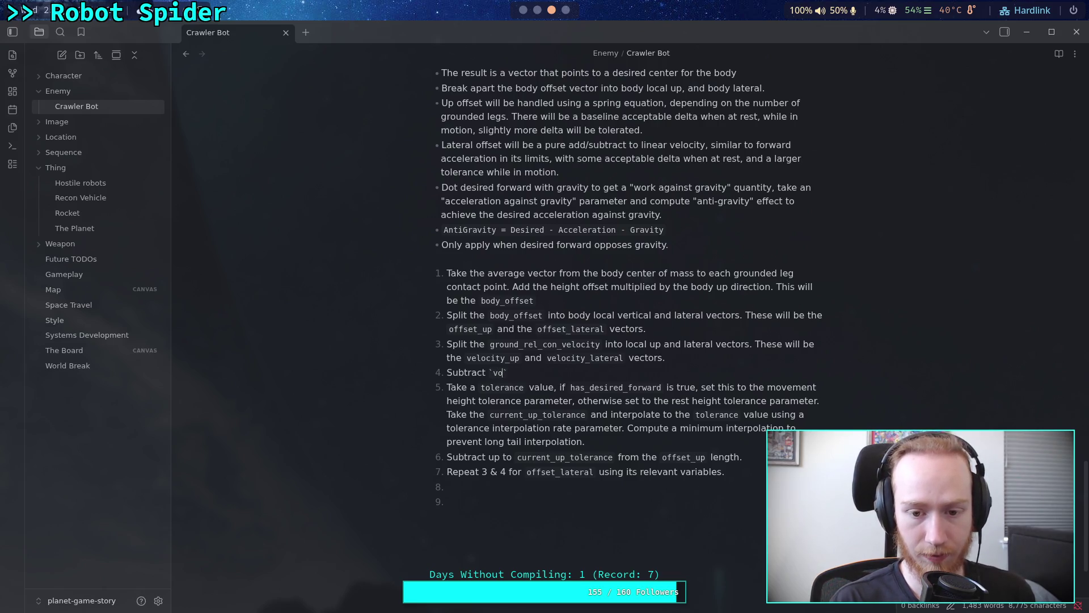
{"action": "key", "text": "BackSpace"}
{"action": "type", "text": "ocity"}
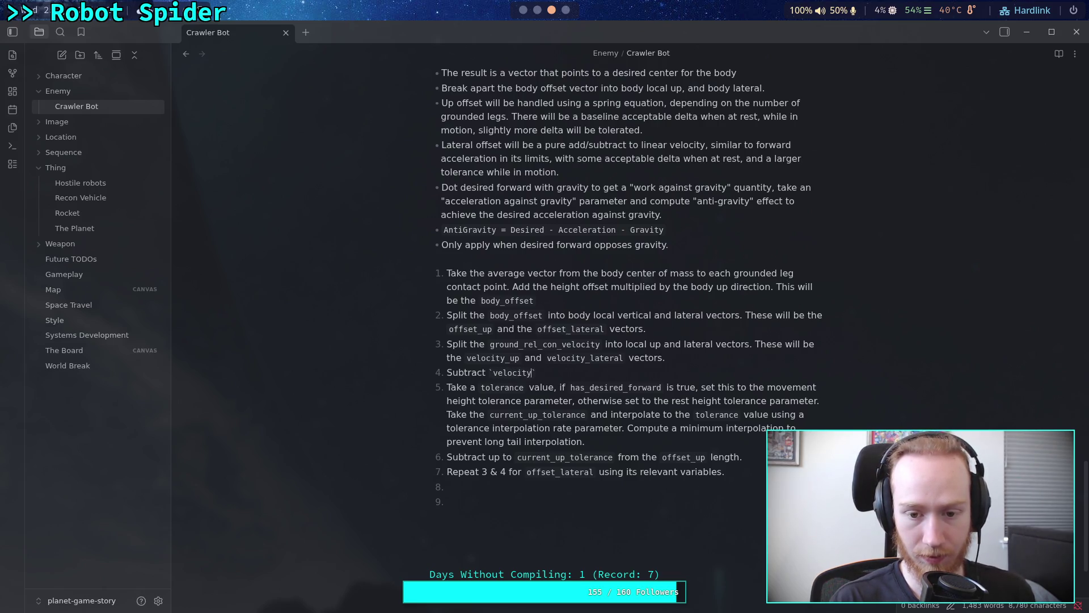
{"action": "type", "text": "_up from"}
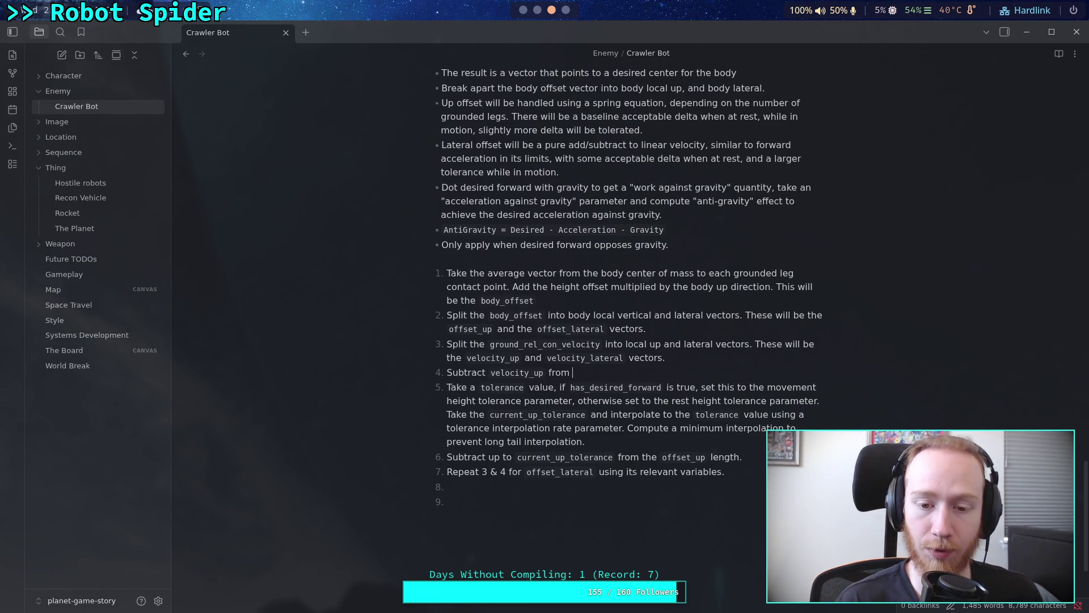
{"action": "type", "text": "`offset_up"}
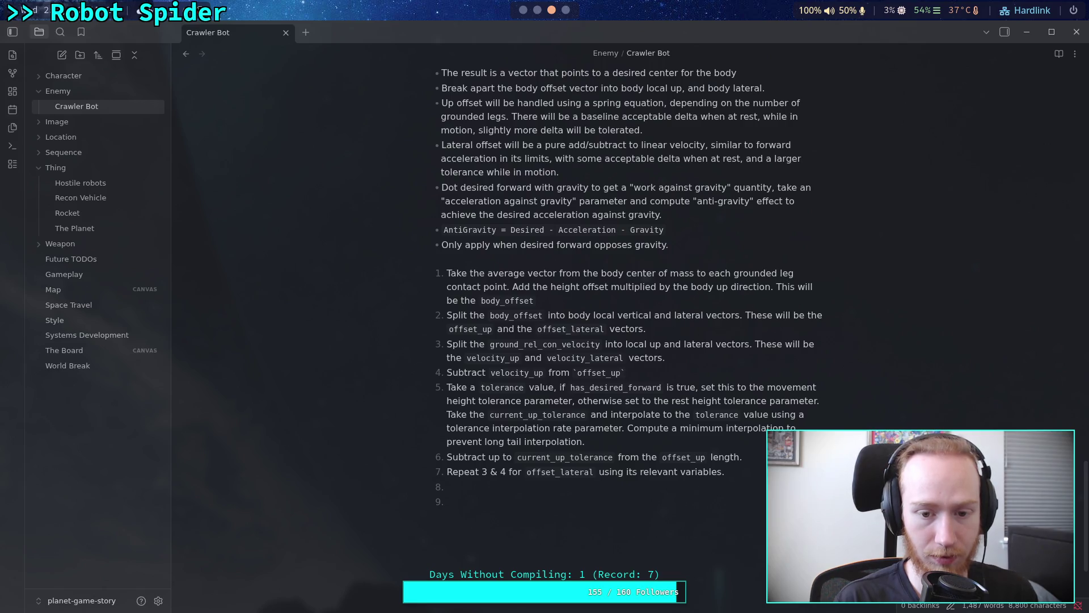
{"action": "type", "text": "`, and subtra"}
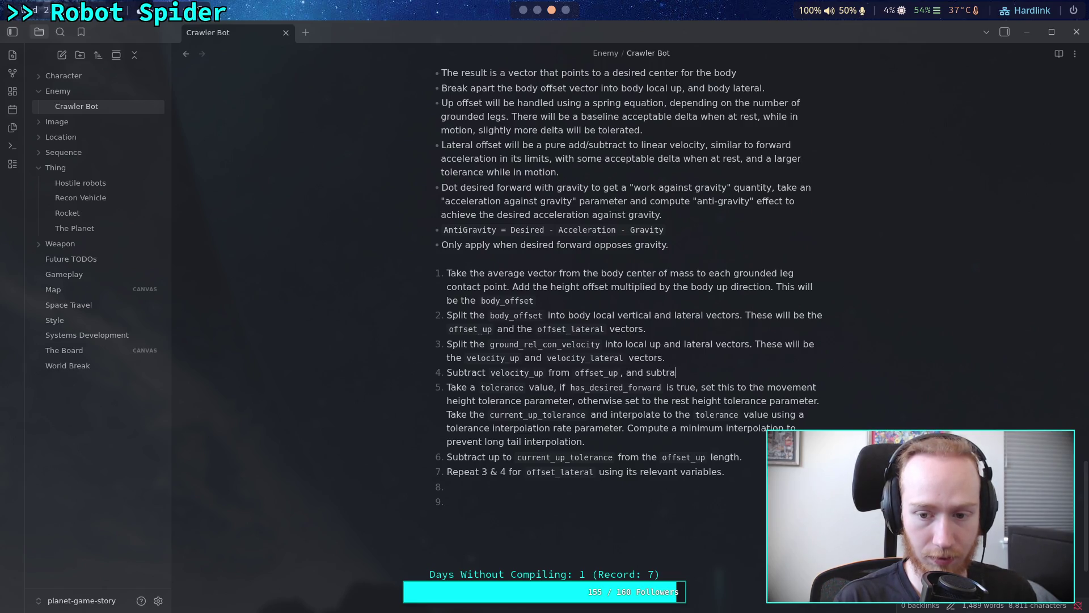
{"action": "type", "text": "ct `"}
{"action": "type", "text": "velocity-"}
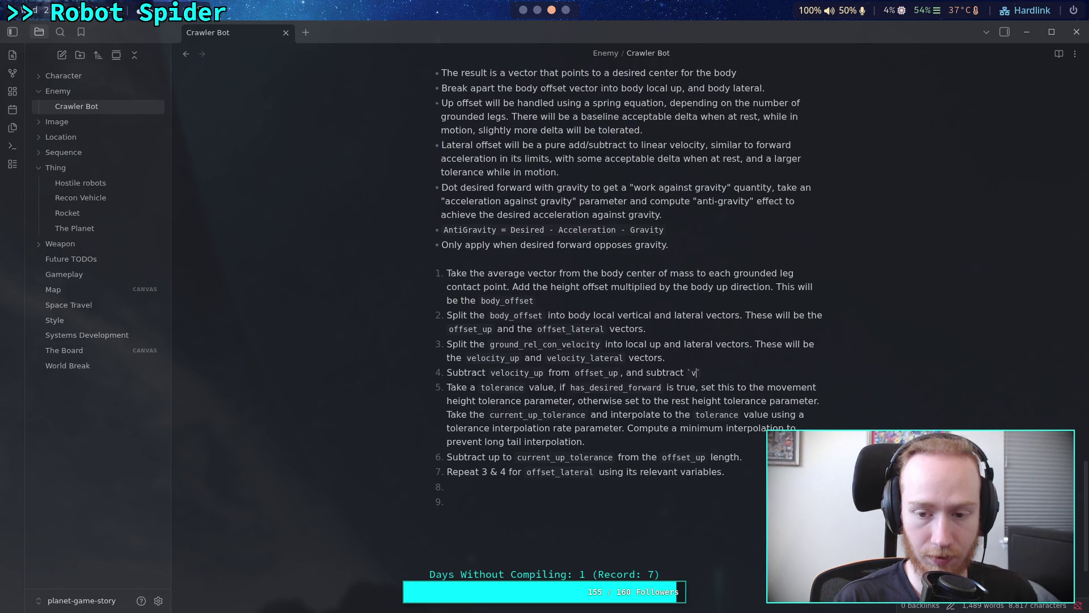
{"action": "key", "text": "BackSpace"}
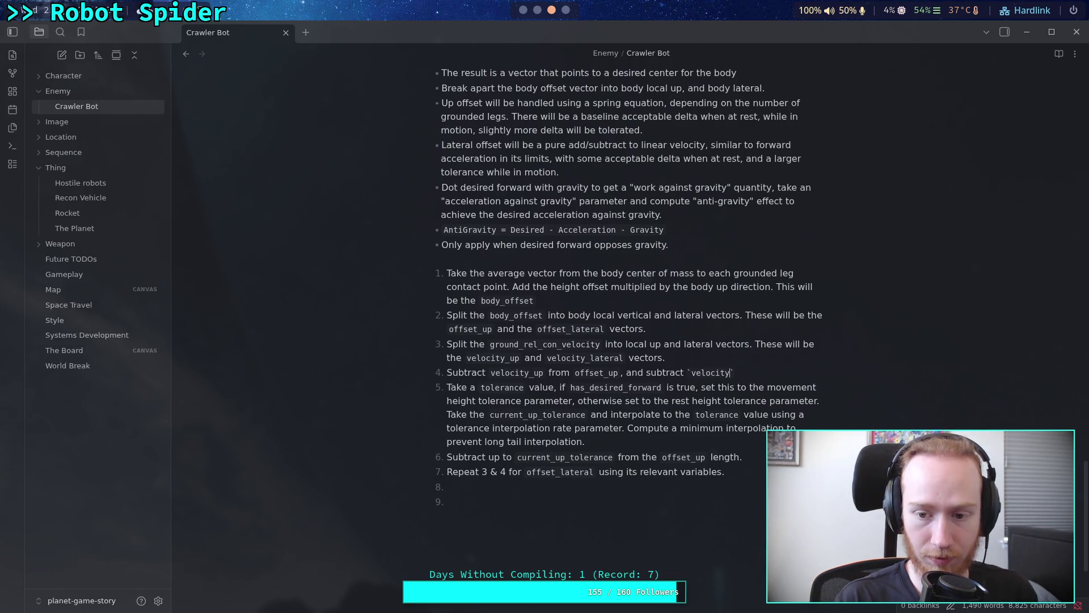
{"action": "type", "text": "_lateral` from `offset"}
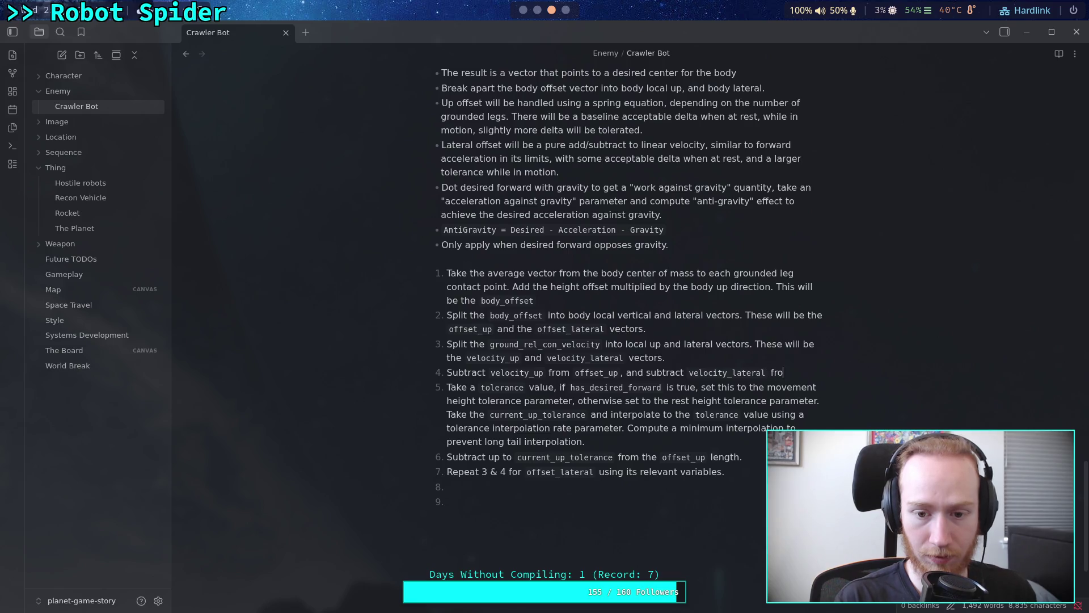
{"action": "type", "text": "_lateral`."}
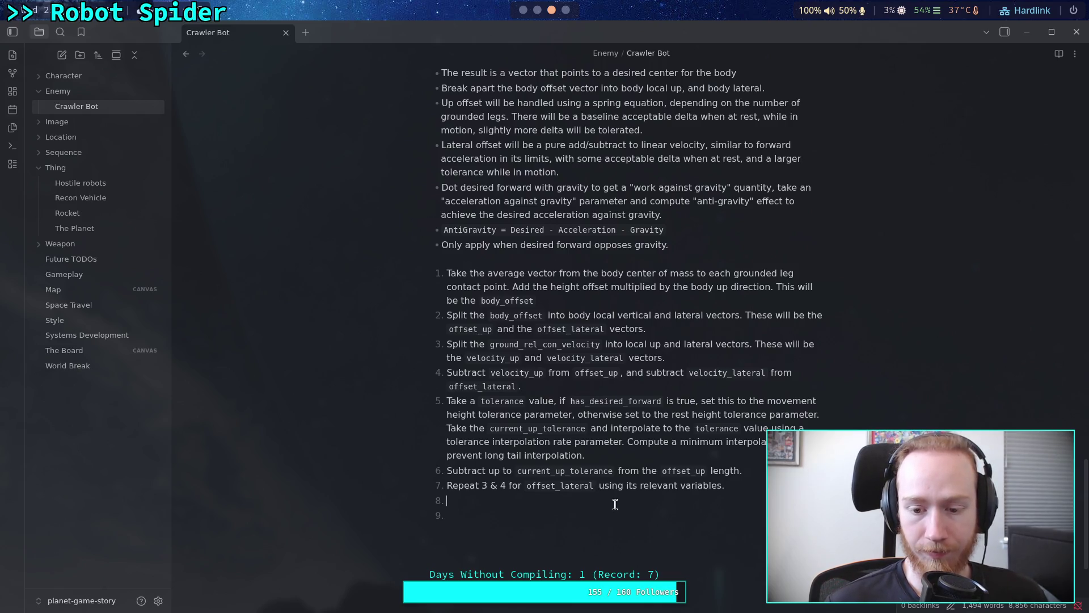
Step: Remove the stray backtick and leave one empty item 8 below step 7
{"action": "type", "text": "``"}
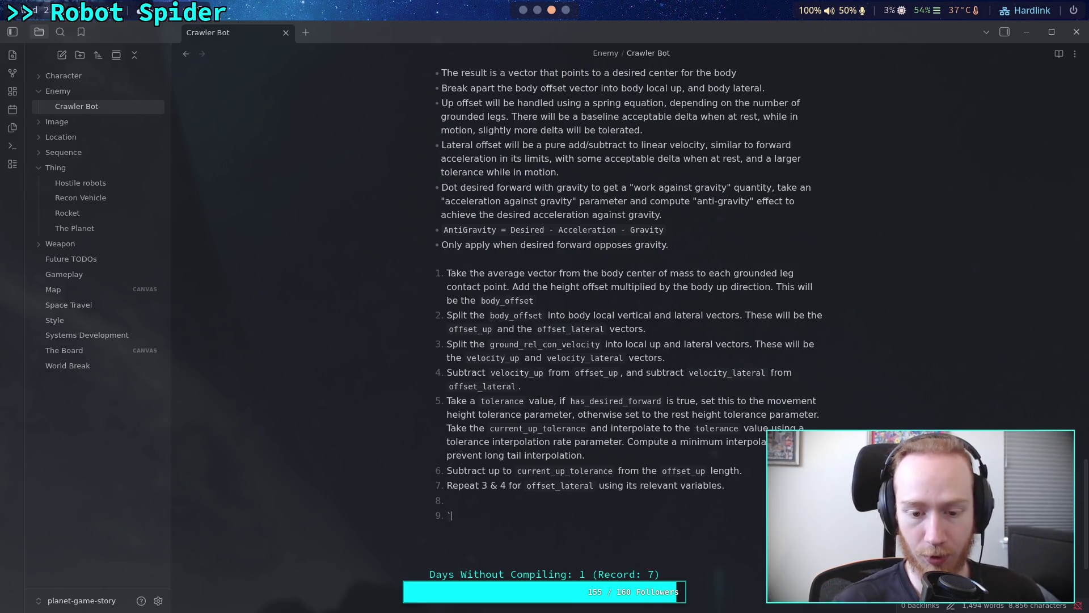
{"action": "key", "text": "BackSpace"}
{"action": "key", "text": "BackSpace"}
{"action": "key", "text": "BackSpace"}
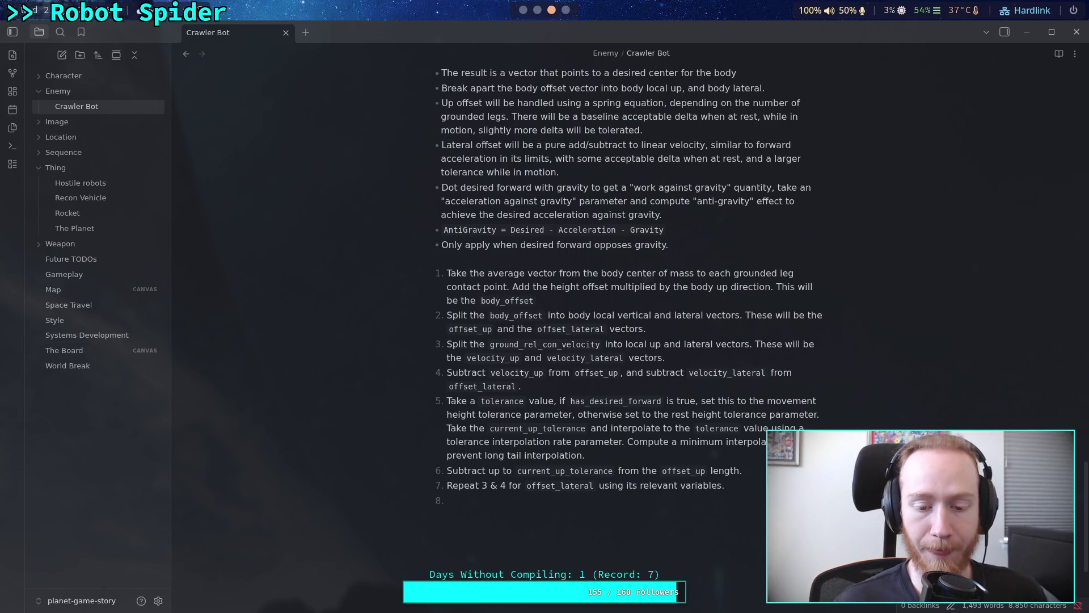
{"action": "key", "text": "BackSpace"}
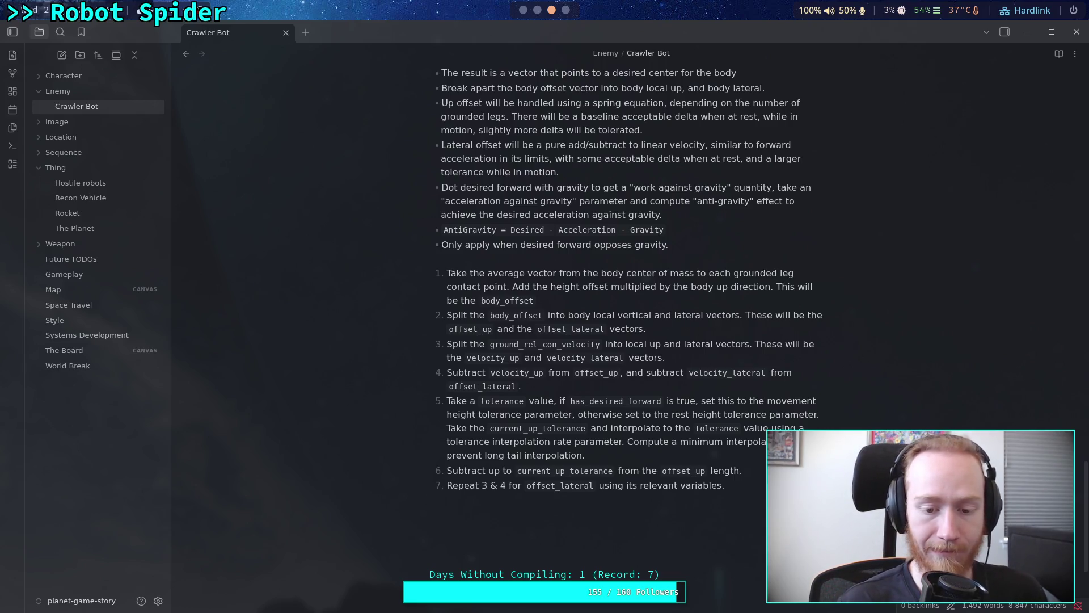
{"action": "key", "text": "Return"}
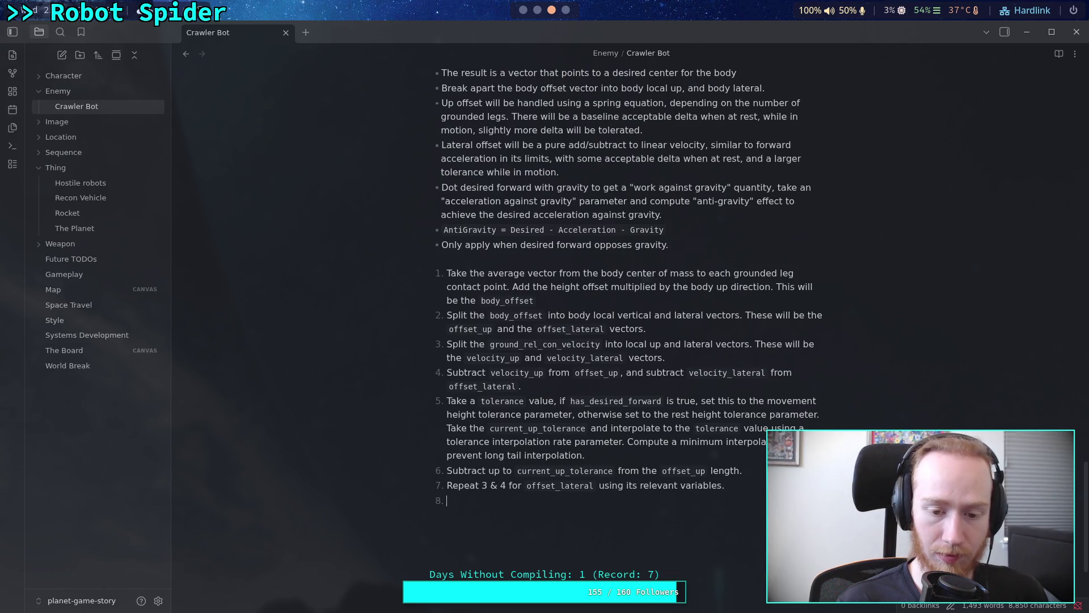
{"action": "key", "text": "BackSpace"}
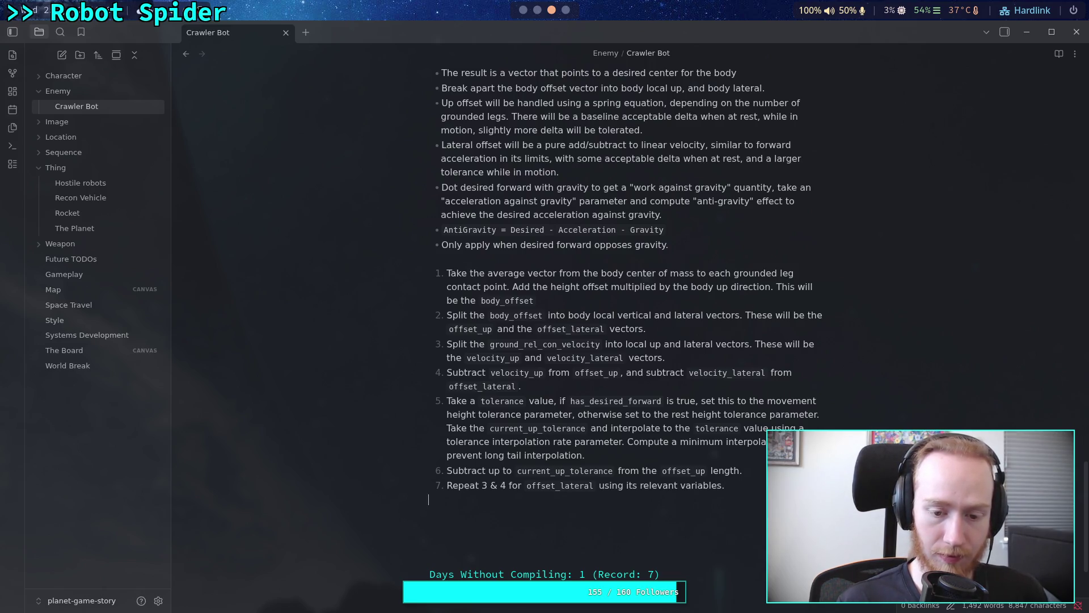
{"action": "key", "text": "Return"}
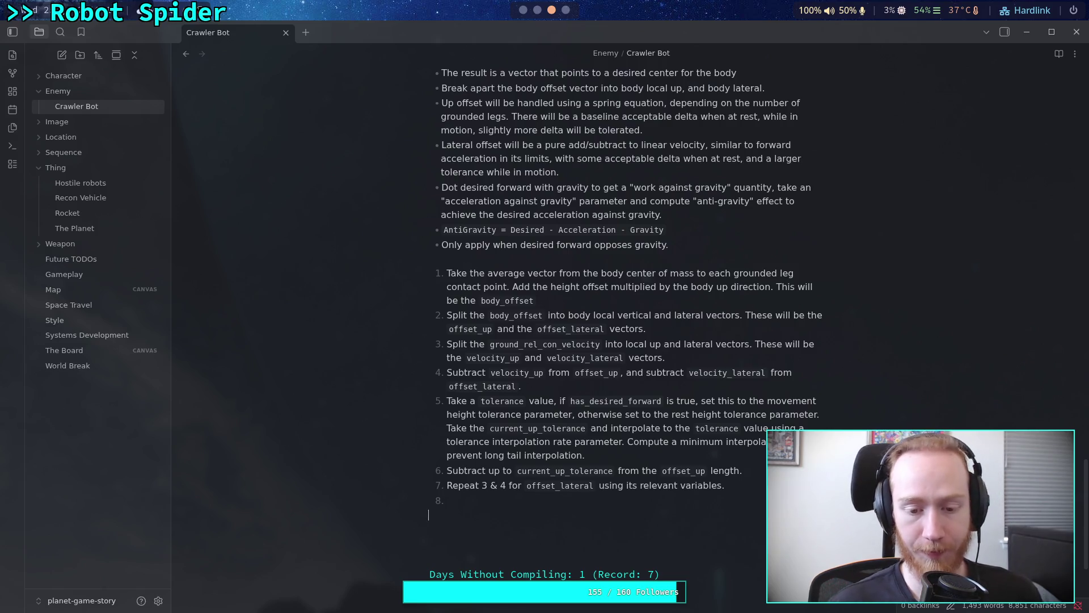